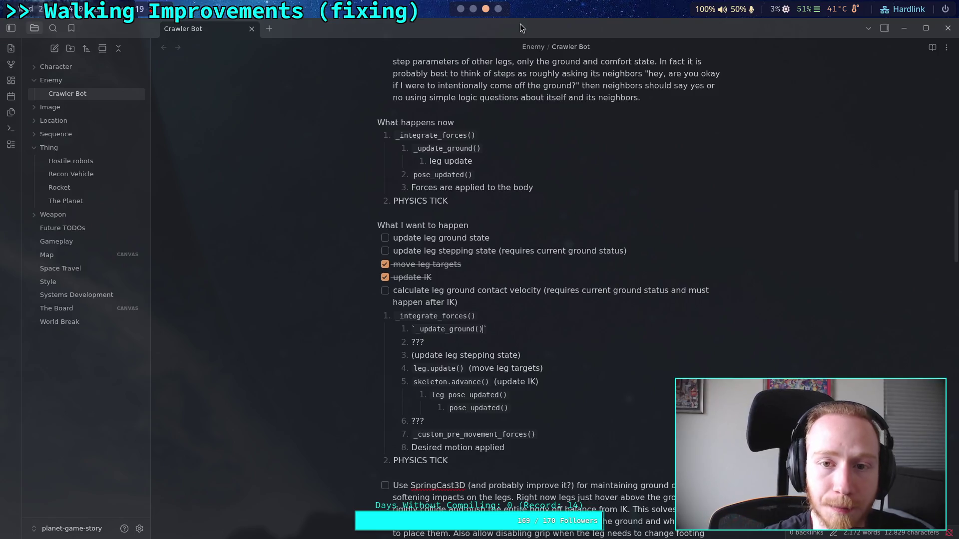
# Step: In Godot, review CharacterController.gd and CrawlerCharacter.gd's pre_update call on line 213
pyautogui.press('super+2')
pyautogui.press('super+1')
pyautogui.scroll(2, 250, 150)
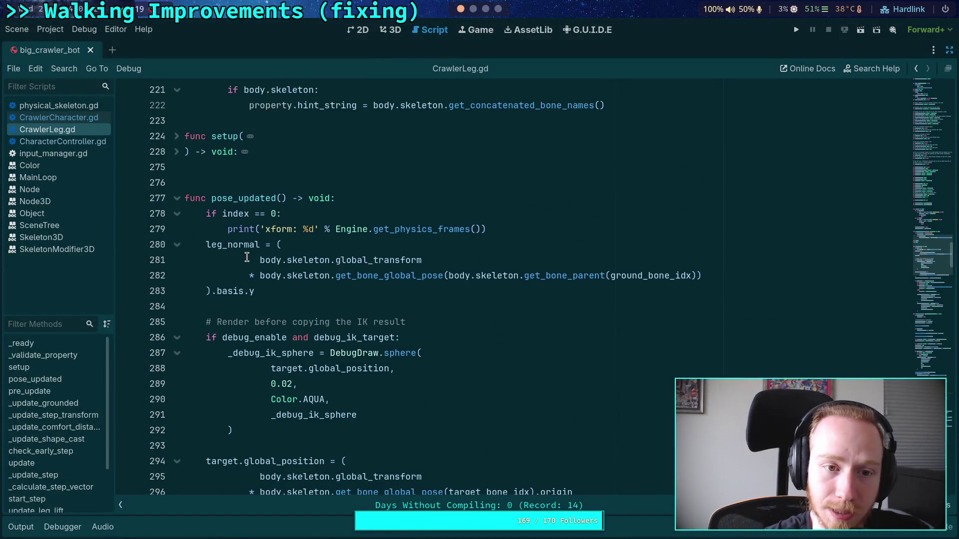
pyautogui.click(71, 143)
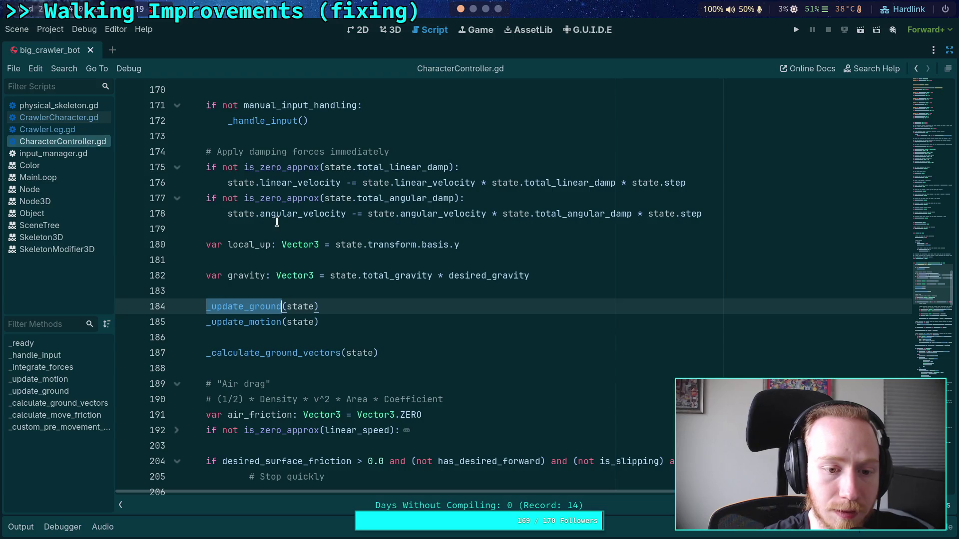
pyautogui.click(59, 118)
pyautogui.scroll(4, 277, 289)
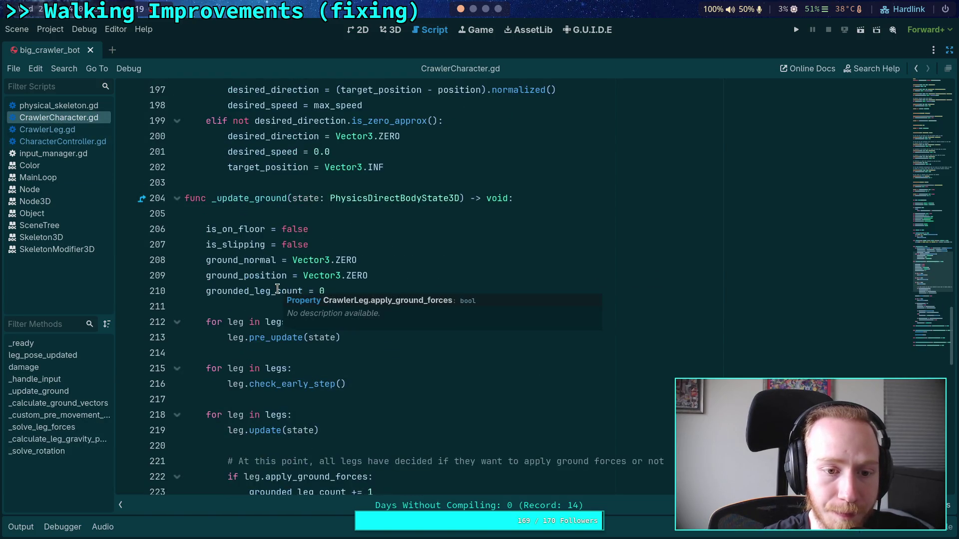
pyautogui.scroll(-2, 288, 290)
pyautogui.doubleClick(275, 244)
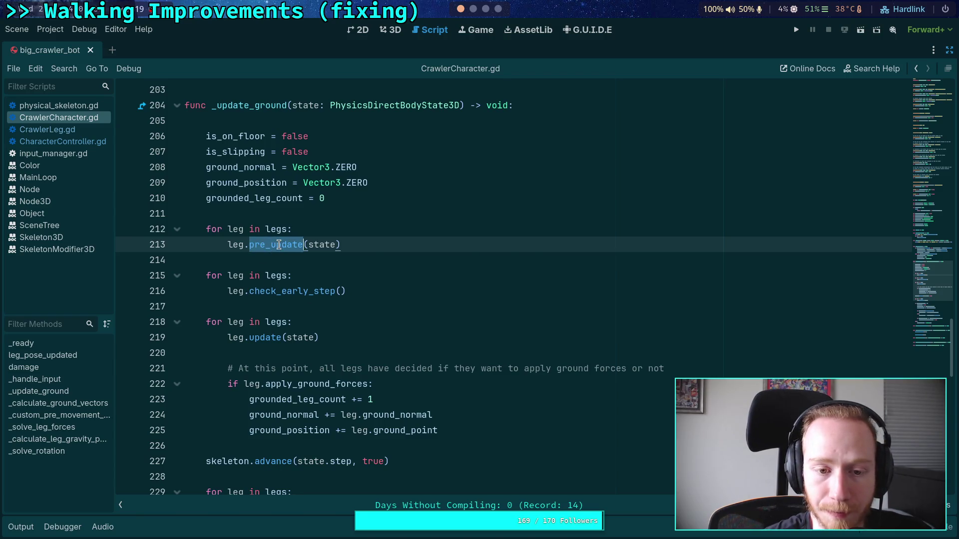
# Step: Open CrawlerLeg.gd and locate the _update_grounded call on line 330 and its definition
pyautogui.keyDown('ctrl'); pyautogui.click(278, 244); pyautogui.keyUp('ctrl')
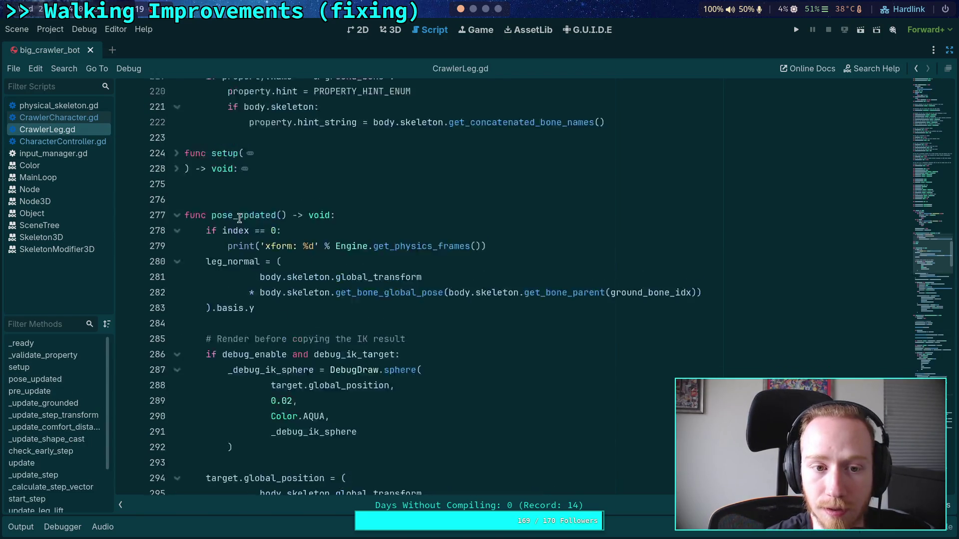
pyautogui.scroll(10, 240, 218)
pyautogui.scroll(-7, 250, 247)
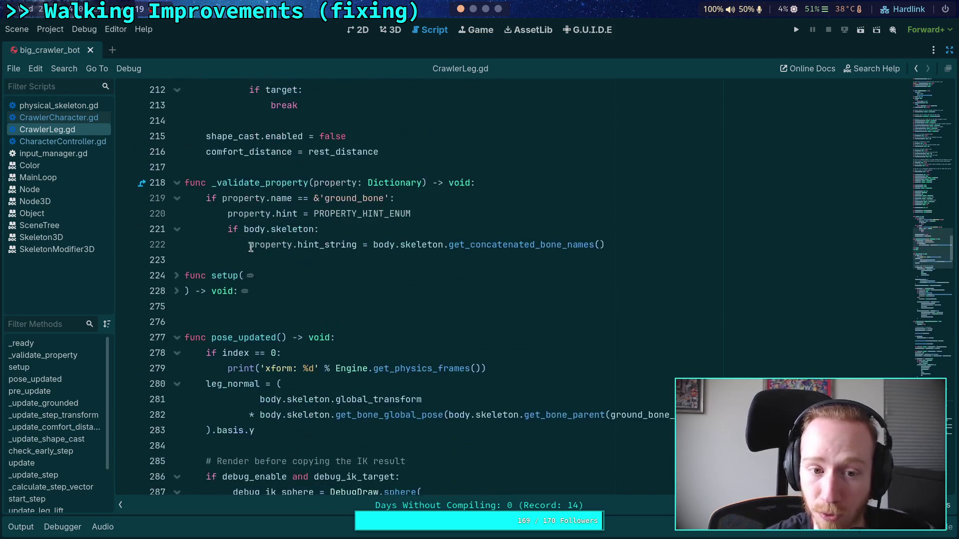
pyautogui.scroll(-20, 251, 247)
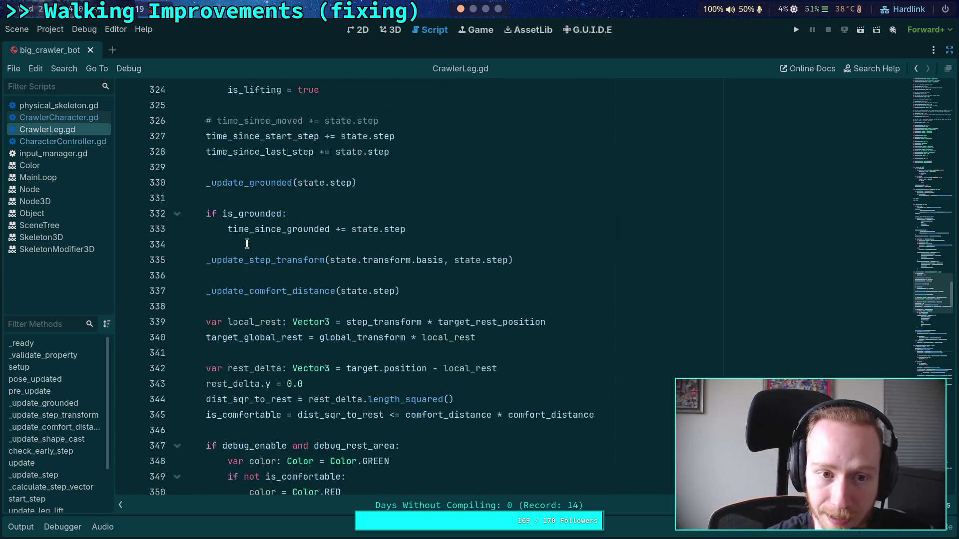
pyautogui.scroll(2, 246, 244)
pyautogui.scroll(-2, 246, 244)
pyautogui.scroll(-3, 247, 243)
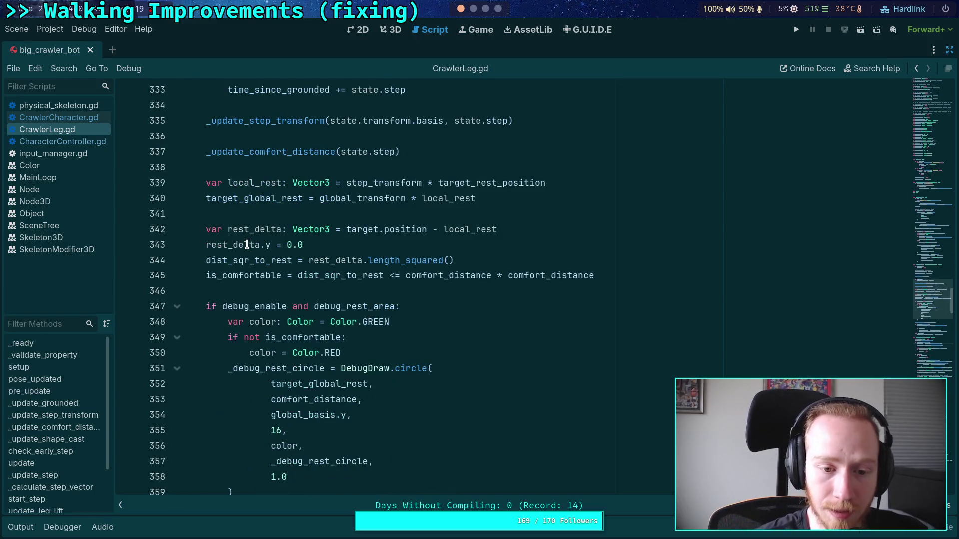
pyautogui.scroll(3, 247, 244)
pyautogui.doubleClick(252, 183)
pyautogui.scroll(-13, 299, 211)
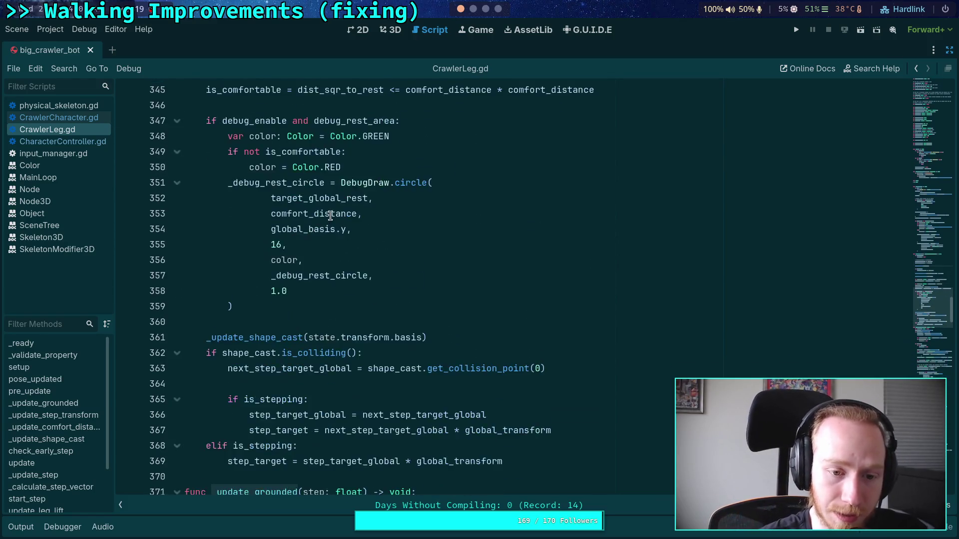
# Step: Nest leg.pre_update() and _update_grounded() (update leg ground state) under _update_ground() in the Crawler Bot note
pyautogui.click(471, 9)
pyautogui.click(486, 8)
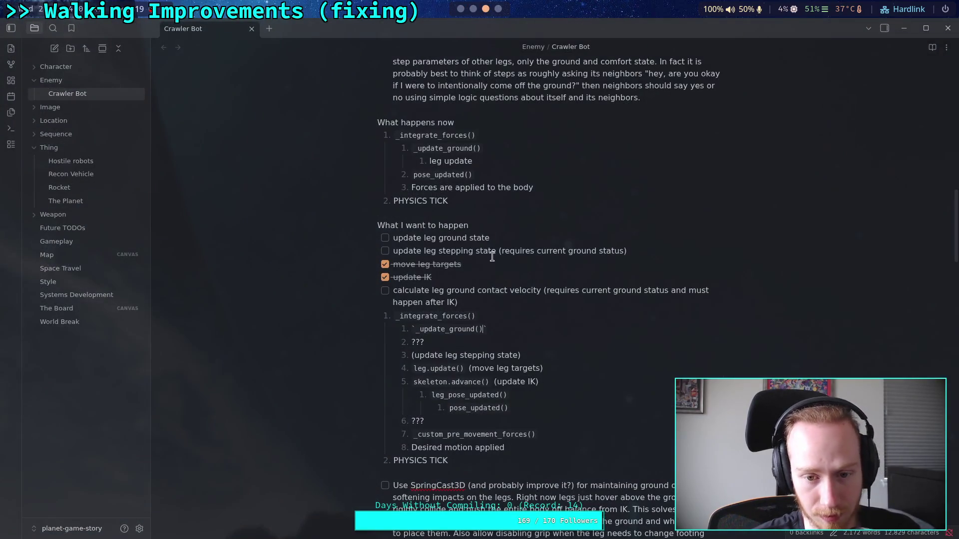
pyautogui.press('Return')
pyautogui.write('`leg.pre_update()`')
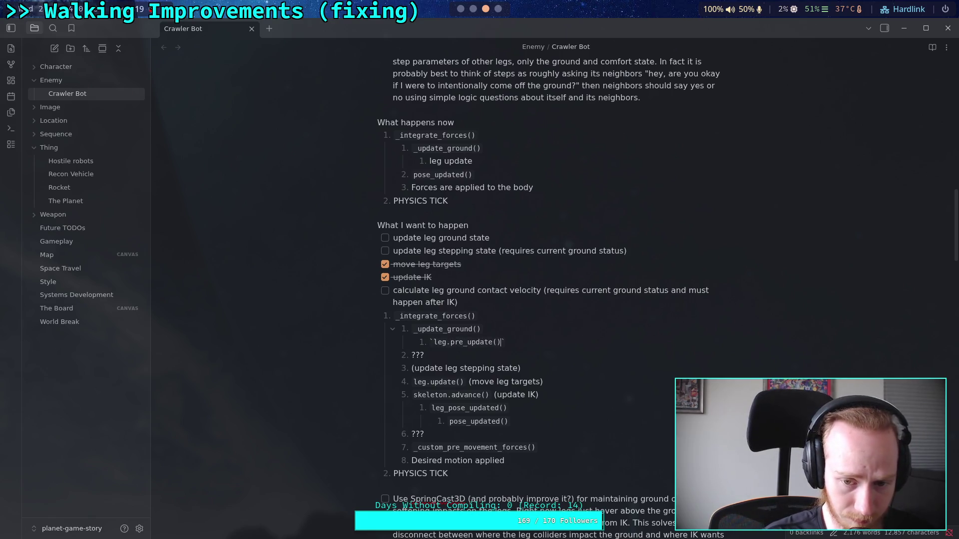
pyautogui.press('Return')
pyautogui.write('`_update_')
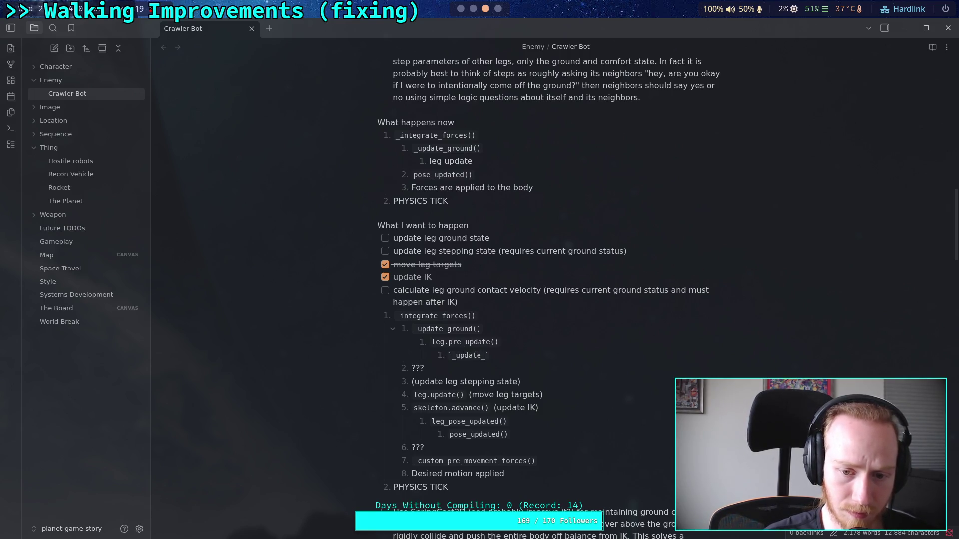
pyautogui.write('grounded(')
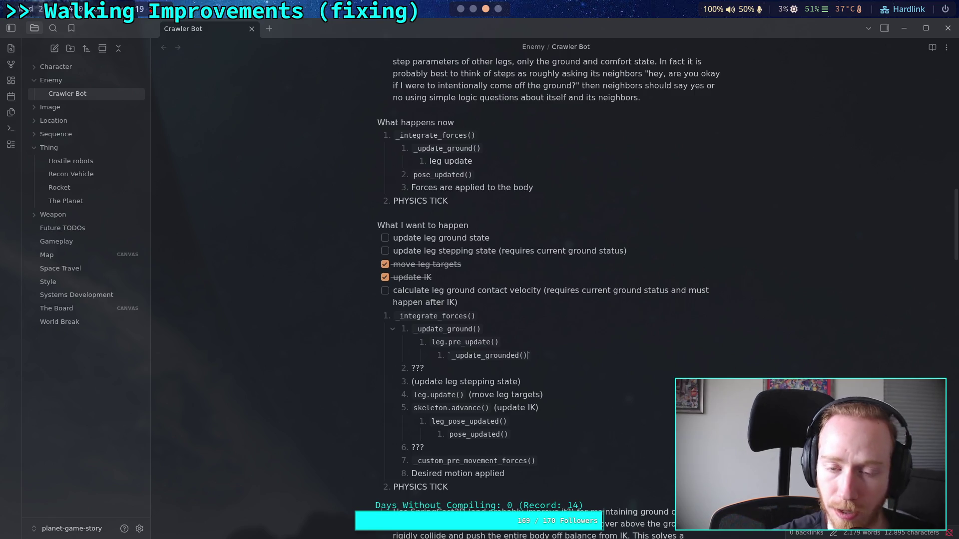
pyautogui.click(473, 9)
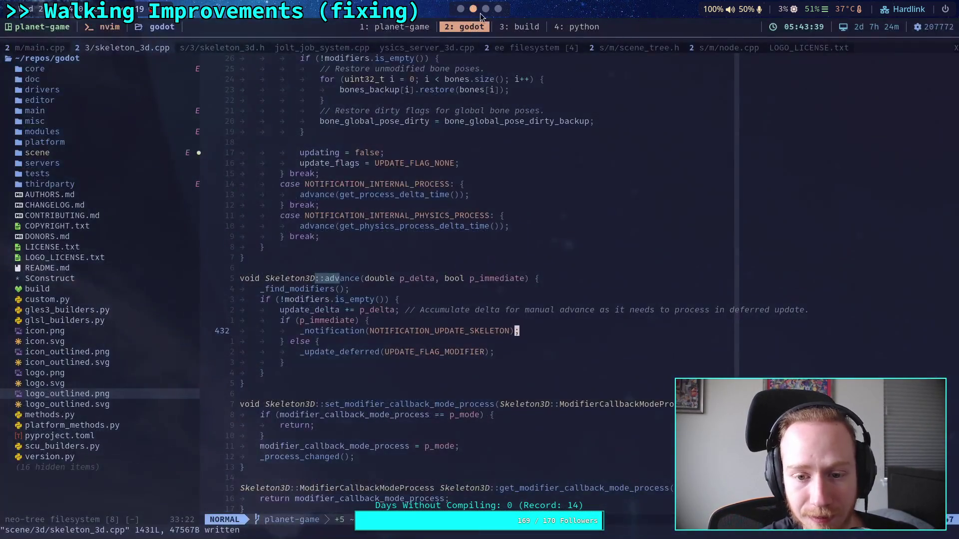
pyautogui.click(481, 12)
pyautogui.write('(update l')
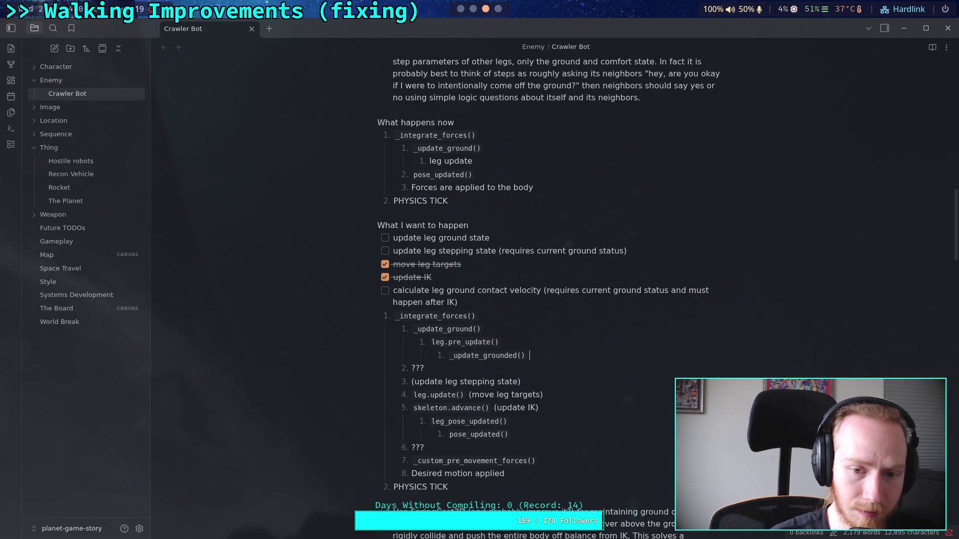
pyautogui.write('eg ground state')
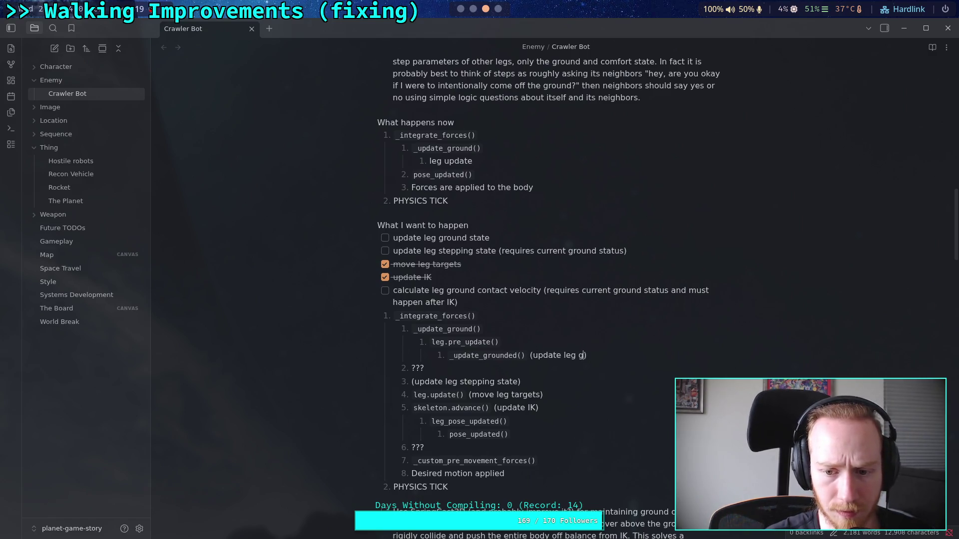
# Step: Tick off the update leg ground state task and remove the ??? placeholder from step 2
pyautogui.click(385, 238)
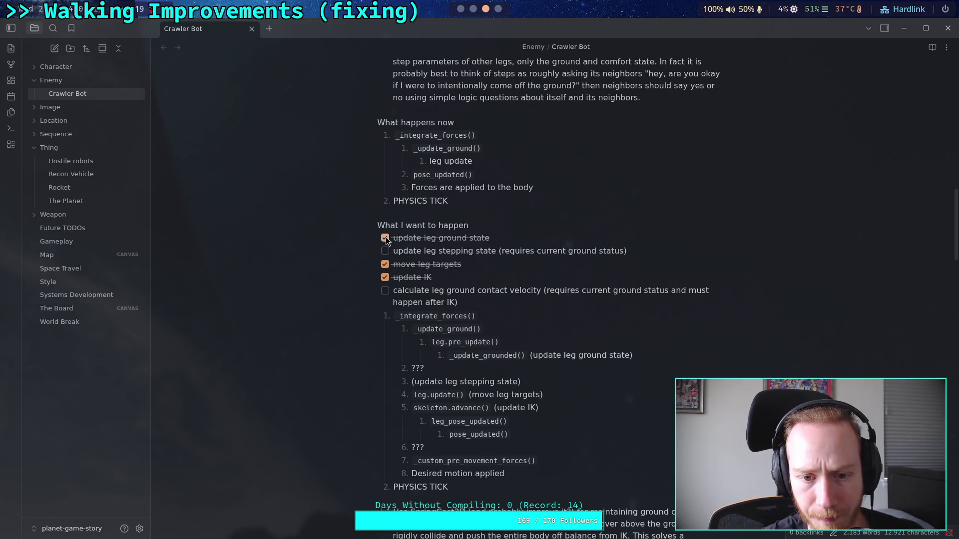
pyautogui.click(510, 368)
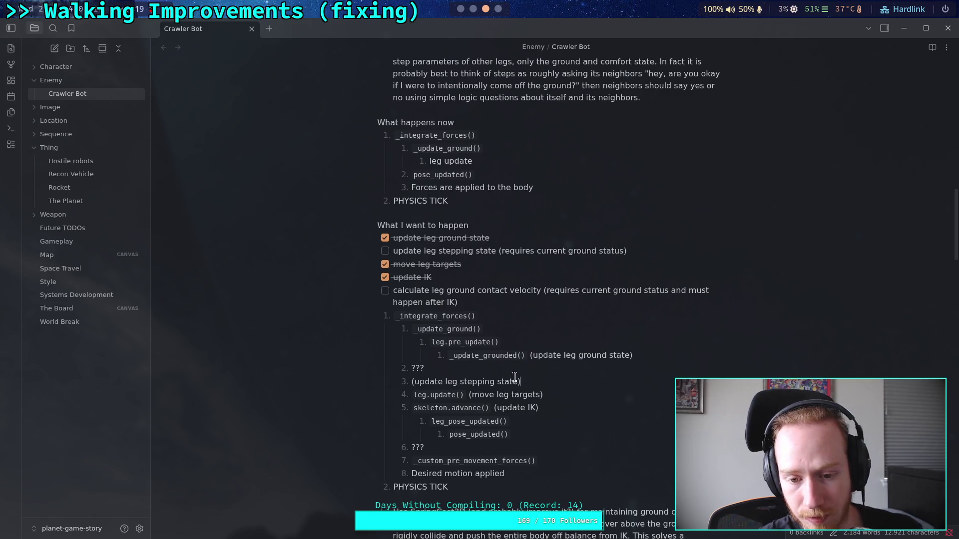
pyautogui.press('BackSpace')
pyautogui.press('BackSpace')
pyautogui.press('BackSpace')
pyautogui.press('BackSpace')
pyautogui.press('BackSpace')
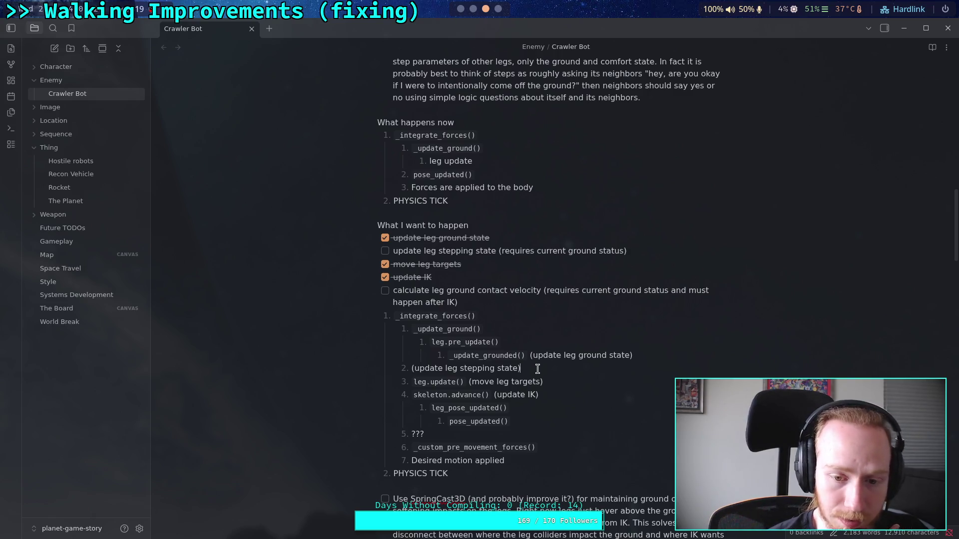
pyautogui.moveTo(537, 369); pyautogui.dragTo(411, 369)
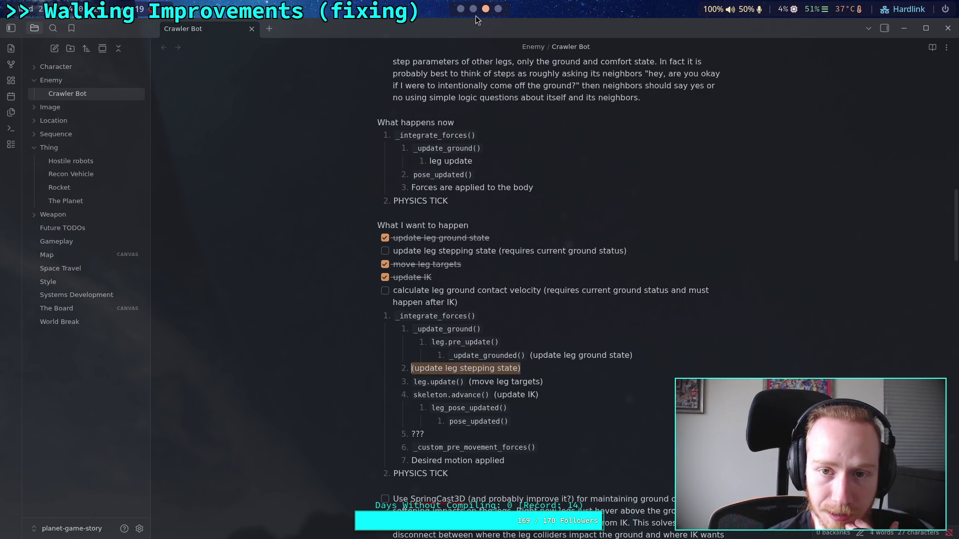
pyautogui.click(475, 16)
pyautogui.click(460, 11)
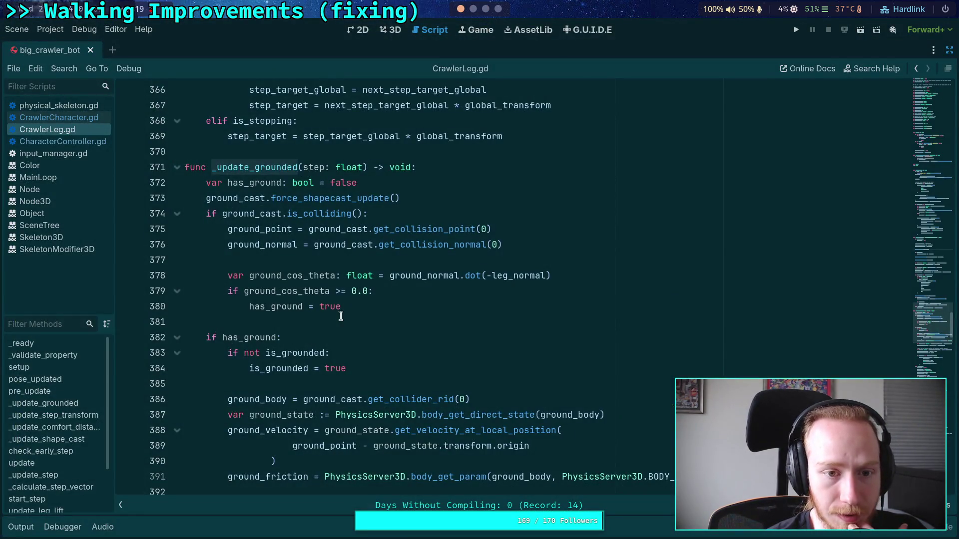
pyautogui.click(76, 118)
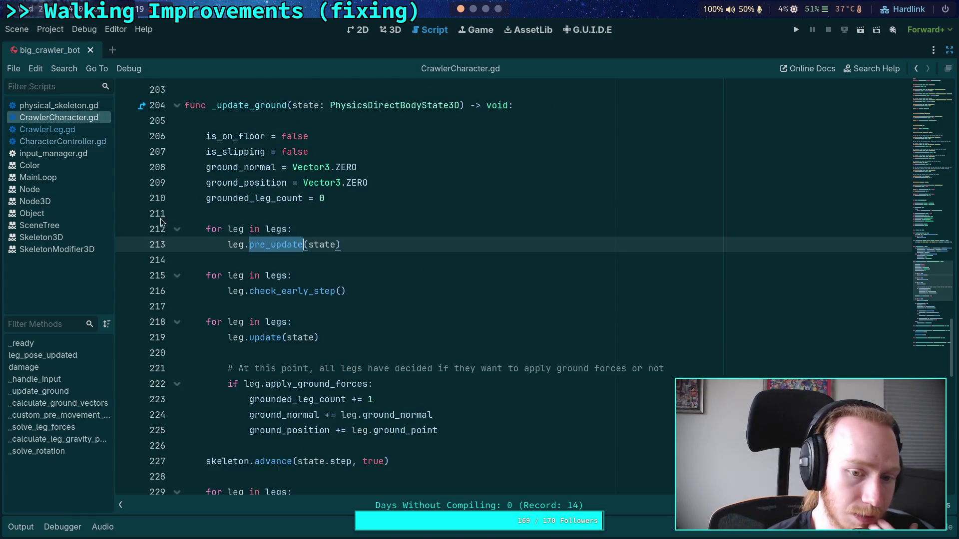
pyautogui.click(472, 9)
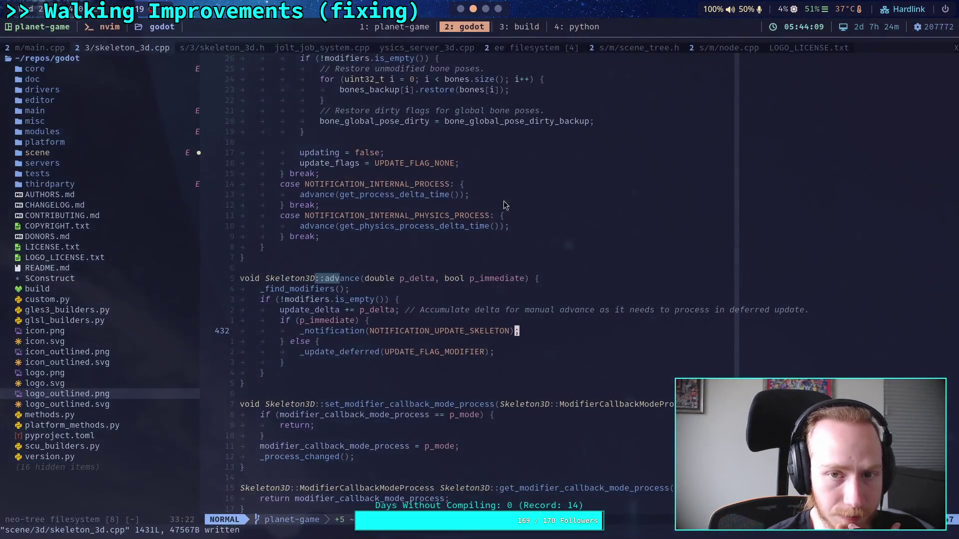
pyautogui.click(485, 9)
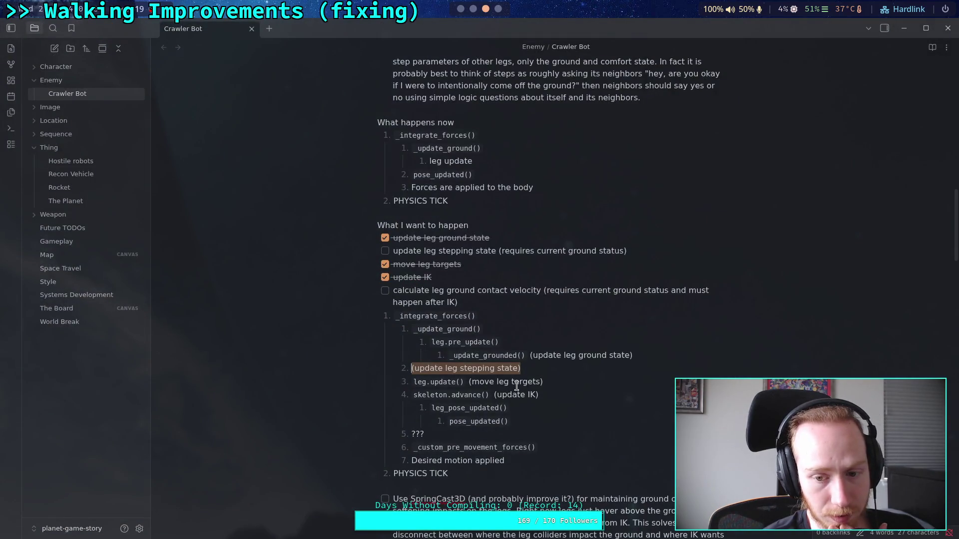
# Step: Add 'stepping &' to the leg.update() description and delete the '(update leg stepping state)' text
pyautogui.click(537, 380)
pyautogui.click(470, 381)
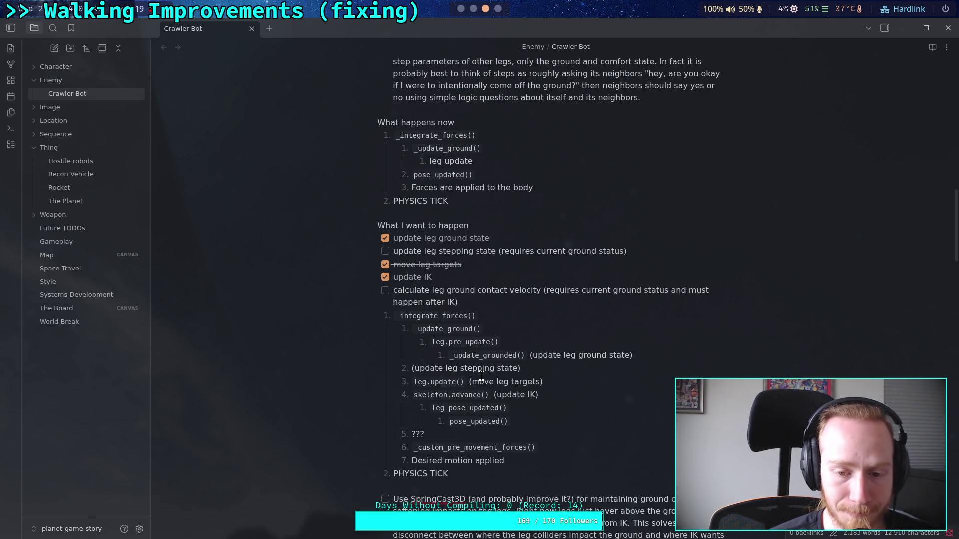
pyautogui.write('stepping ')
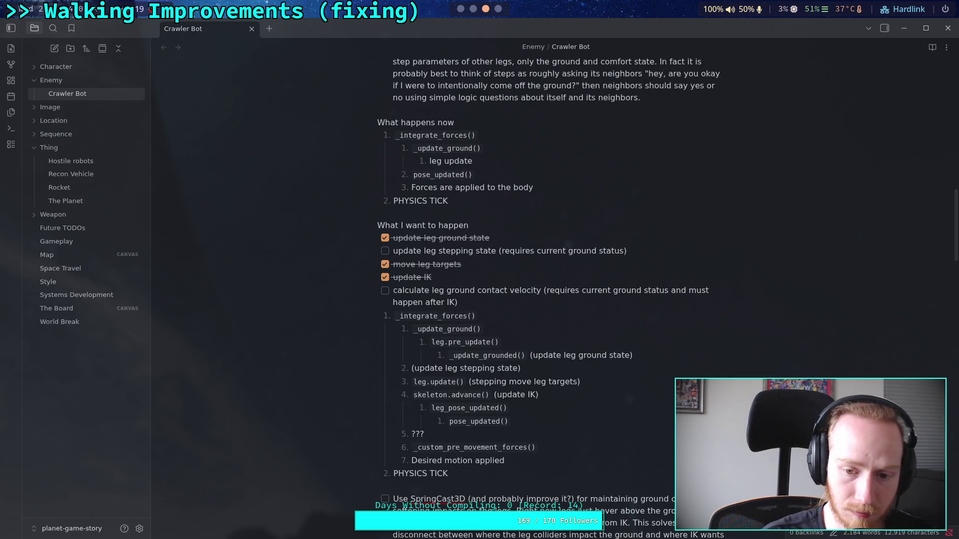
pyautogui.write('&')
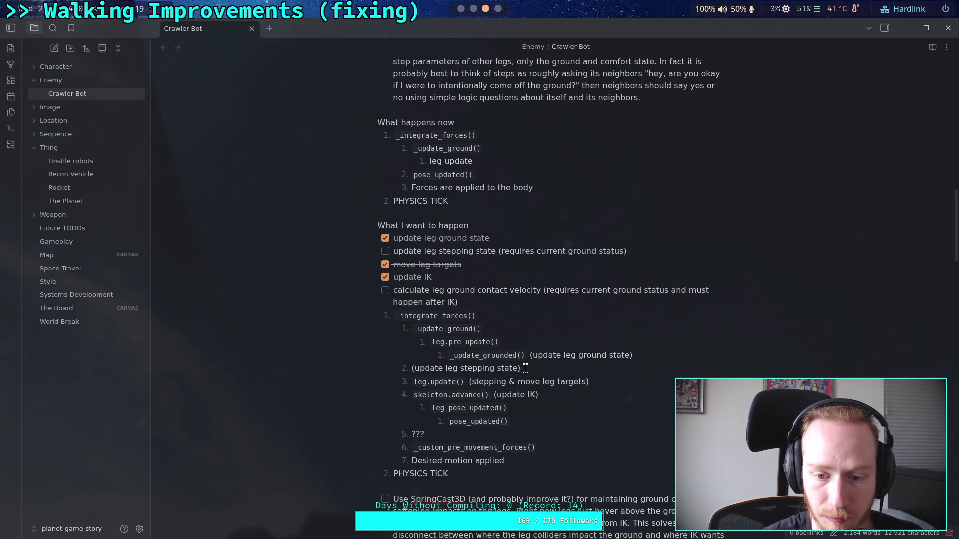
pyautogui.moveTo(524, 369); pyautogui.dragTo(411, 369)
pyautogui.press('BackSpace')
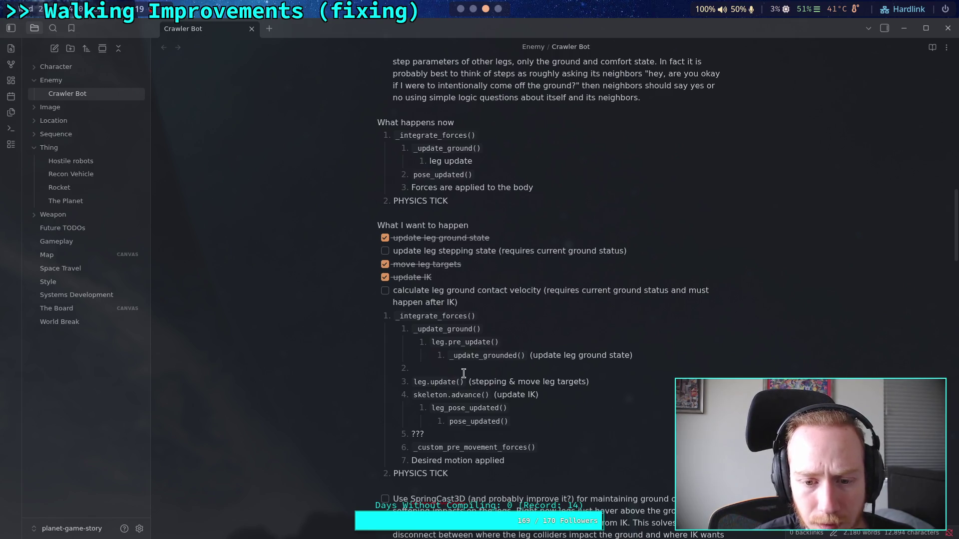
# Step: Add a nested 'check_early_step (early step state)' item under leg.pre_update()
pyautogui.press('Tab')
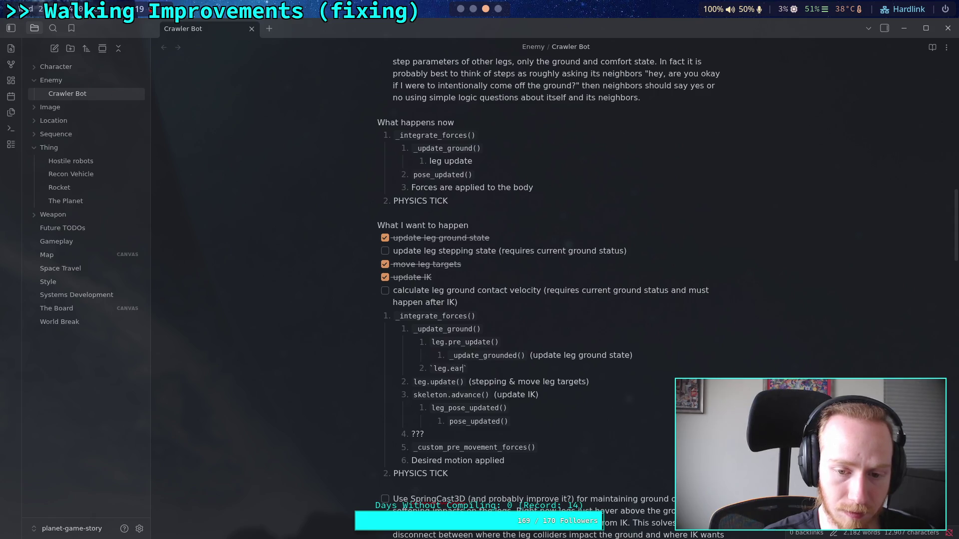
pyautogui.write('check_early_')
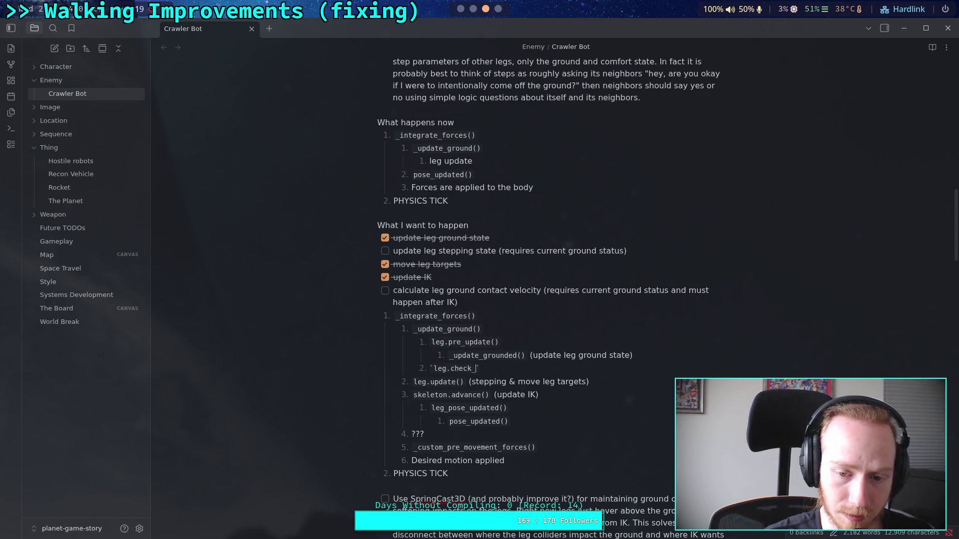
pyautogui.write('step(')
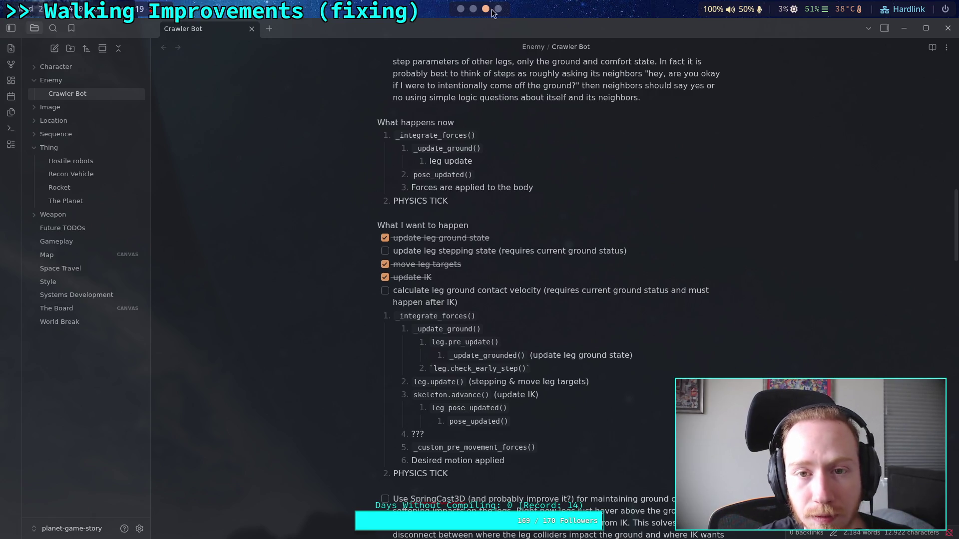
pyautogui.scroll(2, 483, 9)
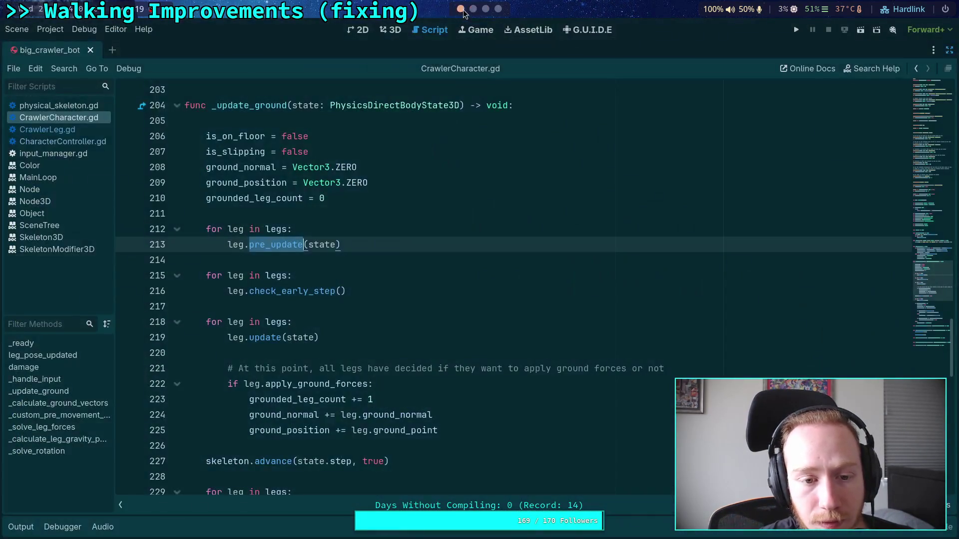
pyautogui.scroll(-2, 483, 10)
pyautogui.scroll(2, 483, 9)
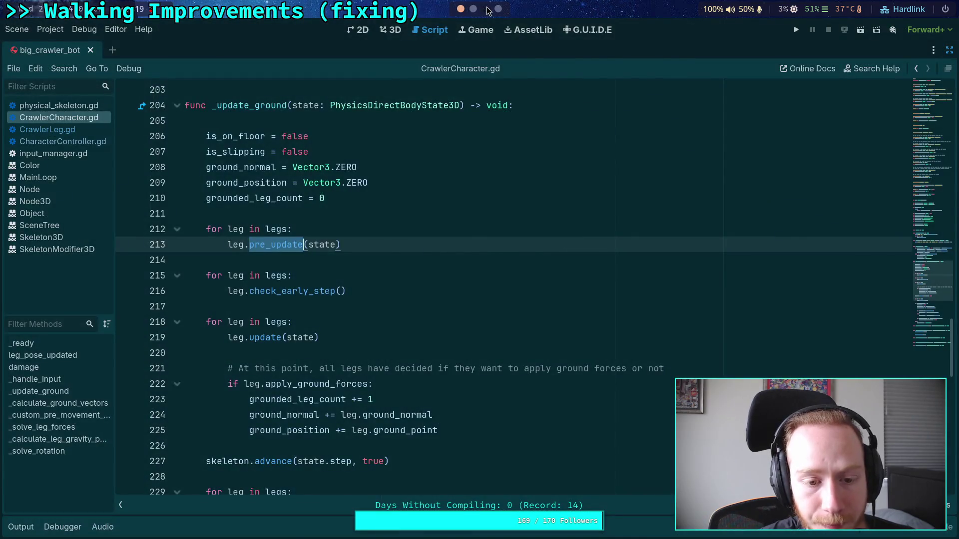
pyautogui.scroll(-2, 483, 10)
pyautogui.click(585, 371)
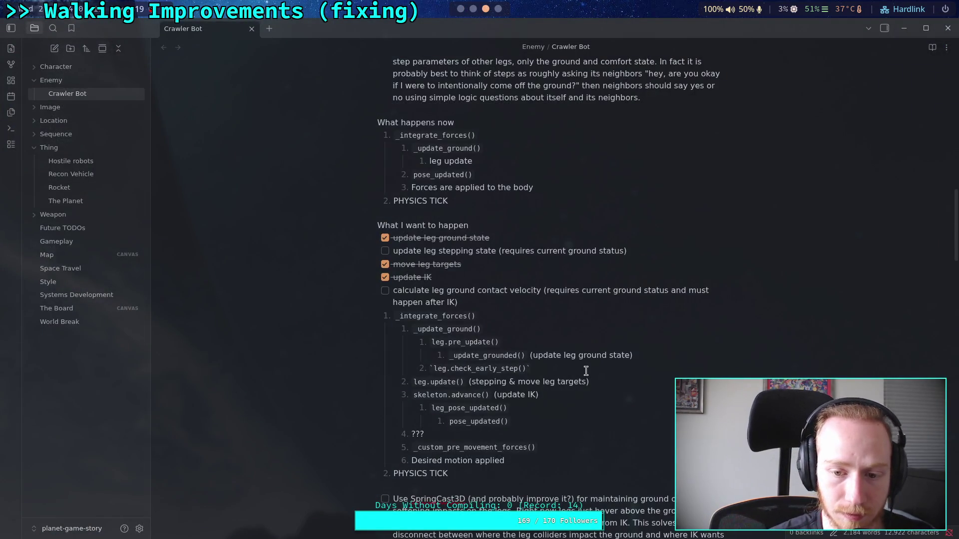
pyautogui.write('(')
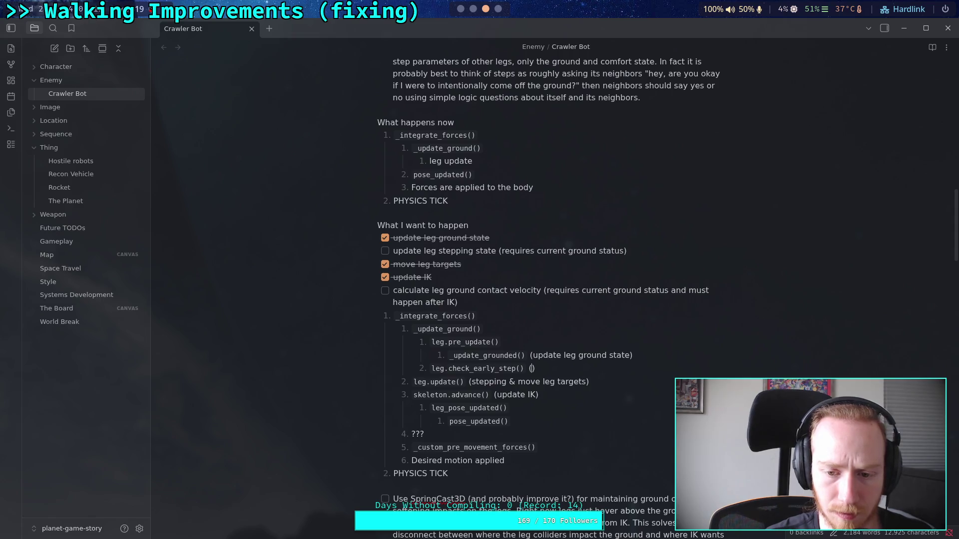
pyautogui.write('early step state')
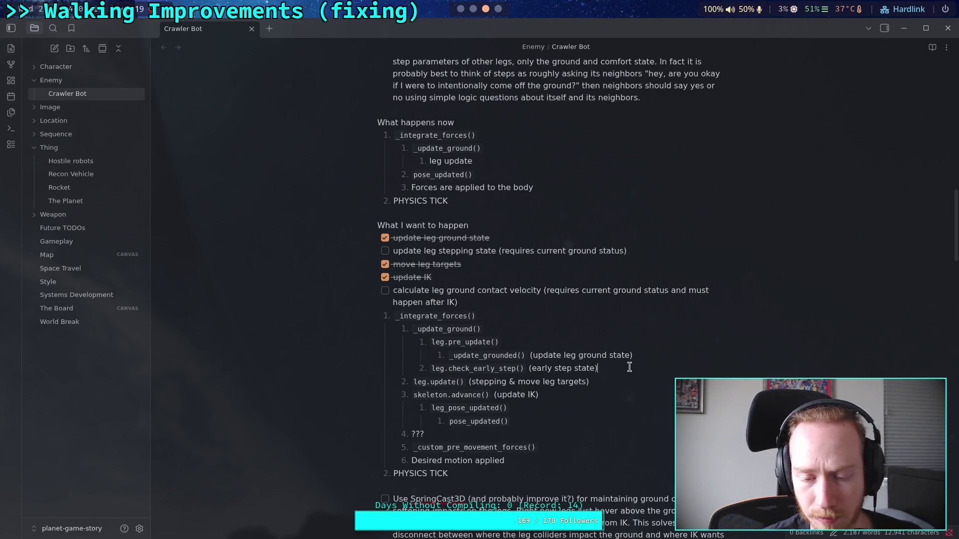
# Step: Nest leg.update() and skeleton.advance() under _update_ground() and tick the stepping-state task
pyautogui.click(401, 381)
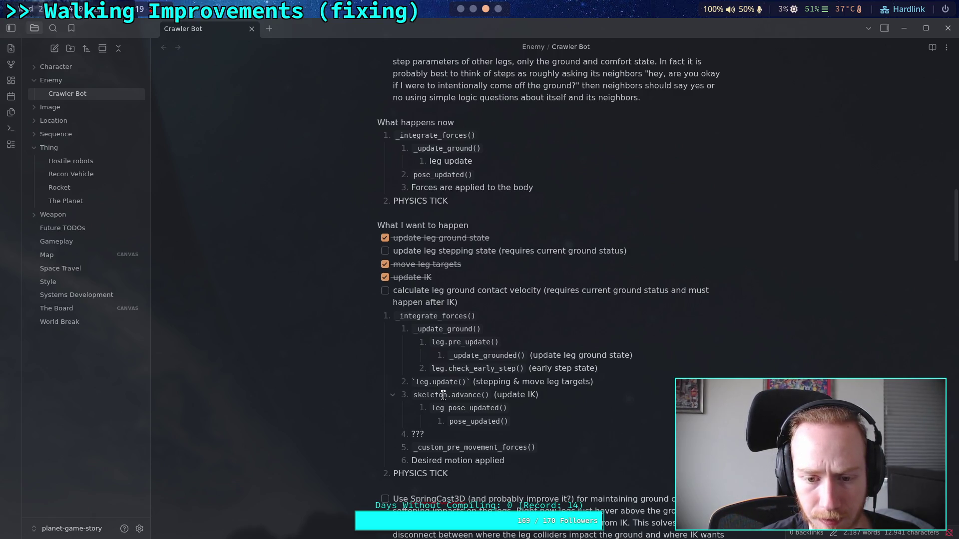
pyautogui.press('Tab')
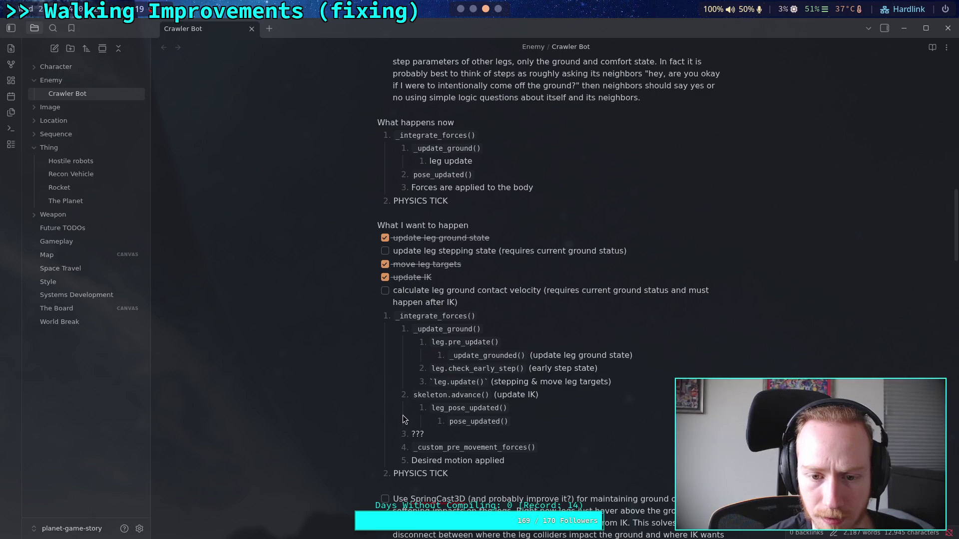
pyautogui.click(385, 250)
pyautogui.click(643, 408)
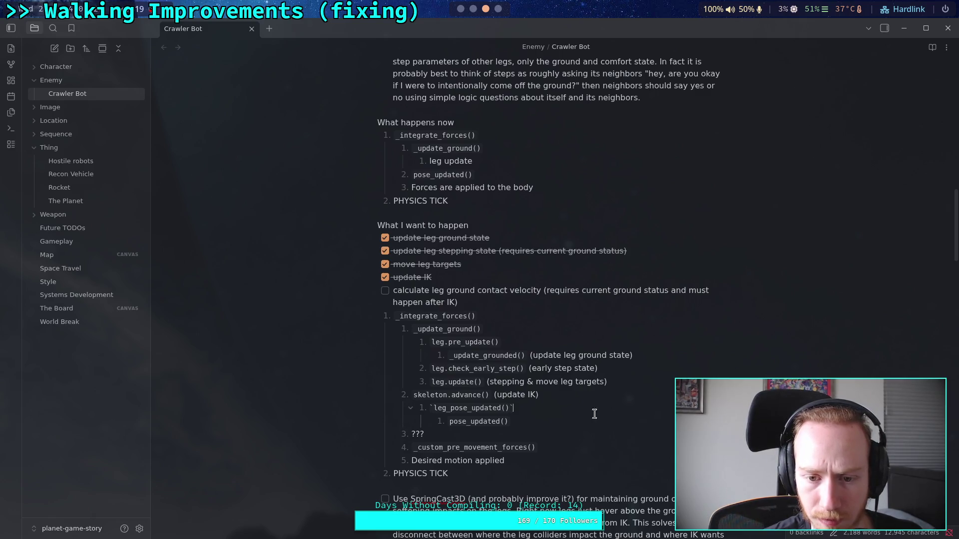
pyautogui.click(403, 398)
pyautogui.press('Tab')
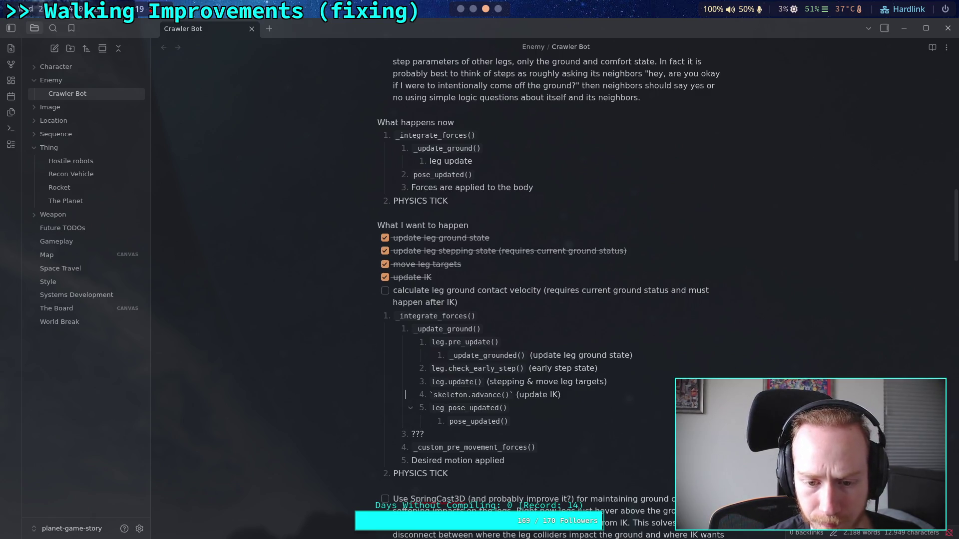
# Step: Nest leg_pose_updated() under skeleton.advance() and the ??? item under _update_ground()
pyautogui.click(539, 411)
pyautogui.press('Tab')
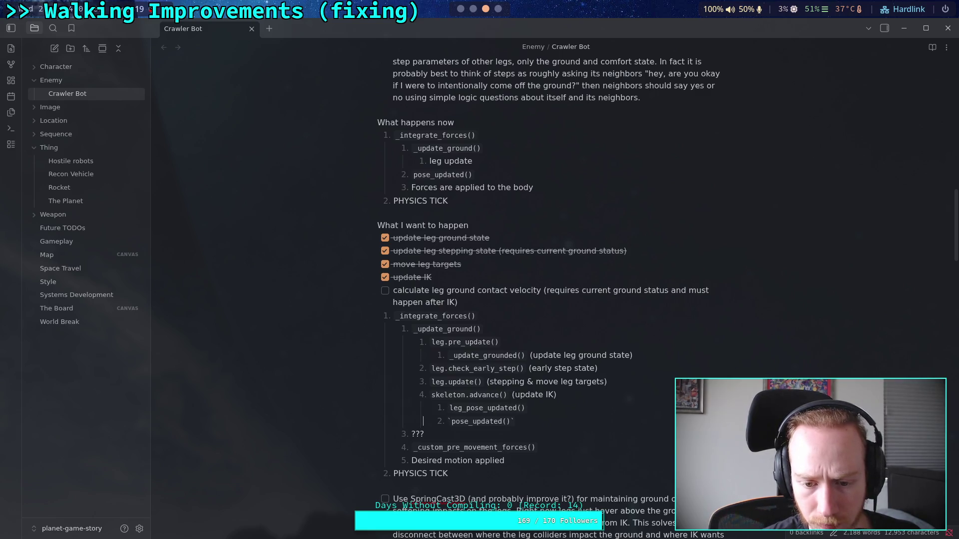
pyautogui.press('Down')
pyautogui.click(539, 321)
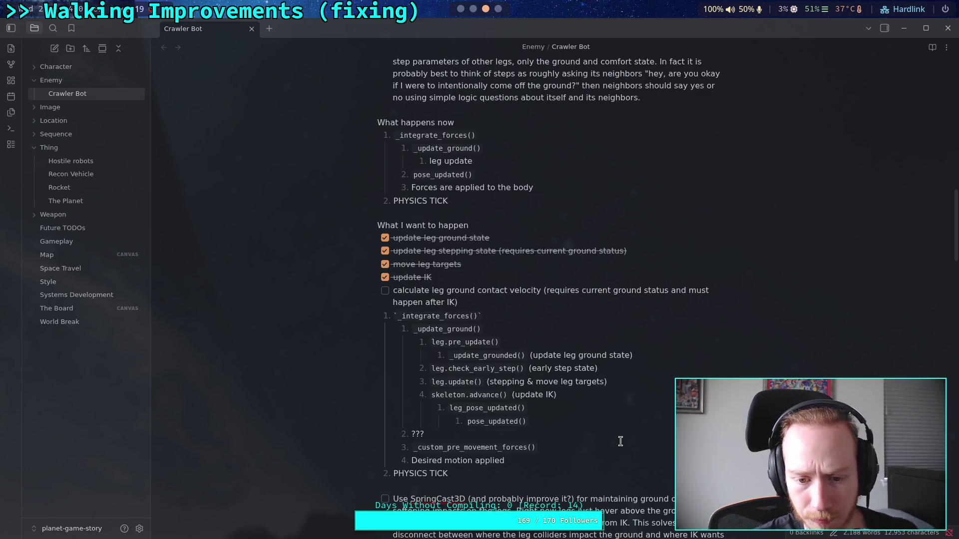
pyautogui.click(590, 430)
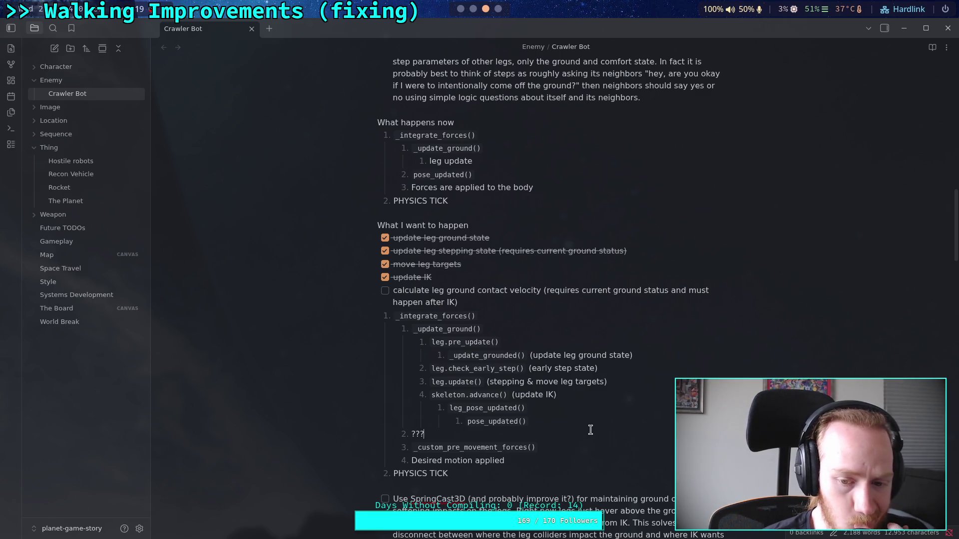
pyautogui.click(409, 434)
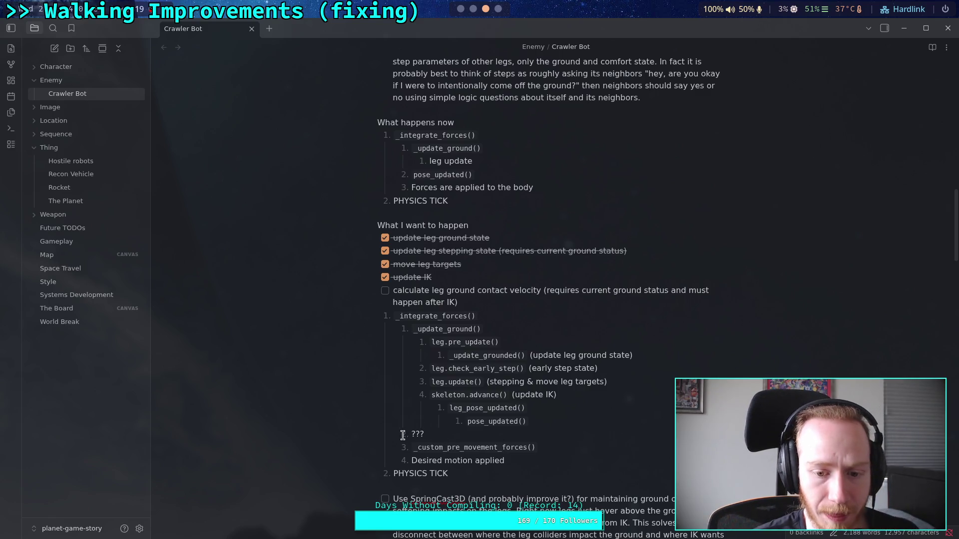
pyautogui.press('Tab')
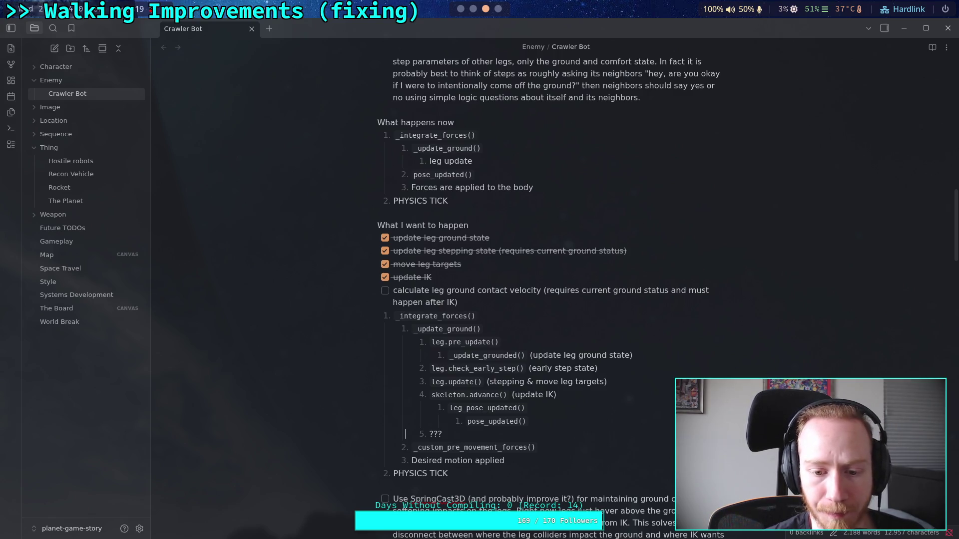
pyautogui.click(582, 419)
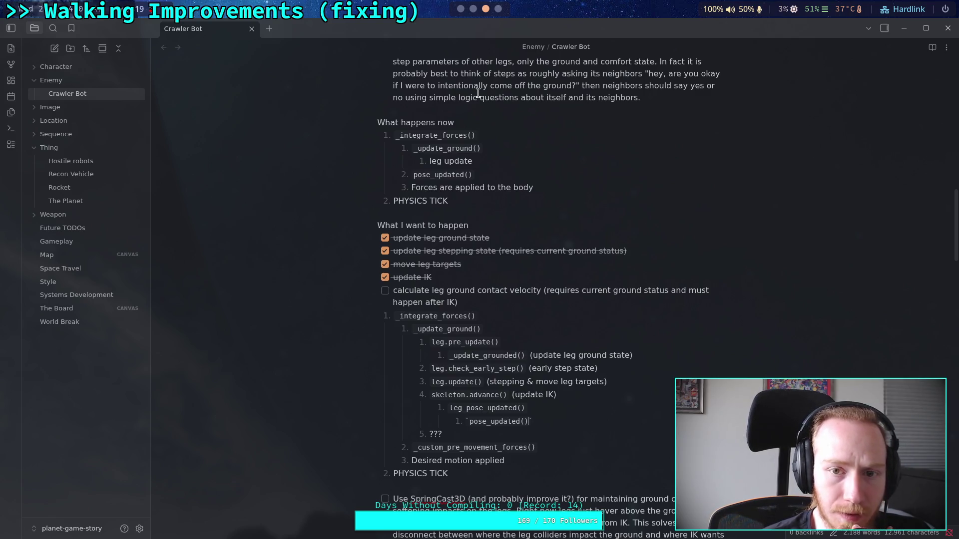
pyautogui.click(472, 9)
pyautogui.click(461, 9)
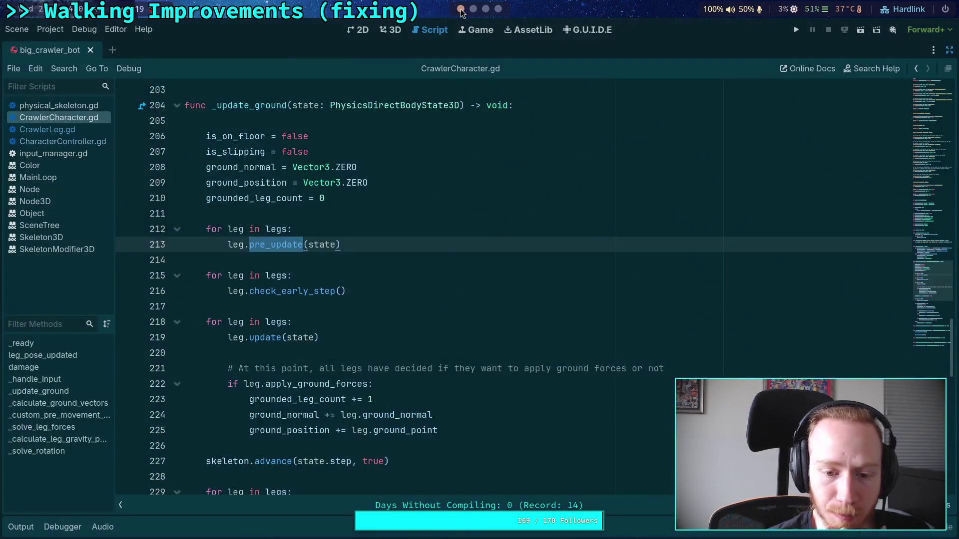
# Step: Unfold the _calculate_ground_vectors function body in CrawlerCharacter.gd
pyautogui.scroll(-2, 363, 287)
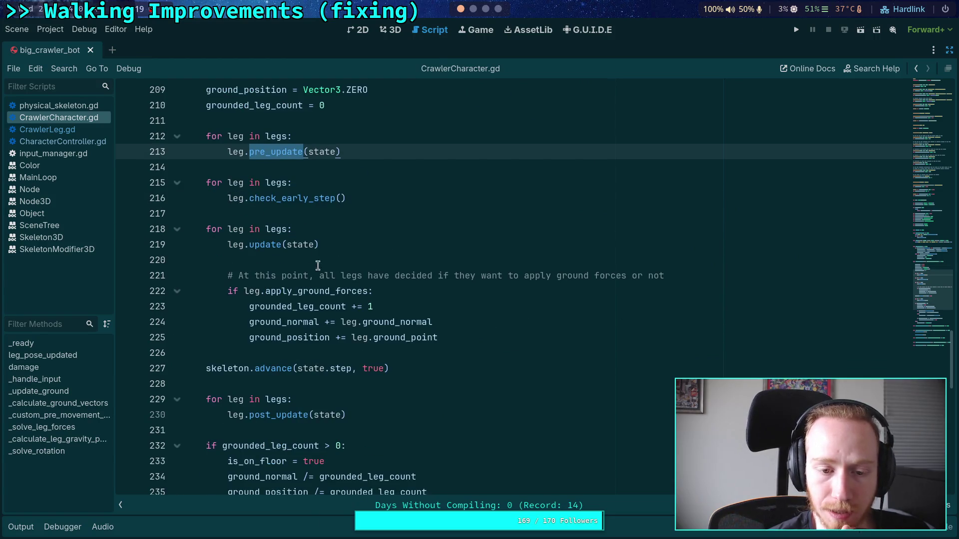
pyautogui.scroll(-1, 313, 402)
pyautogui.moveTo(283, 295)
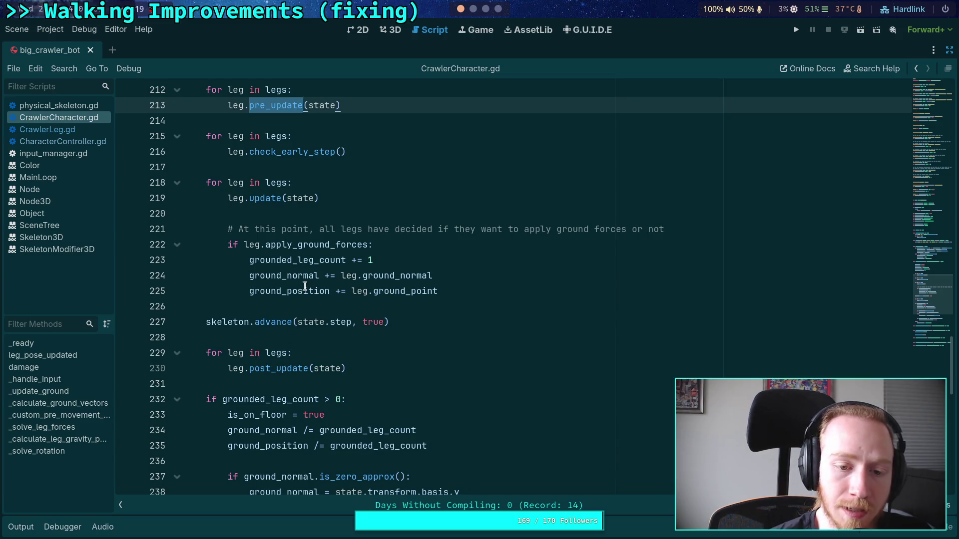
pyautogui.scroll(-5, 289, 289)
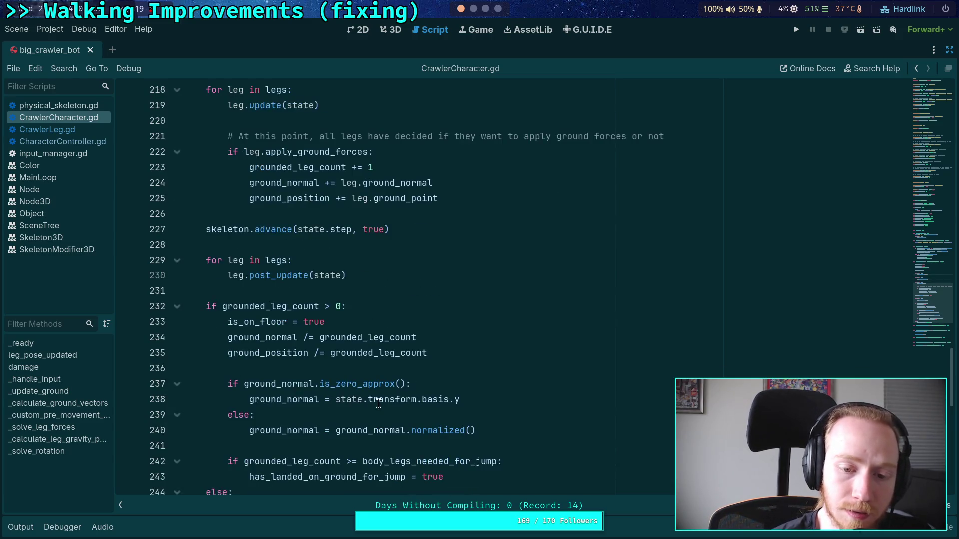
pyautogui.scroll(-3, 385, 406)
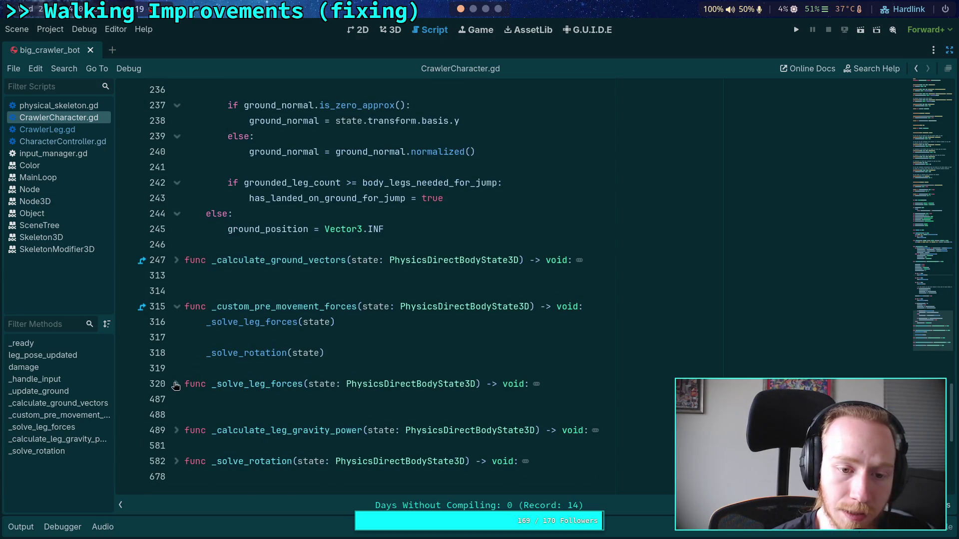
pyautogui.click(177, 260)
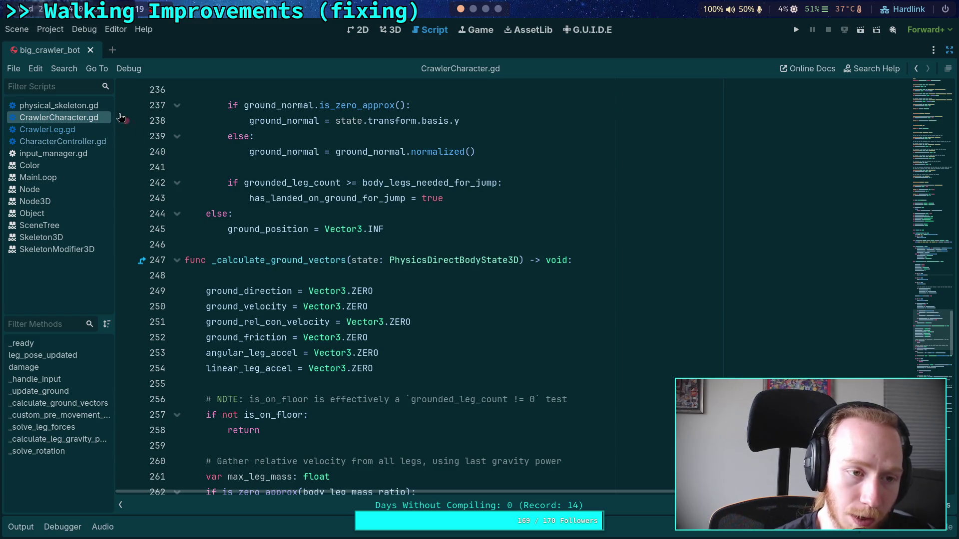
# Step: Open CharacterController.gd to see where _update_ground is called, then return to the notes
pyautogui.click(80, 140)
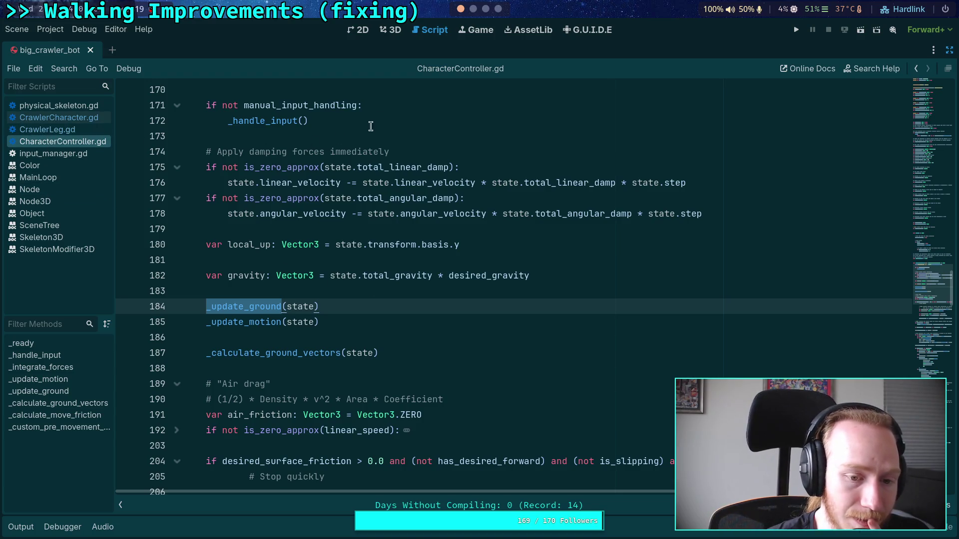
pyautogui.click(473, 9)
pyautogui.click(485, 9)
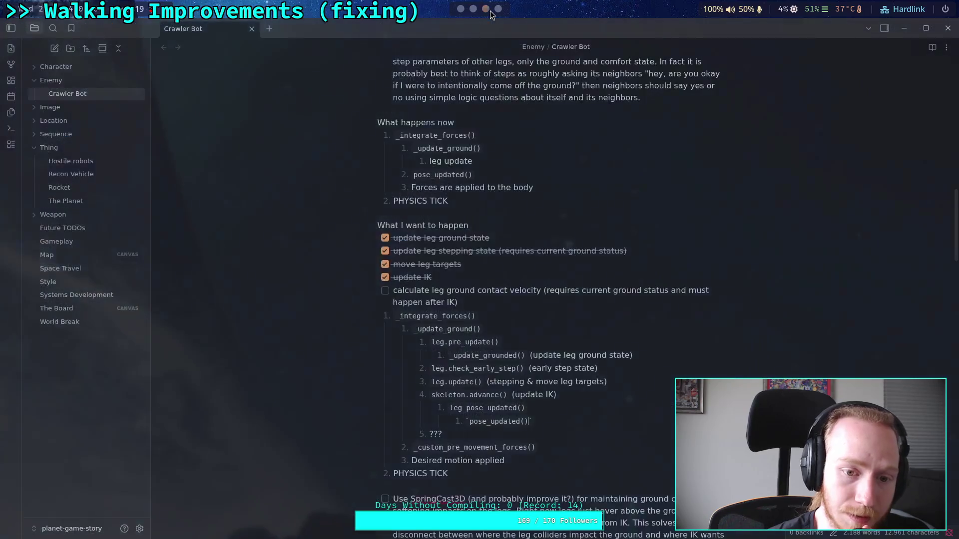
# Step: Add a _calculate_ground_vectors() list item right after the ??? item in the plan
pyautogui.click(524, 438)
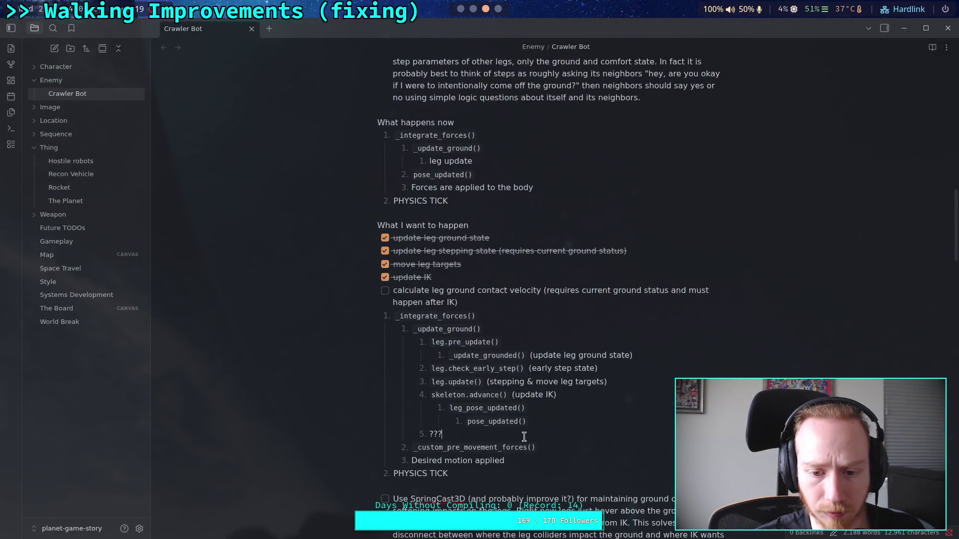
pyautogui.press('Return')
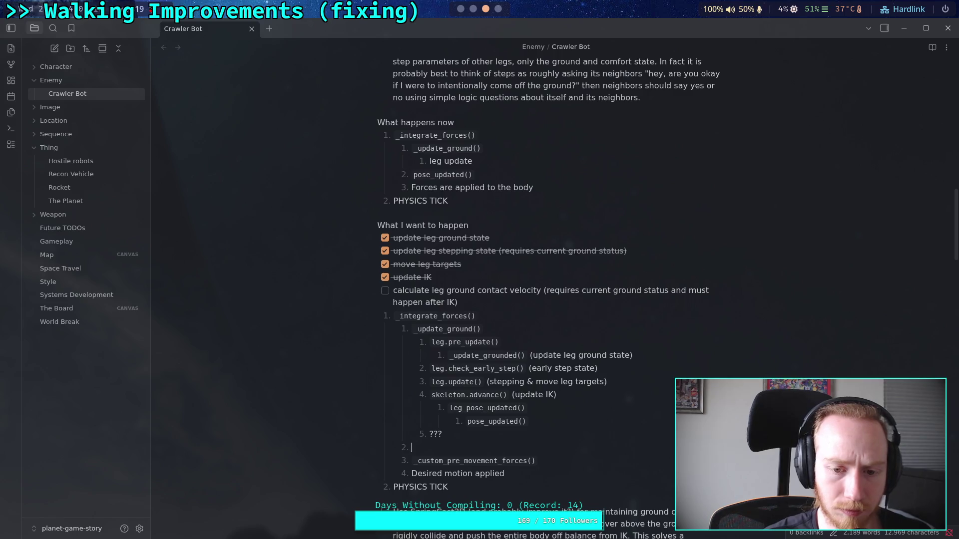
pyautogui.write('`_cal')
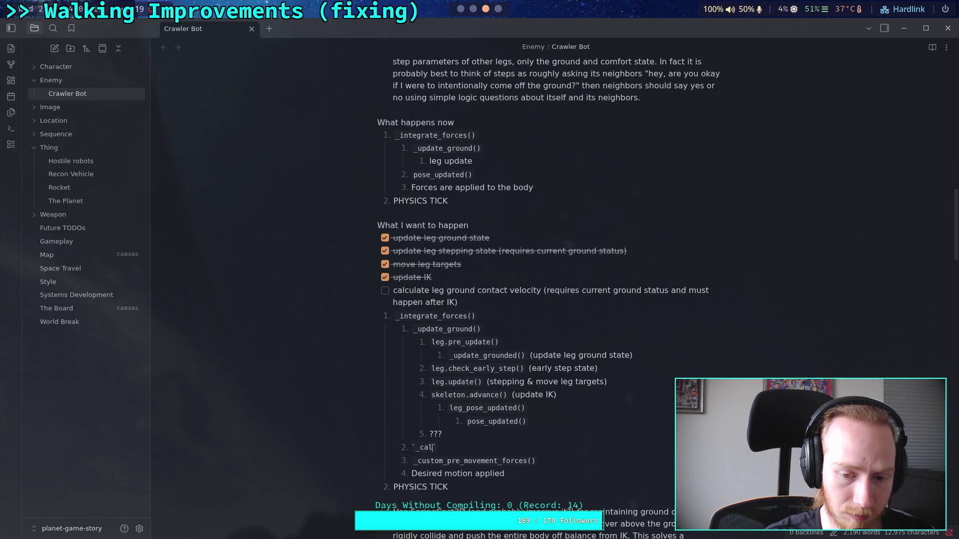
pyautogui.write('nd_v')
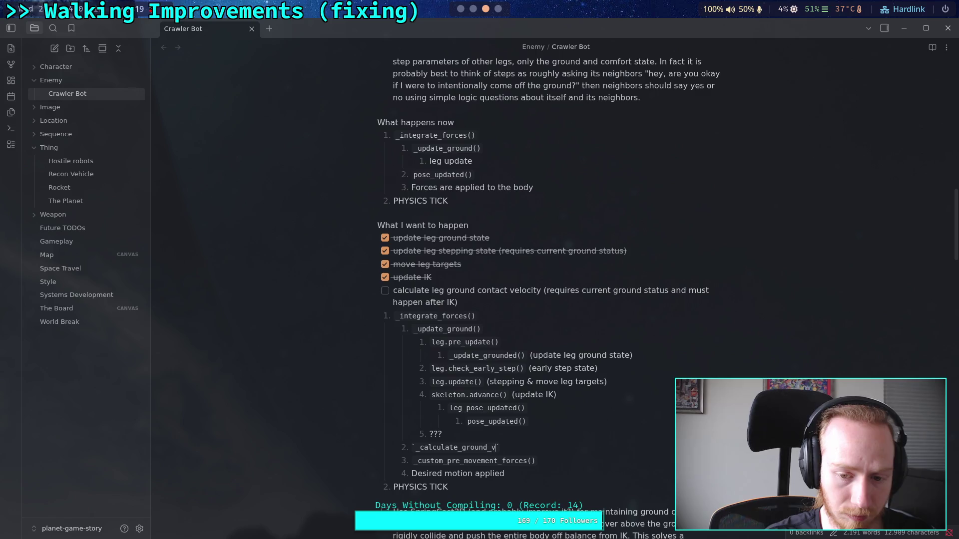
pyautogui.write('otr')
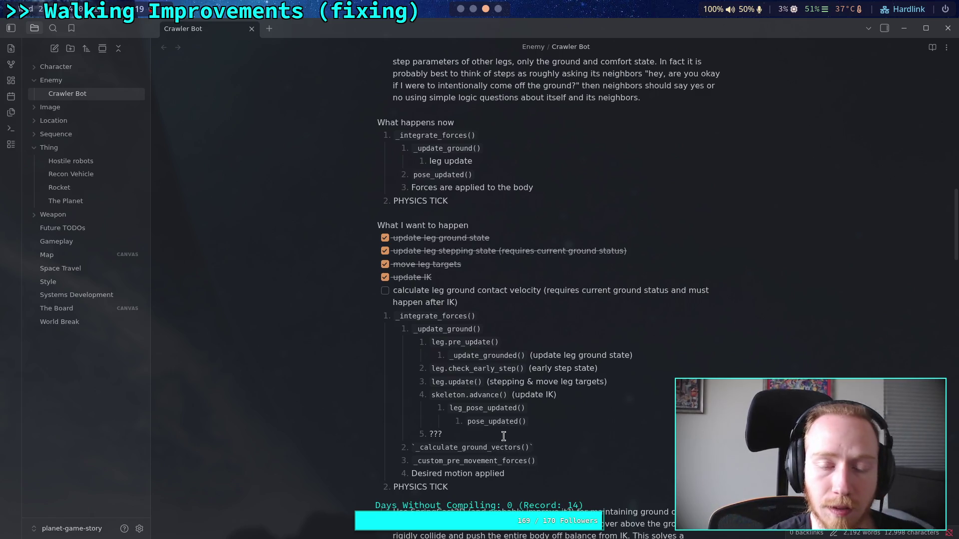
pyautogui.click(461, 10)
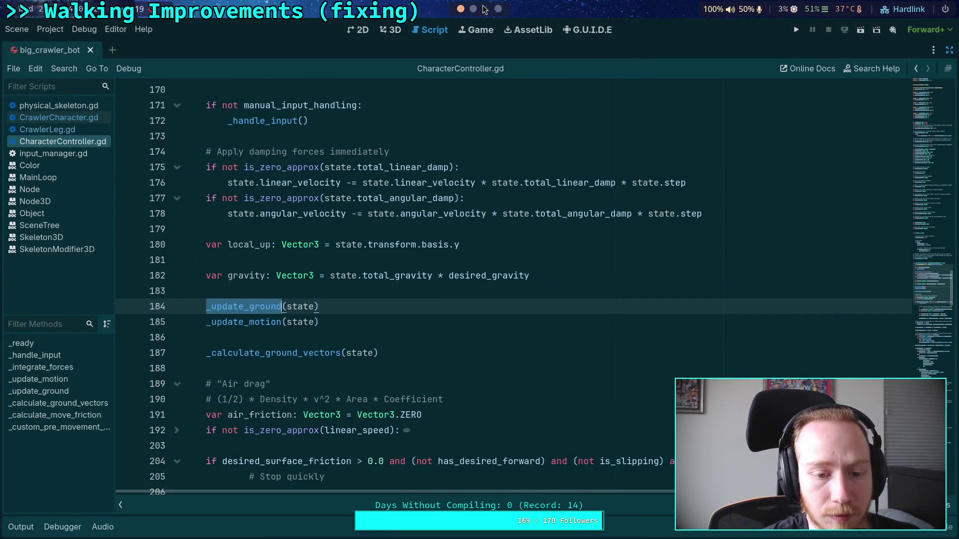
# Step: In CrawlerCharacter.gd's legs loop, highlight every use of linear_leg_accel
pyautogui.click(51, 118)
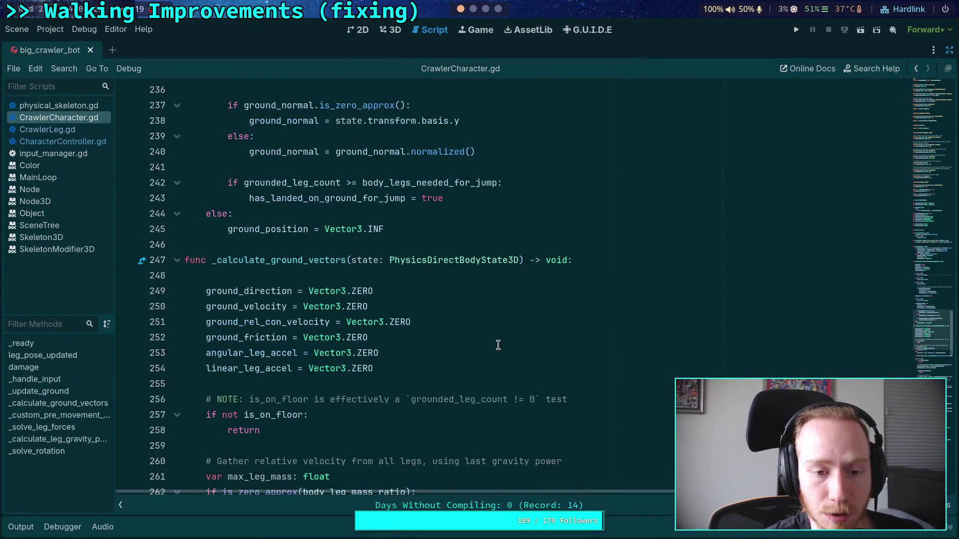
pyautogui.scroll(-13, 496, 342)
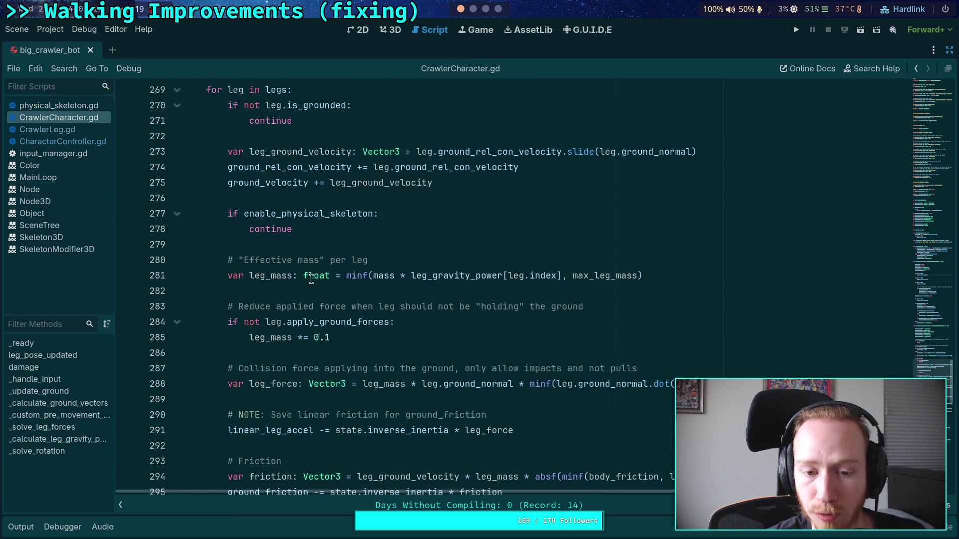
pyautogui.scroll(6, 312, 313)
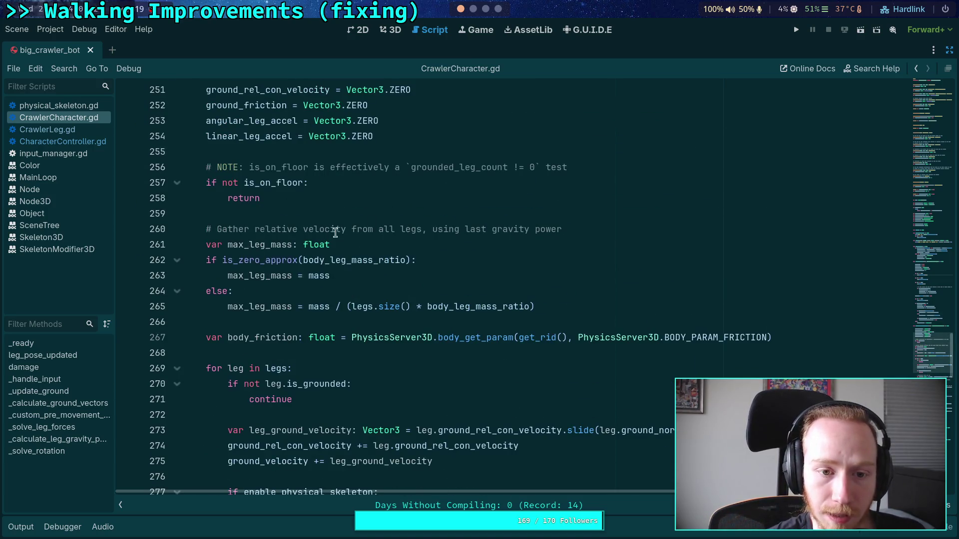
pyautogui.scroll(2, 335, 233)
pyautogui.doubleClick(259, 229)
pyautogui.scroll(-8, 349, 250)
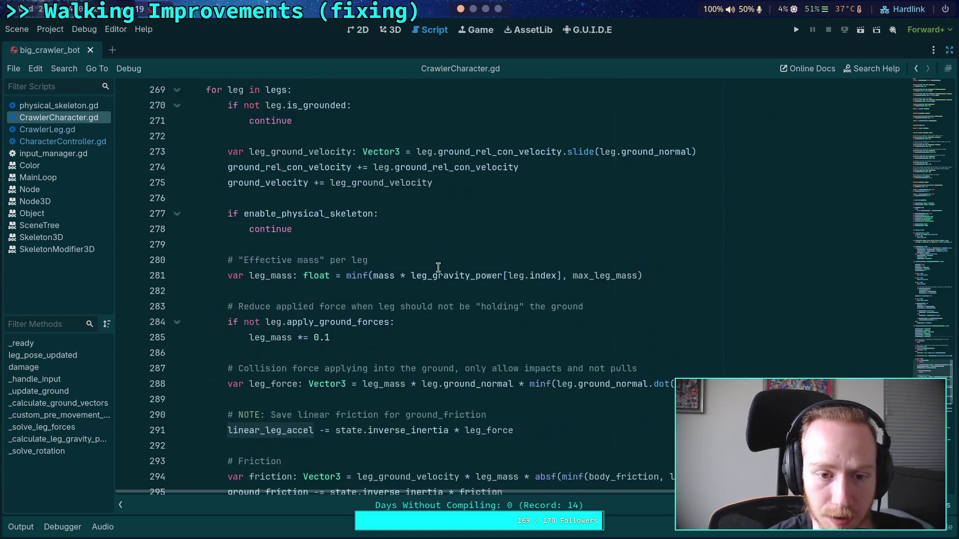
pyautogui.scroll(-7, 438, 268)
pyautogui.scroll(2, 434, 210)
pyautogui.scroll(3, 427, 210)
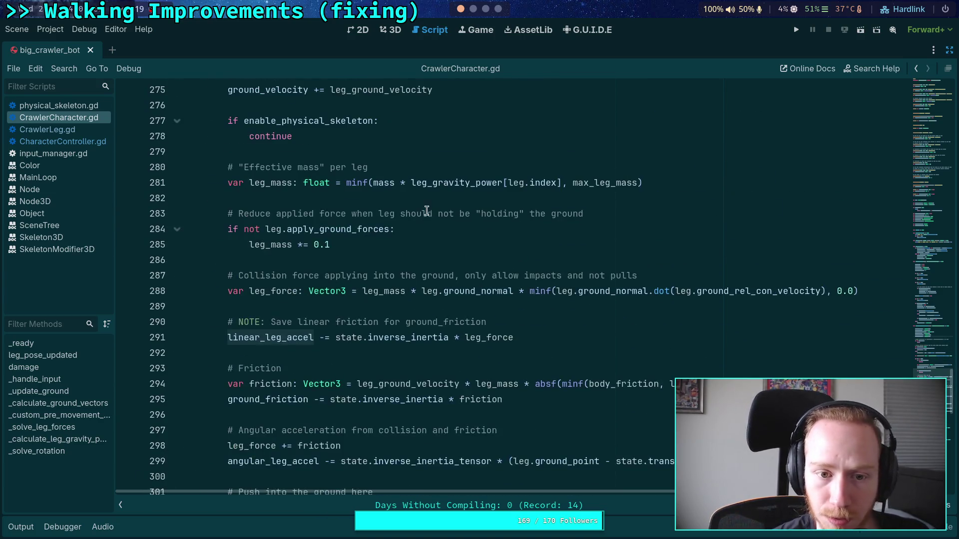
# Step: Inspect the leg mass and ground_rel_con_velocity lines, then go back to the Obsidian notes
pyautogui.click(433, 182)
pyautogui.scroll(3, 349, 172)
pyautogui.click(533, 198)
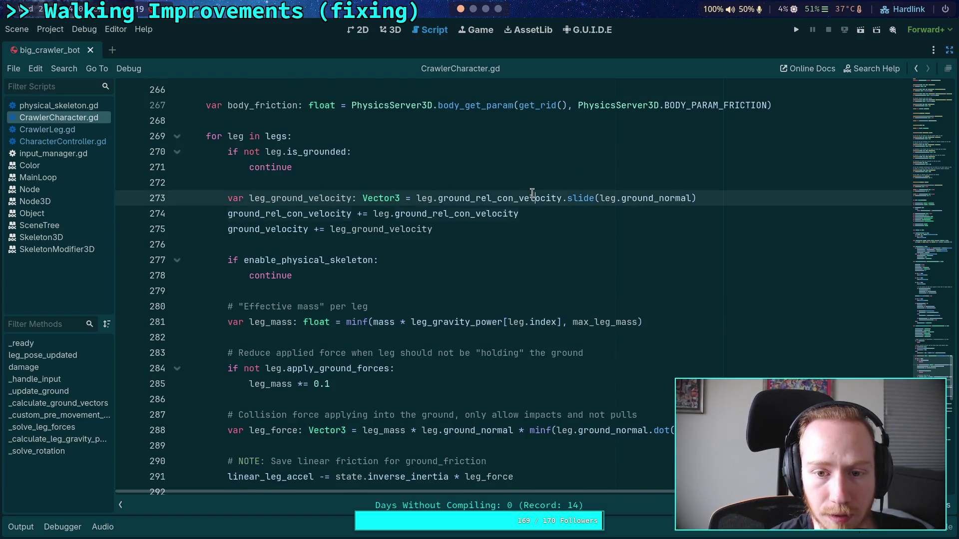
pyautogui.doubleClick(532, 194)
pyautogui.click(473, 9)
pyautogui.click(486, 8)
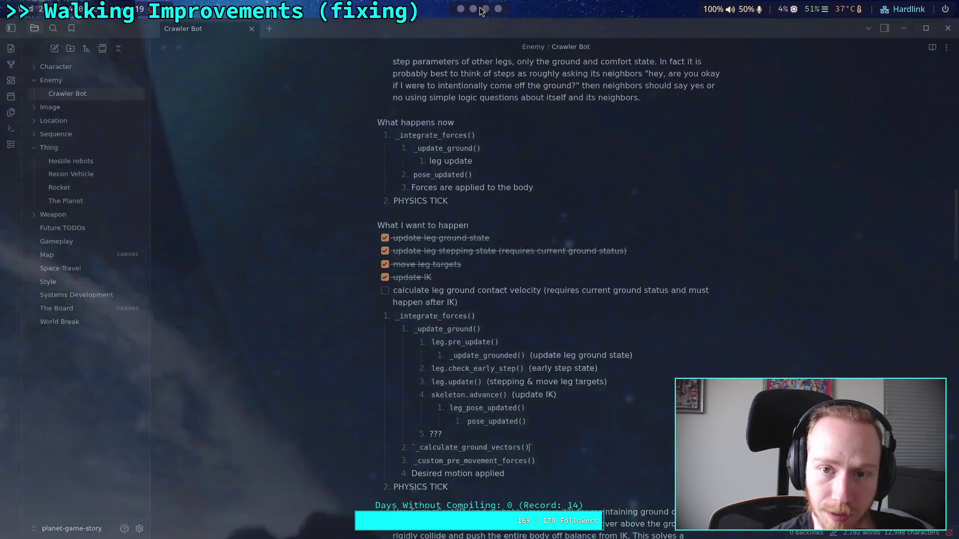
# Step: Clear the four completed checklist items and add a blank line after the contact velocity task
pyautogui.click(583, 435)
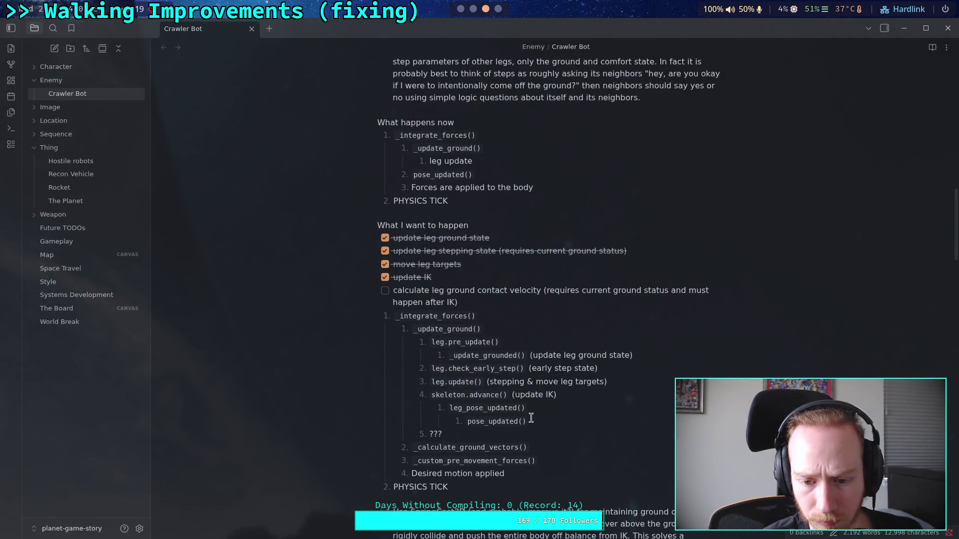
pyautogui.click(581, 422)
pyautogui.click(570, 435)
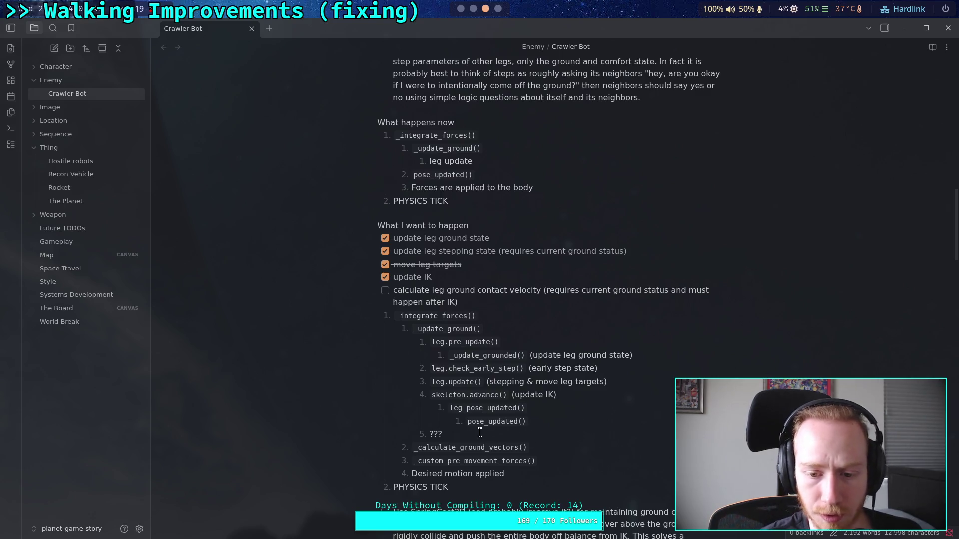
pyautogui.moveTo(440, 279)
pyautogui.mouseDown()
pyautogui.moveTo(394, 251)
pyautogui.moveTo(399, 238)
pyautogui.mouseUp()
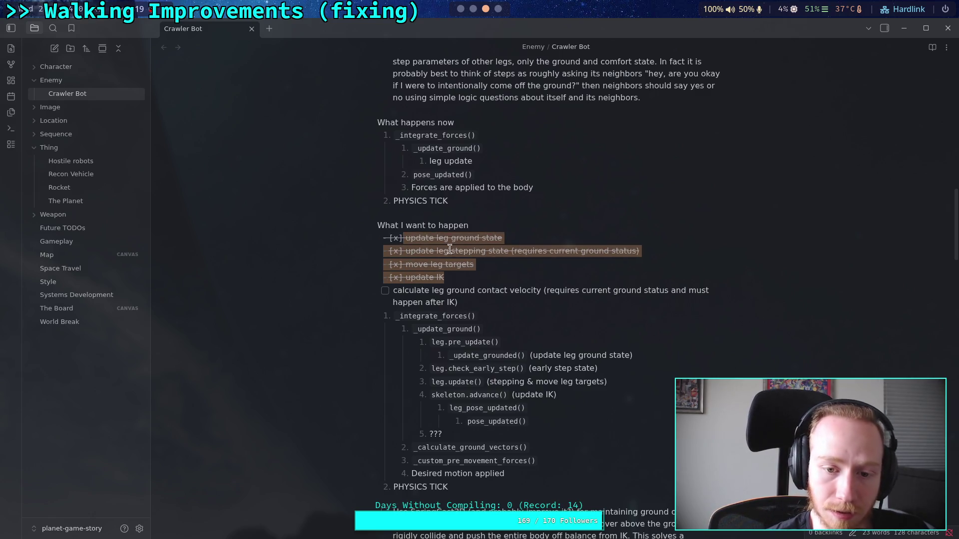
pyautogui.hotkey('ctrl', 'z')
pyautogui.hotkey('ctrl', 'z')
pyautogui.hotkey('ctrl', 'z')
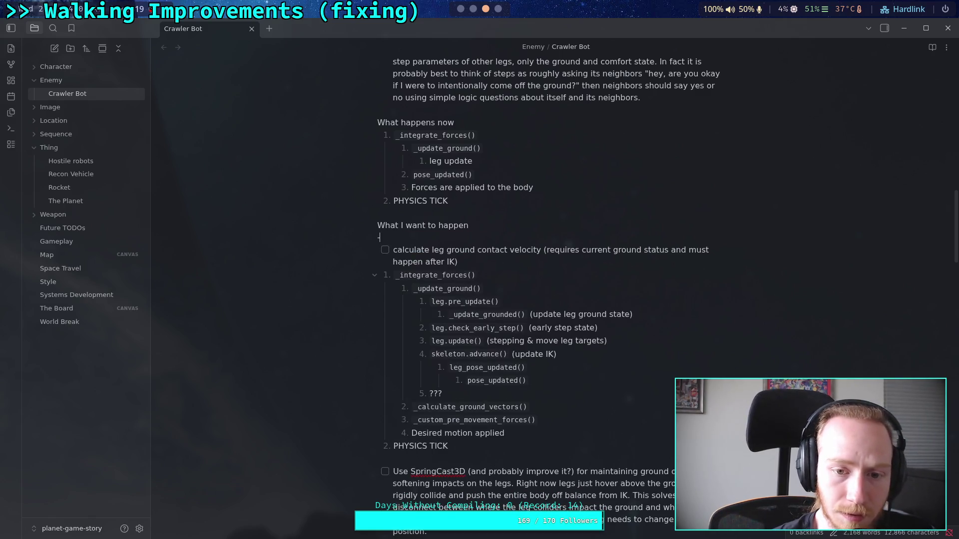
pyautogui.click(506, 251)
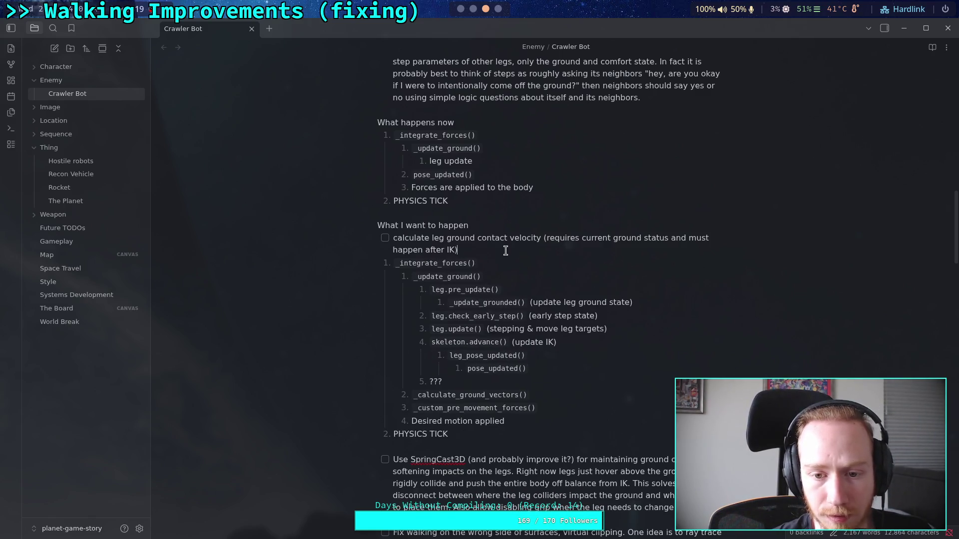
pyautogui.press('Return')
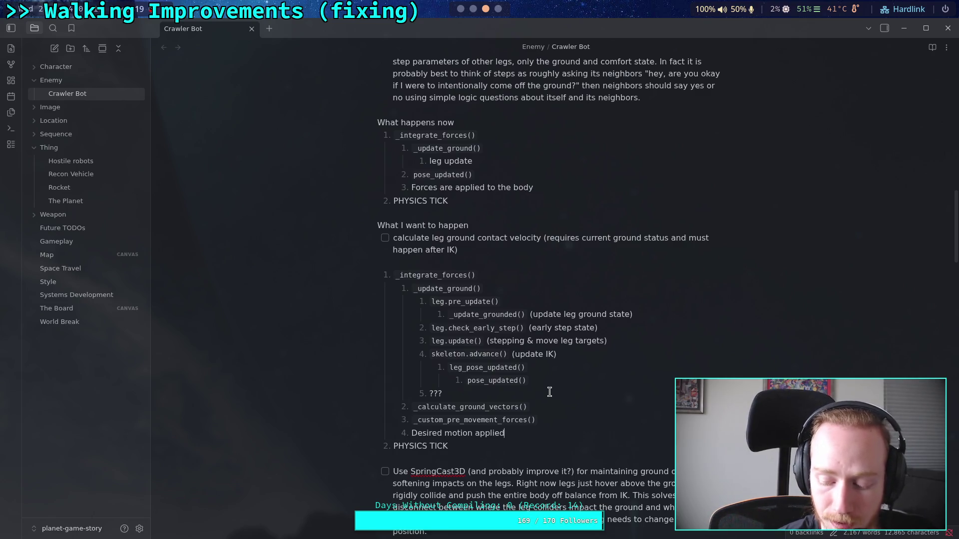
# Step: Annotate pose_updated() with '(calculate leg velocity)' and delete the ??? list item
pyautogui.click(586, 380)
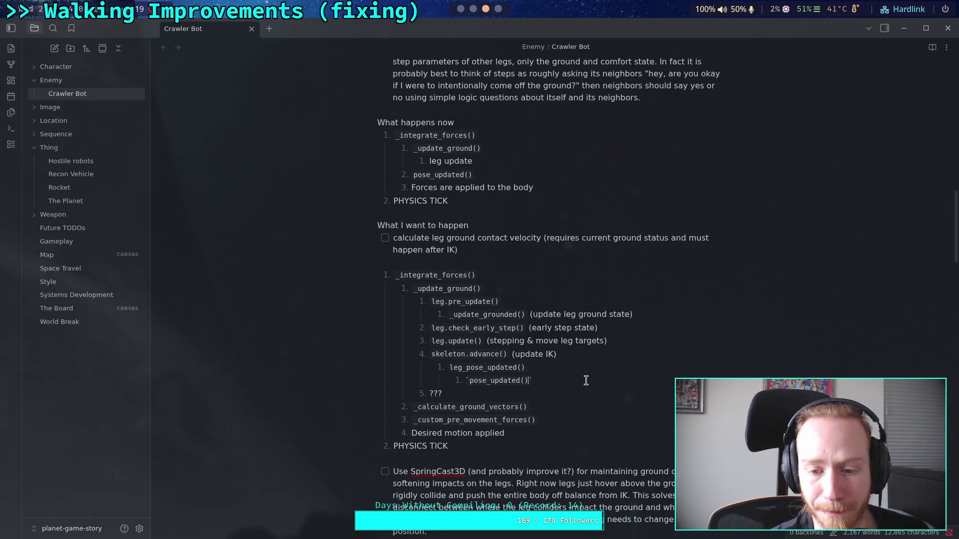
pyautogui.press('End')
pyautogui.write('(')
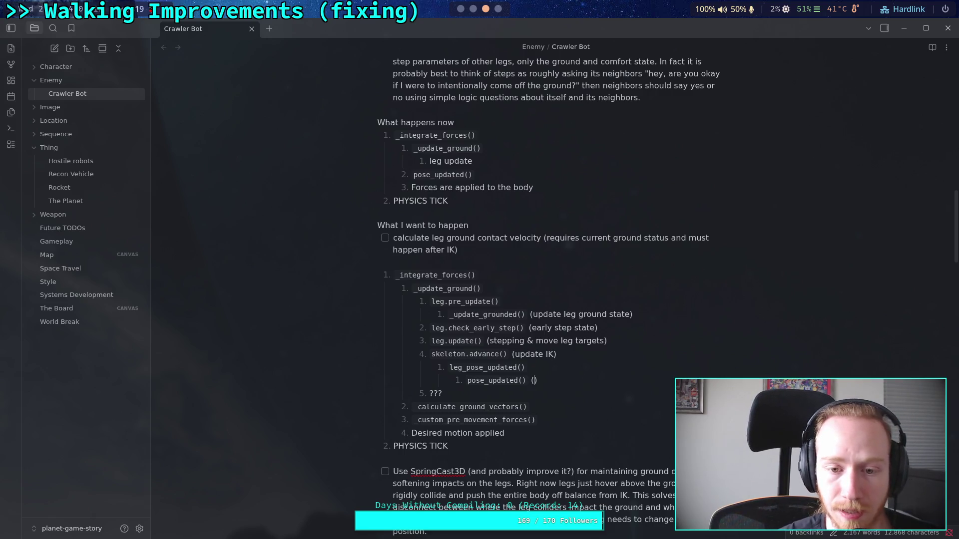
pyautogui.write('calcul')
pyautogui.write('ate leg ')
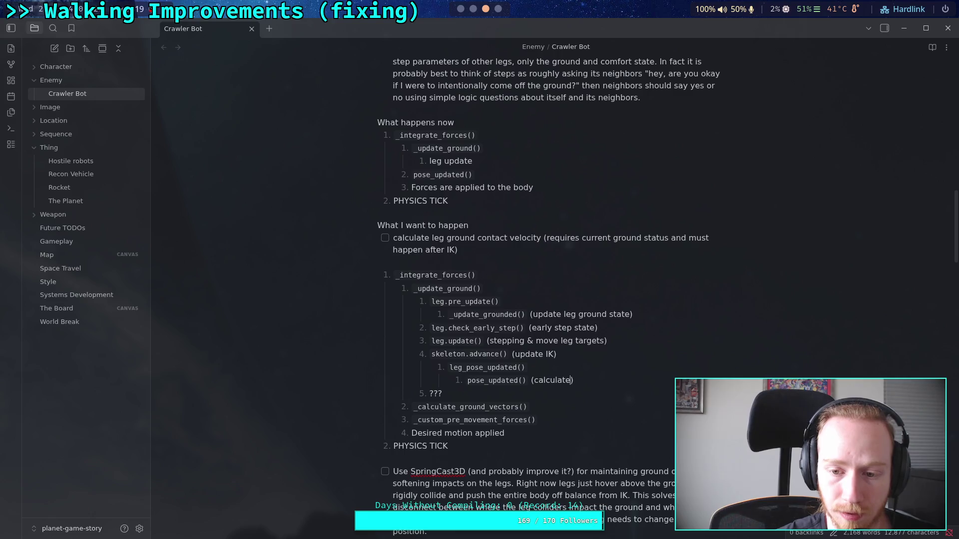
pyautogui.write('vec')
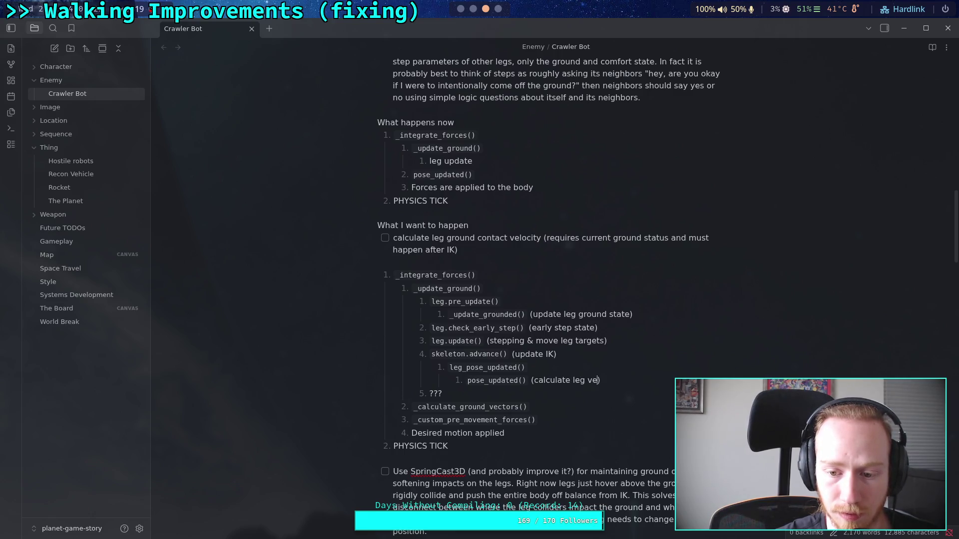
pyautogui.click(442, 394)
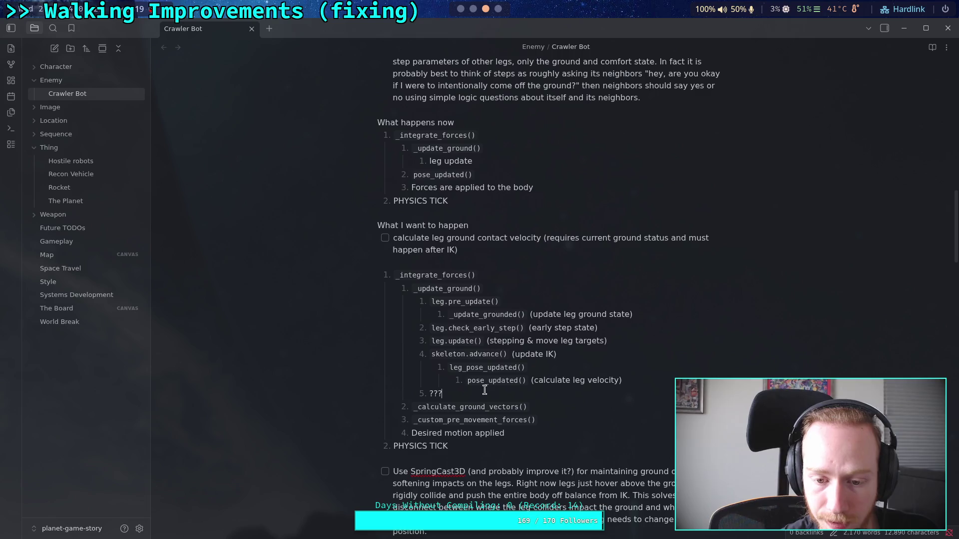
pyautogui.press('BackSpace')
pyautogui.press('BackSpace')
pyautogui.press('BackSpace')
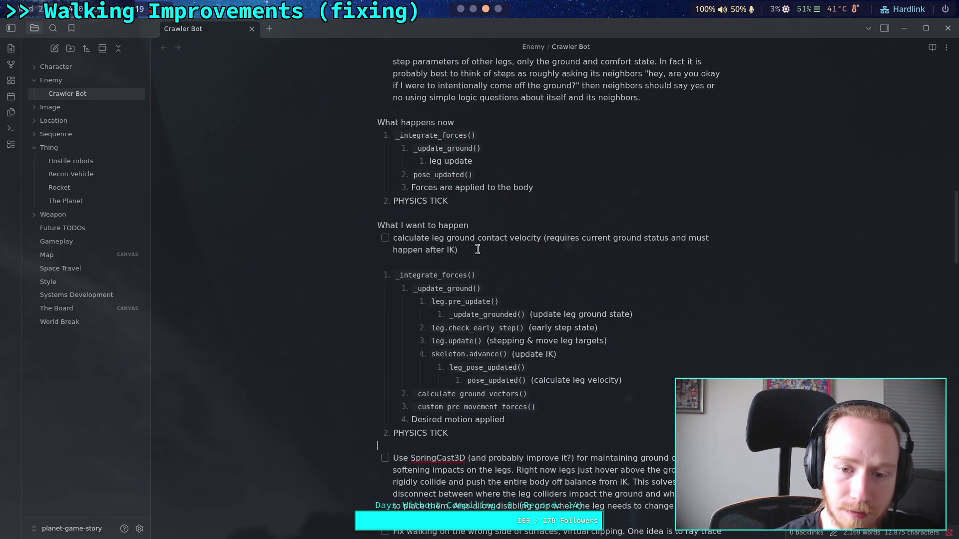
# Step: Delete the leg ground contact velocity checklist item from the note
pyautogui.moveTo(458, 249); pyautogui.dragTo(361, 244)
pyautogui.press('BackSpace')
pyautogui.press('BackSpace')
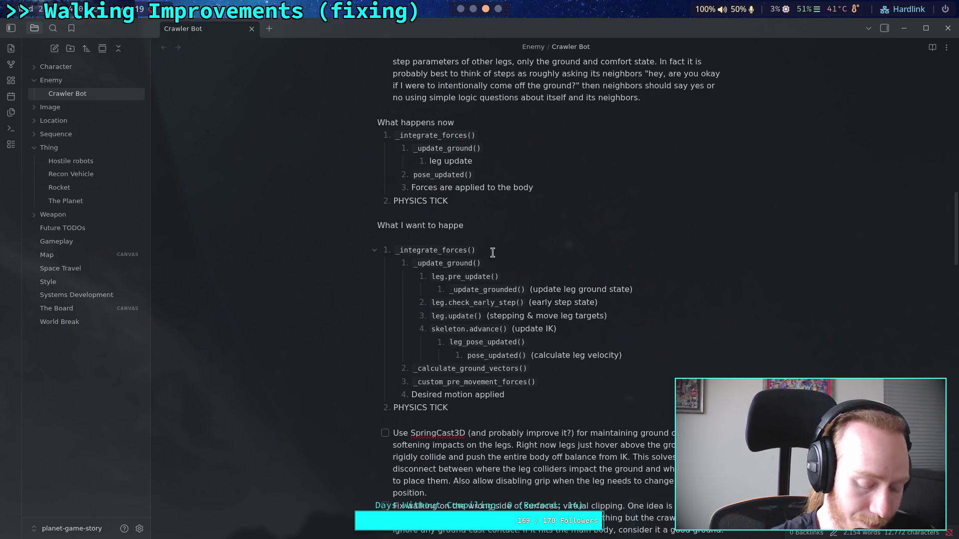
pyautogui.write('s')
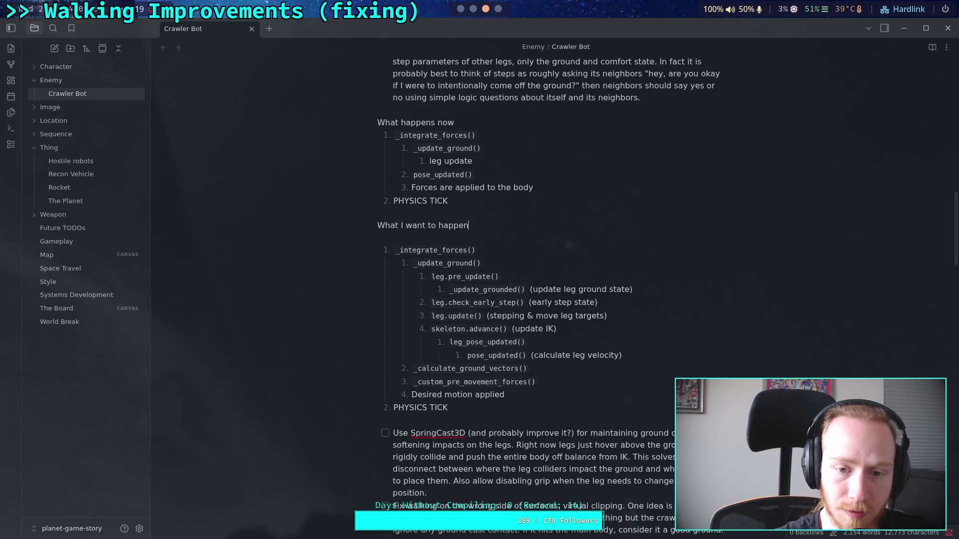
pyautogui.click(421, 237)
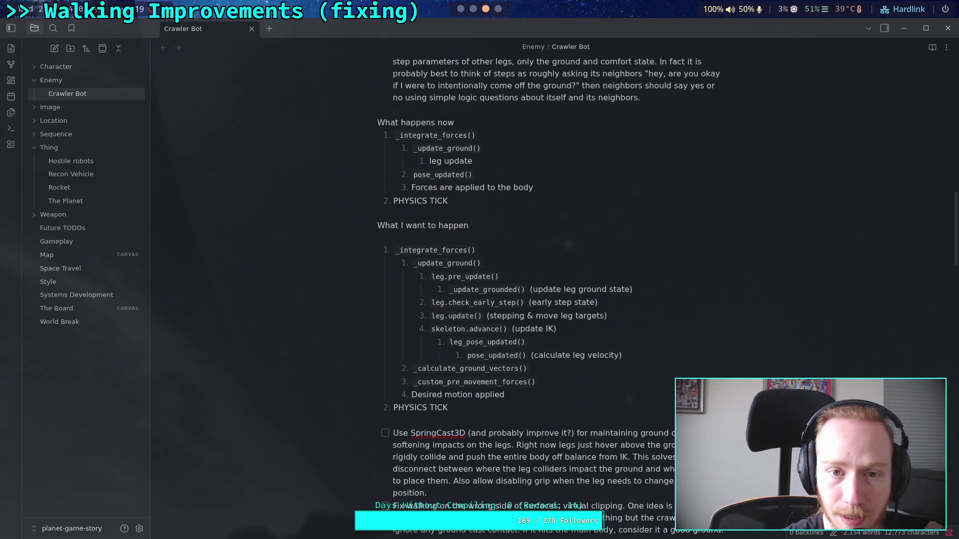
pyautogui.hotkey('alt', 'Tab')
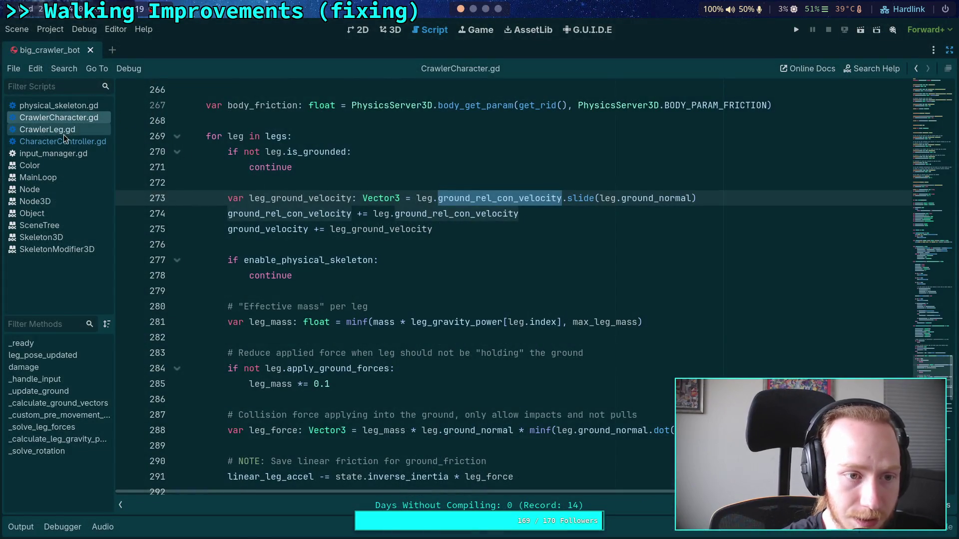
# Step: Select the ground-force accumulation lines 222–225 in CrawlerCharacter.gd's leg loops
pyautogui.scroll(10, 364, 307)
pyautogui.scroll(13, 364, 306)
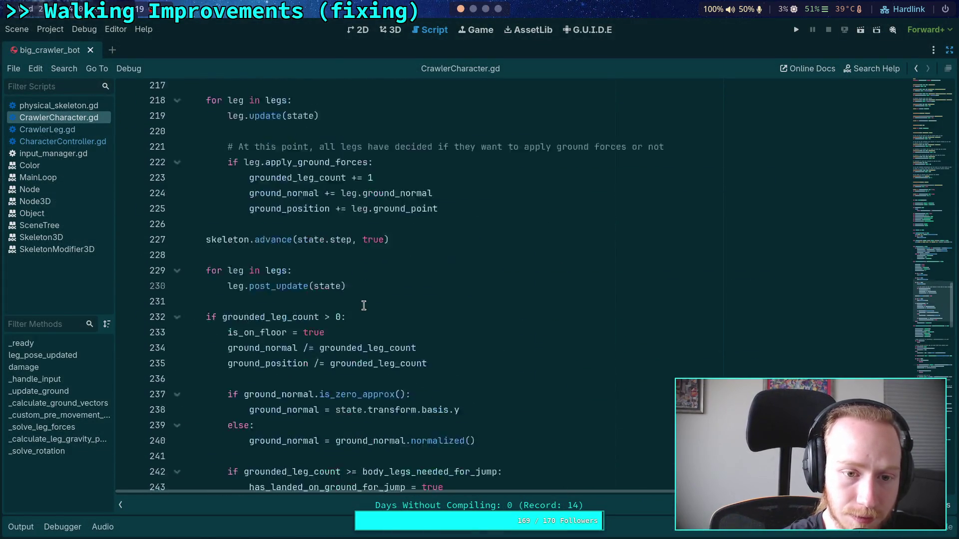
pyautogui.scroll(-4, 350, 332)
pyautogui.moveTo(350, 245)
pyautogui.mouseDown()
pyautogui.moveTo(253, 192)
pyautogui.moveTo(209, 121)
pyautogui.mouseUp()
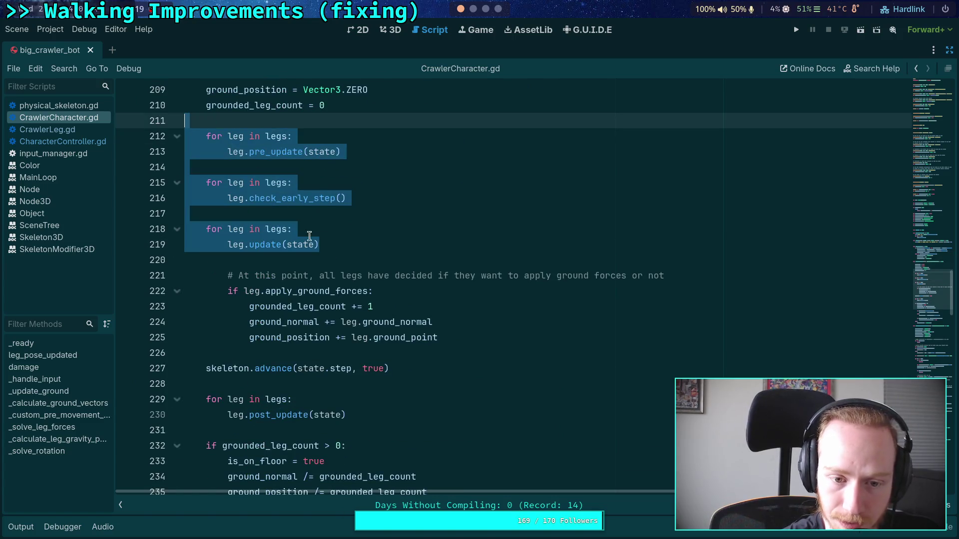
pyautogui.click(357, 291)
pyautogui.moveTo(451, 337)
pyautogui.mouseDown()
pyautogui.moveTo(220, 290)
pyautogui.moveTo(223, 276)
pyautogui.mouseUp()
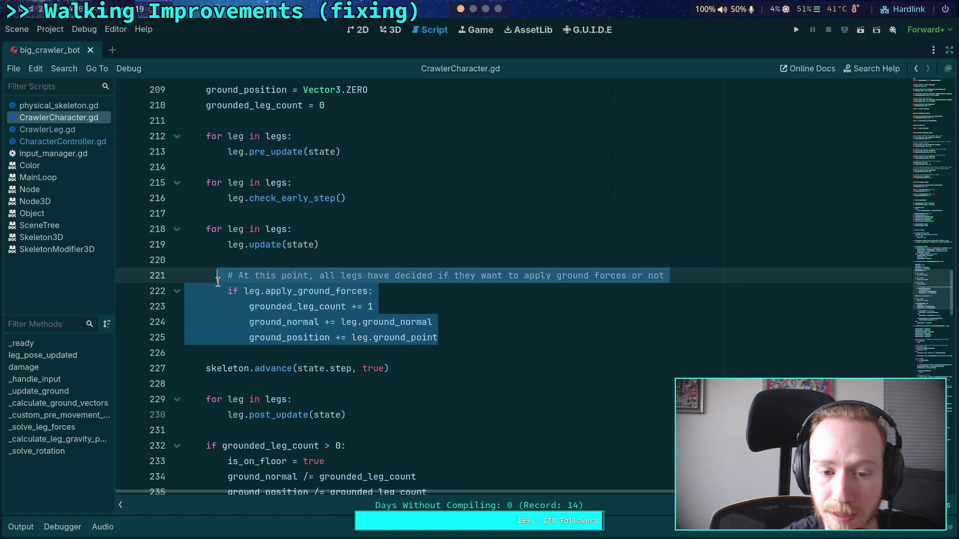
pyautogui.click(255, 269)
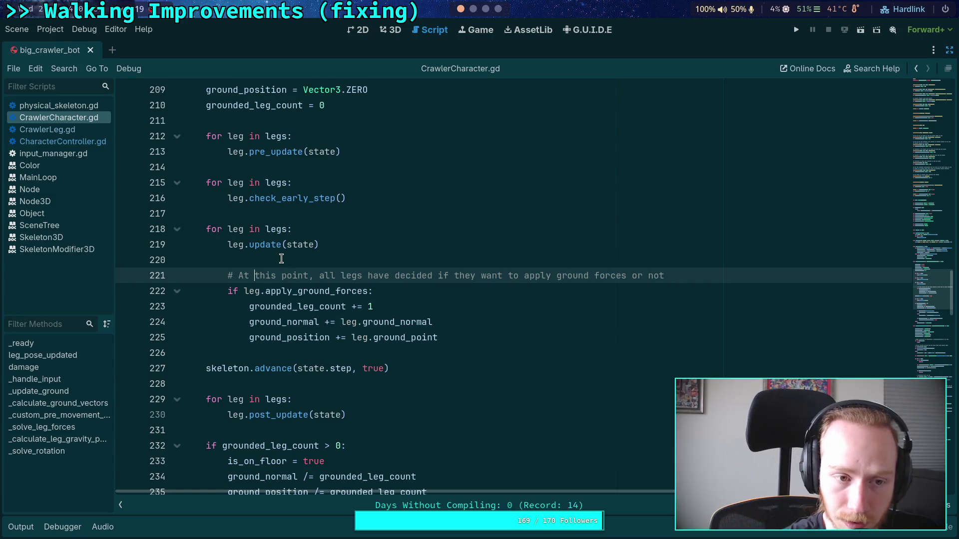
# Step: Compare the code against the Obsidian notes, then open CrawlerLeg.gd
pyautogui.click(479, 14)
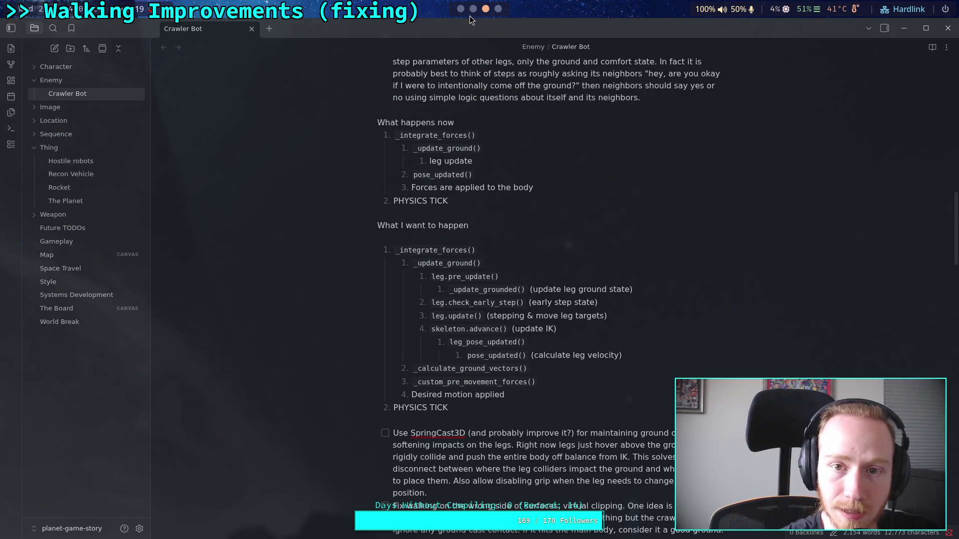
pyautogui.click(473, 8)
pyautogui.click(461, 9)
pyautogui.click(48, 130)
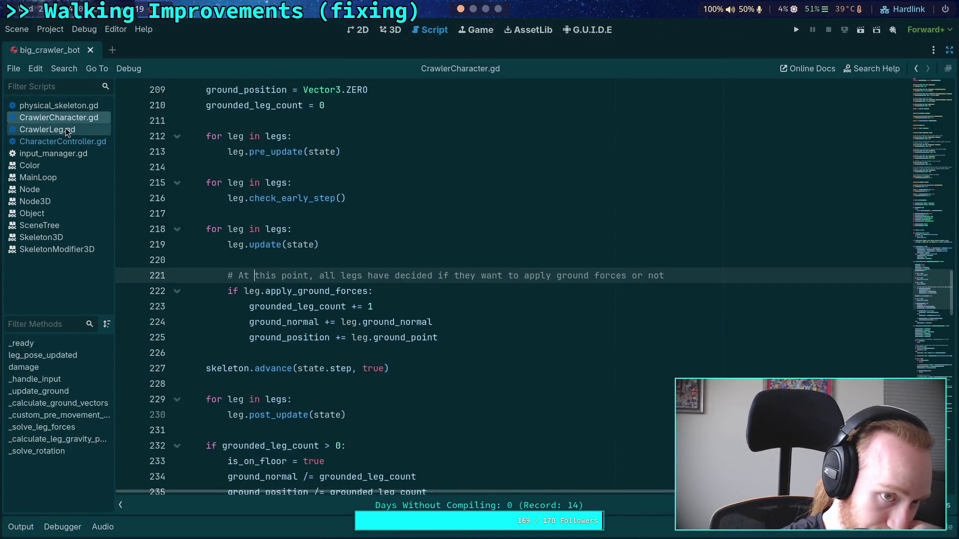
# Step: Delete the leg-velocity and ground_rel_con_velocity lines from _update_grounded in CrawlerLeg.gd
pyautogui.moveTo(399, 199); pyautogui.dragTo(268, 197)
pyautogui.click(268, 198)
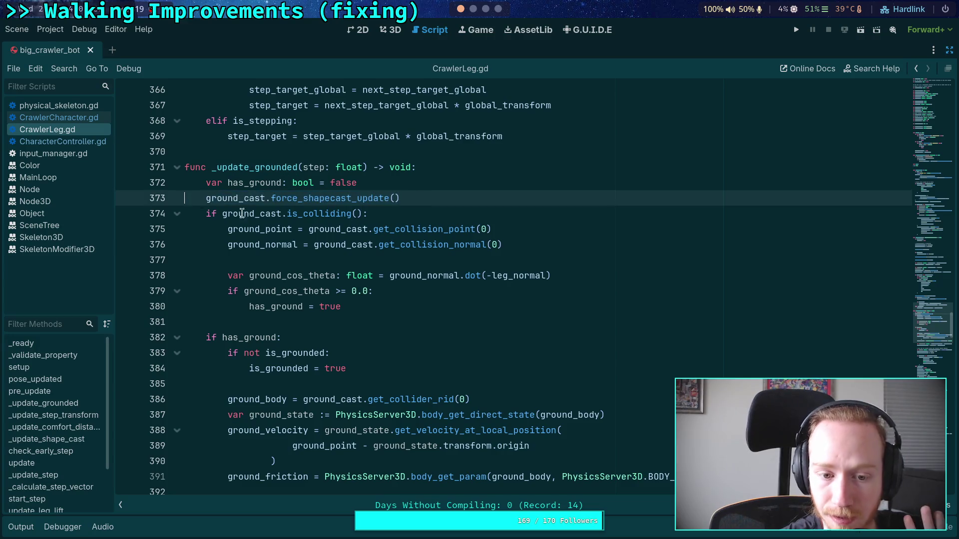
pyautogui.scroll(-6, 327, 234)
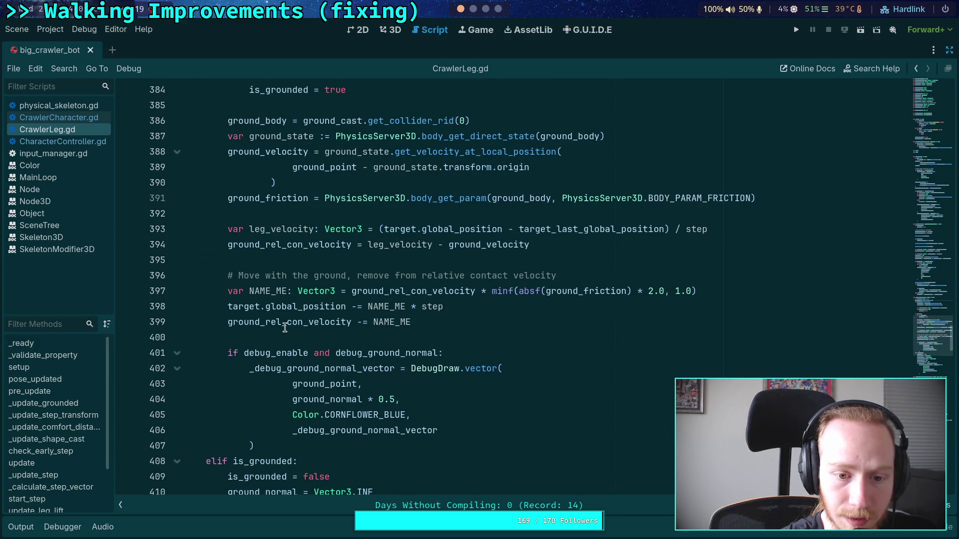
pyautogui.doubleClick(285, 327)
pyautogui.scroll(3, 282, 309)
pyautogui.scroll(-2, 278, 299)
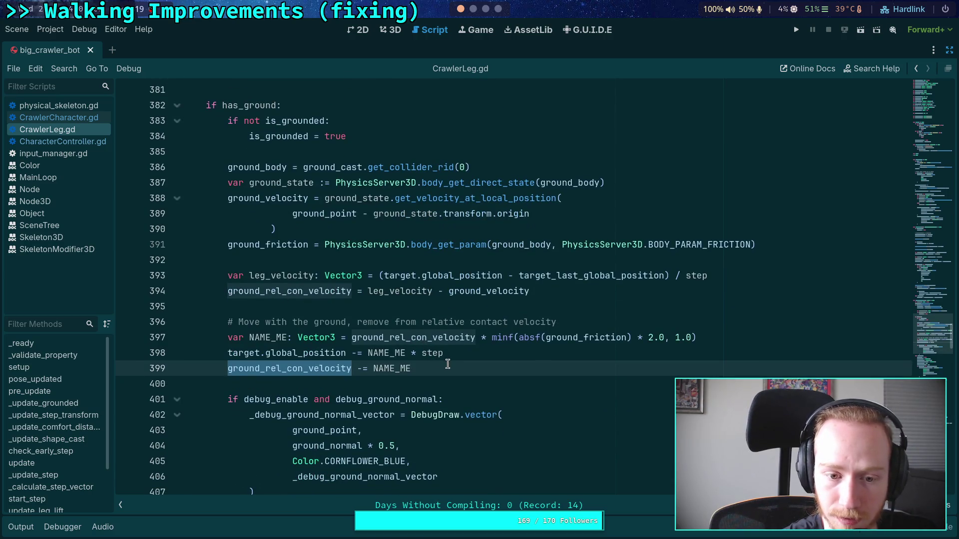
pyautogui.moveTo(440, 369)
pyautogui.mouseDown()
pyautogui.moveTo(179, 322)
pyautogui.moveTo(184, 261)
pyautogui.mouseUp()
pyautogui.press('BackSpace')
pyautogui.press('BackSpace')
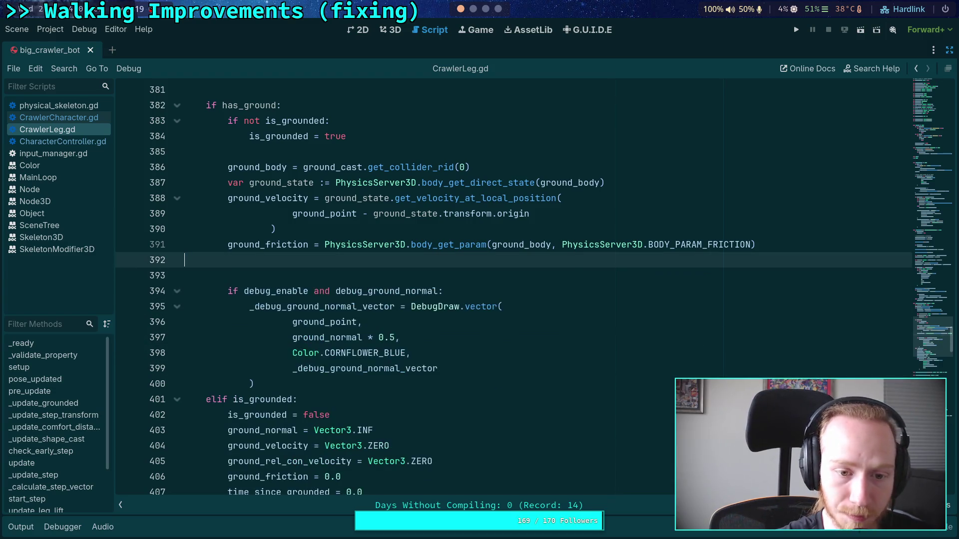
# Step: Fold the debug_ground_cast block in pose_updated and move below target_last_global_position
pyautogui.scroll(10, 378, 299)
pyautogui.scroll(20, 378, 300)
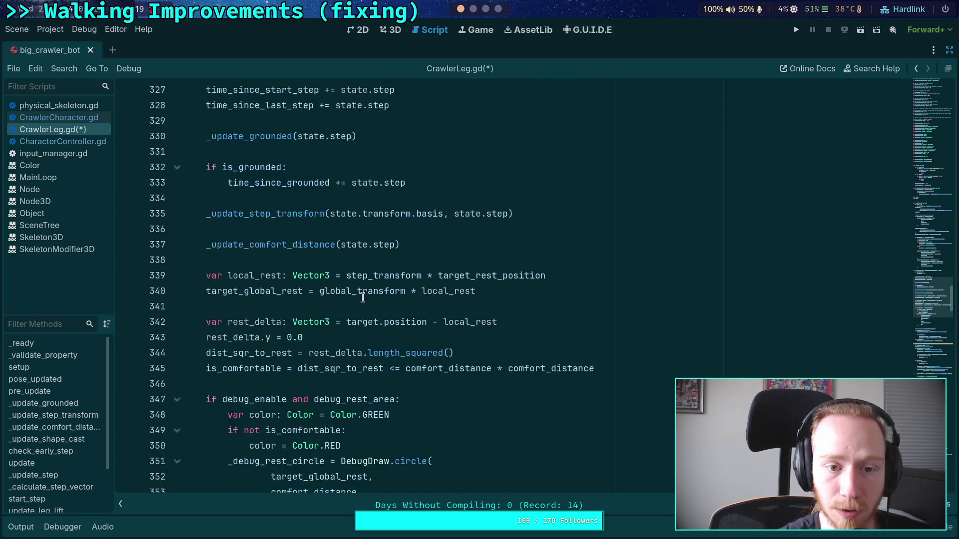
pyautogui.scroll(4, 362, 299)
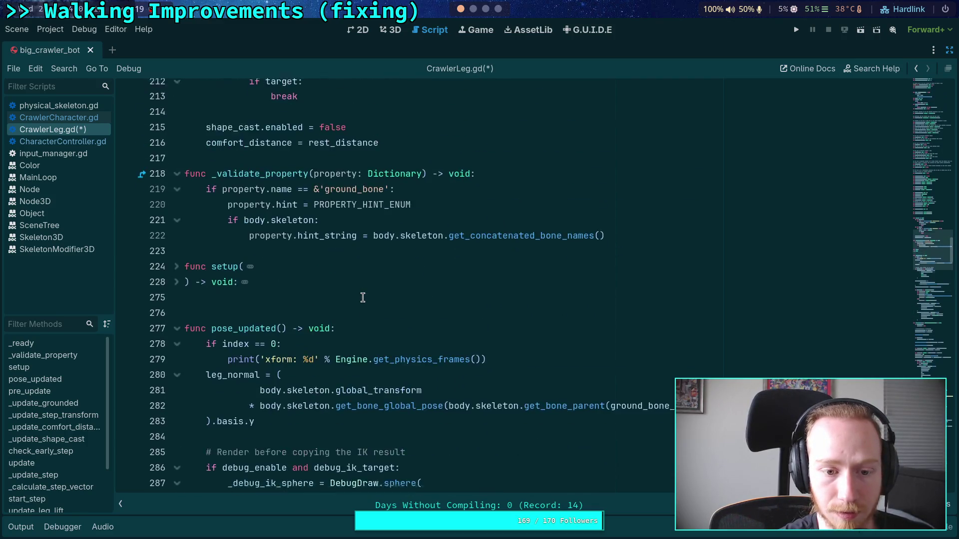
pyautogui.scroll(-6, 361, 300)
pyautogui.scroll(4, 359, 301)
pyautogui.scroll(-2, 352, 303)
pyautogui.scroll(-2, 350, 303)
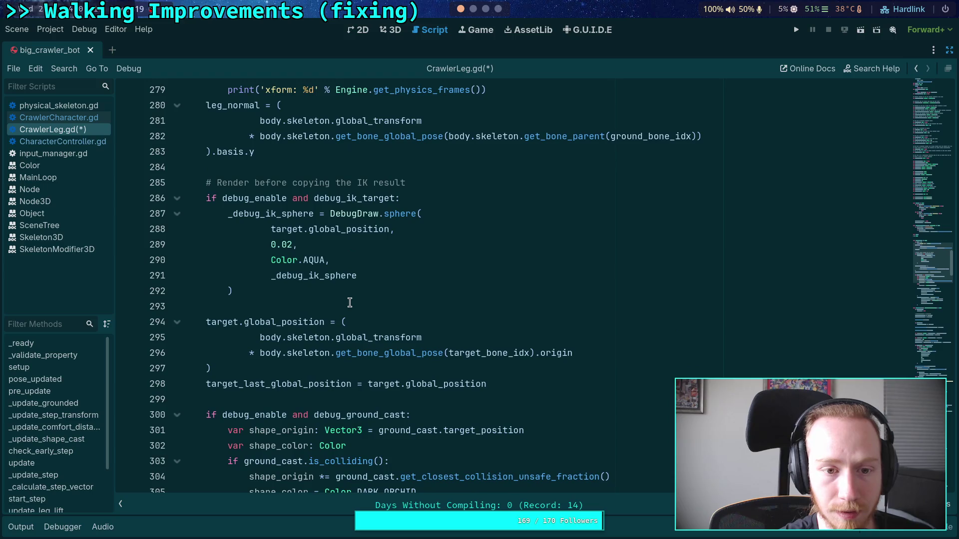
pyautogui.scroll(-3, 330, 302)
pyautogui.scroll(-3, 311, 298)
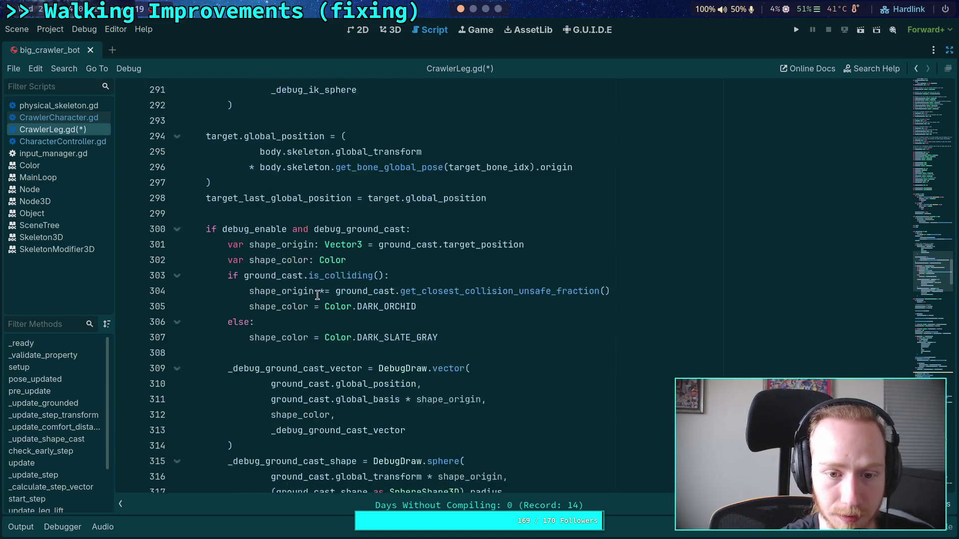
pyautogui.click(177, 145)
pyautogui.scroll(4, 262, 260)
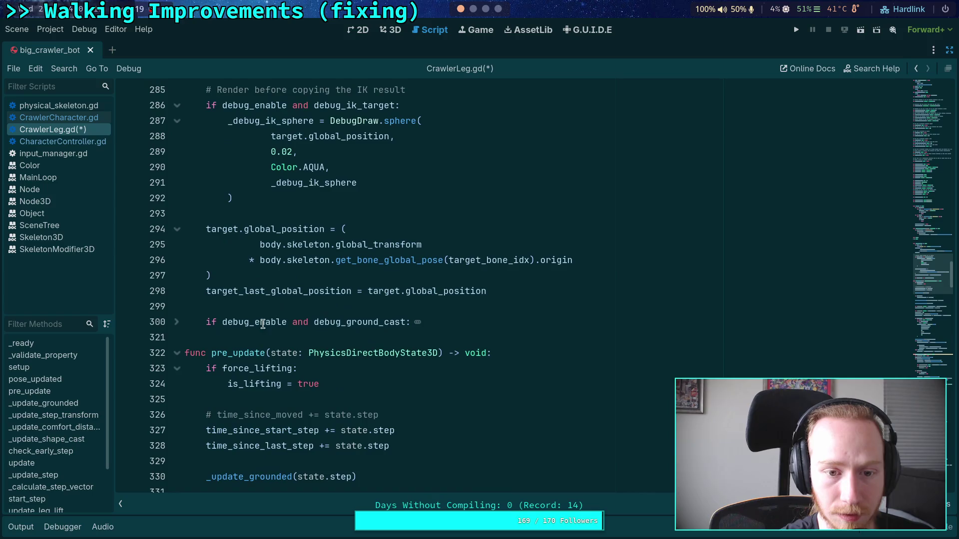
pyautogui.scroll(2, 239, 325)
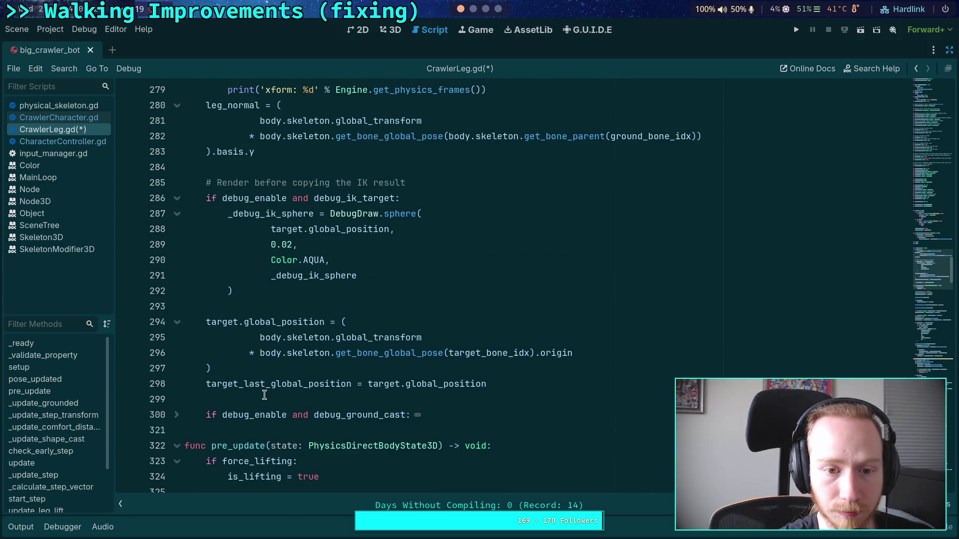
pyautogui.click(268, 399)
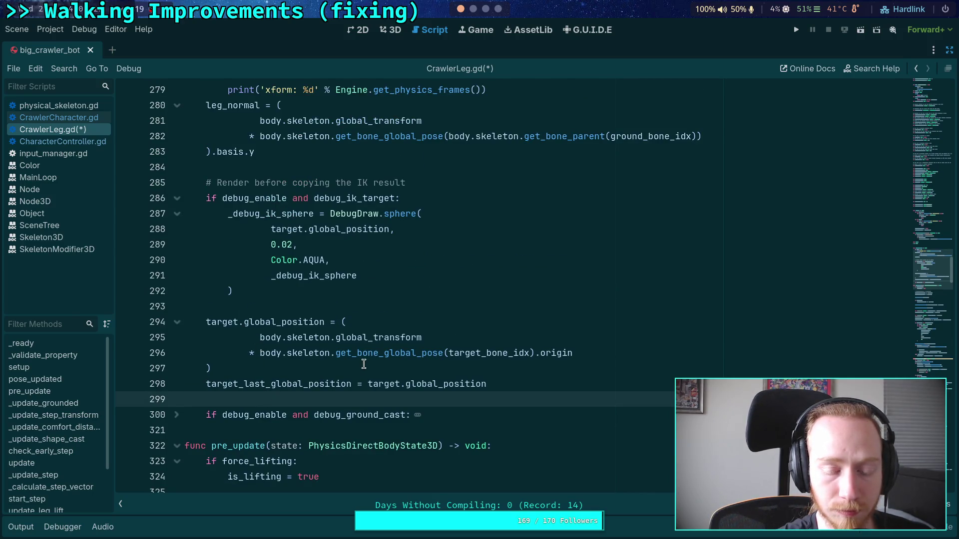
# Step: Paste the leg-velocity block into pose_updated after line 298 and dedent it one level
pyautogui.press('Return')
pyautogui.press('Return')
pyautogui.press('Up')
pyautogui.hotkey('ctrl', 'v')
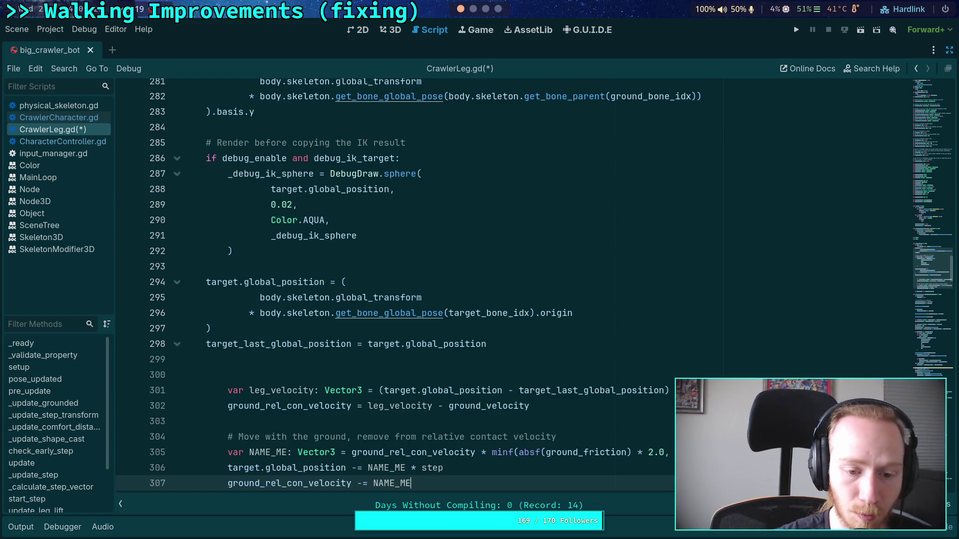
pyautogui.scroll(-3, 295, 344)
pyautogui.moveTo(302, 345); pyautogui.dragTo(276, 251)
pyautogui.hotkey('shift', 'Tab')
pyautogui.click(277, 220)
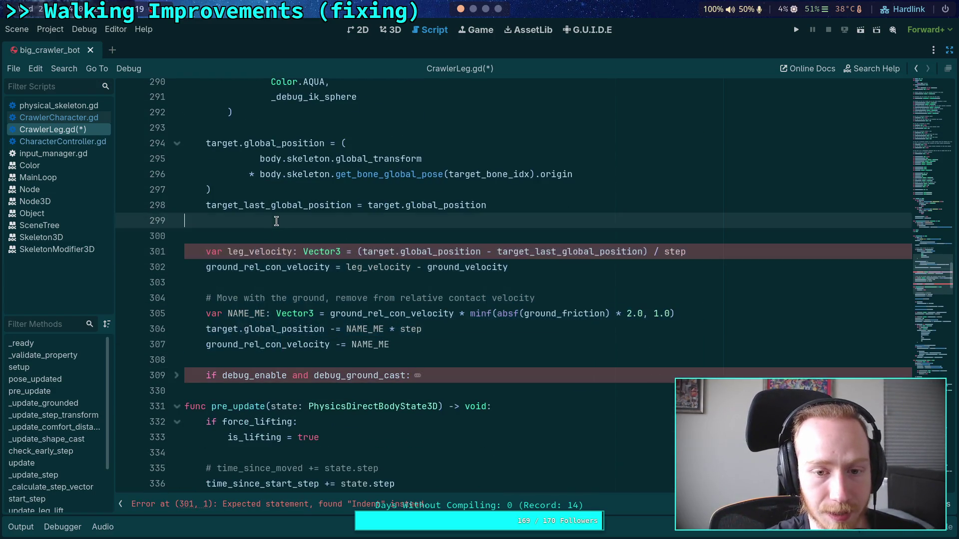
pyautogui.press('Down')
pyautogui.press('BackSpace')
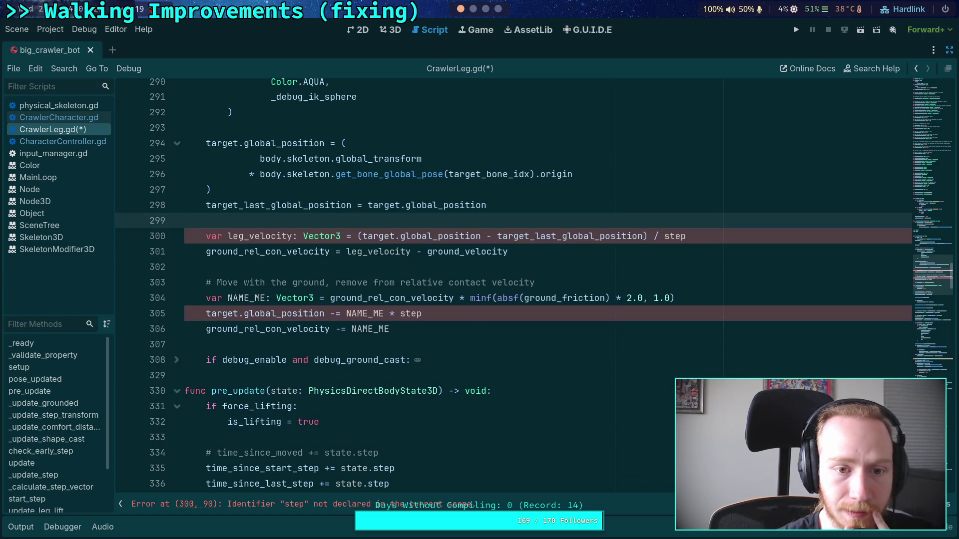
# Step: Move the target_last_global_position line below the velocity block, separated by a blank line
pyautogui.scroll(2, 281, 312)
pyautogui.click(283, 323)
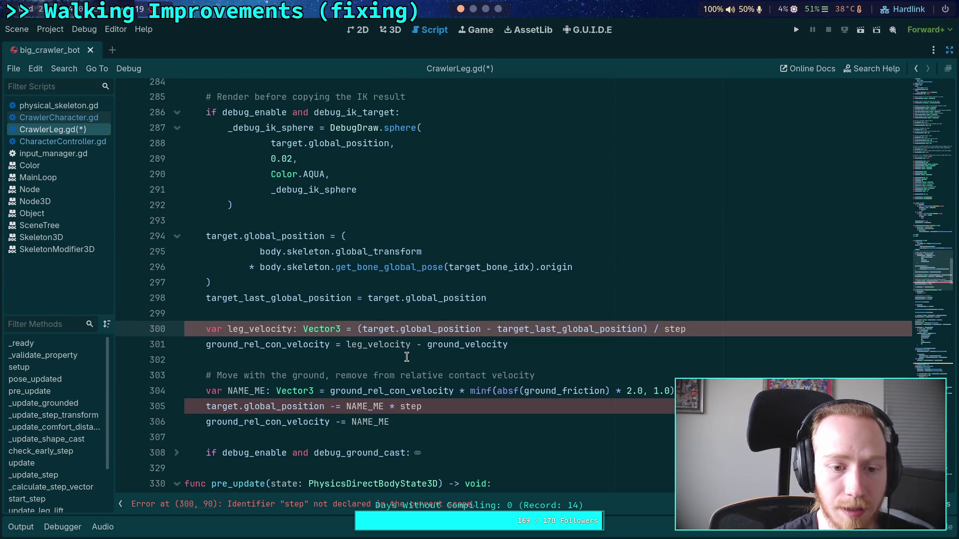
pyautogui.press('Up')
pyautogui.press('Up')
pyautogui.hotkey('alt', 'Down')
pyautogui.hotkey('alt', 'Down')
pyautogui.hotkey('alt', 'Down')
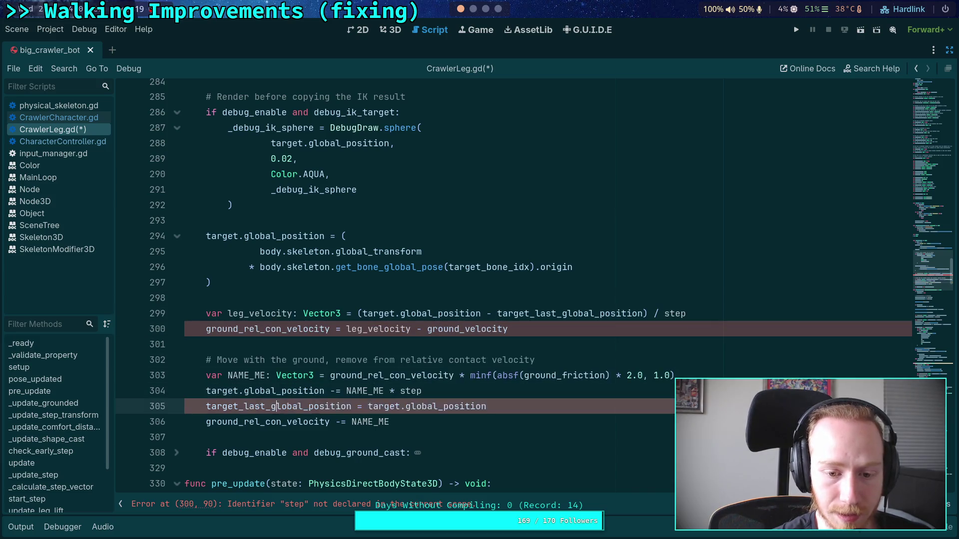
pyautogui.press('Return')
# Step: Re-enter target_last_global_position in the leg_velocity line using autocomplete
pyautogui.press('Up')
pyautogui.press('Up')
pyautogui.press('Up')
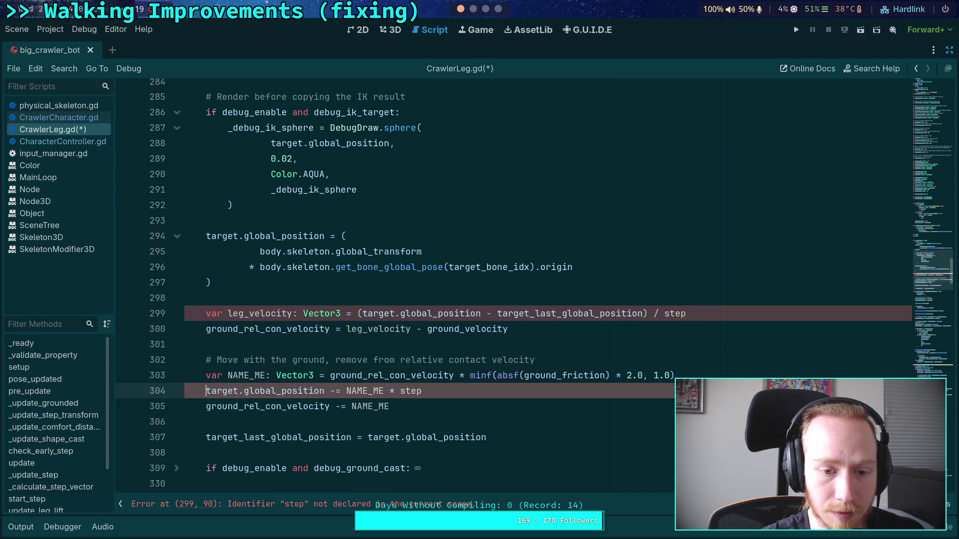
pyautogui.press('Up')
pyautogui.press('Up')
pyautogui.press('Up')
pyautogui.press('Down')
pyautogui.press('Home')
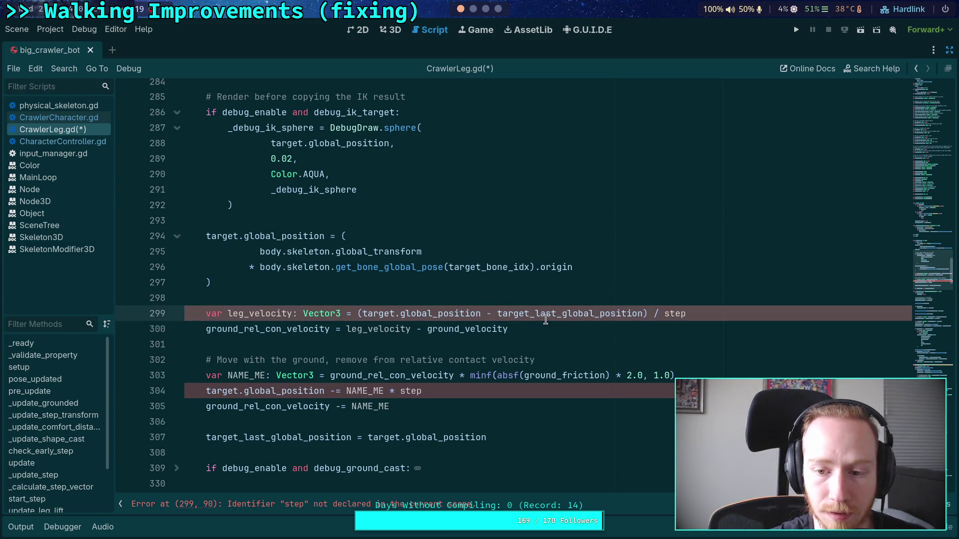
pyautogui.doubleClick(545, 317)
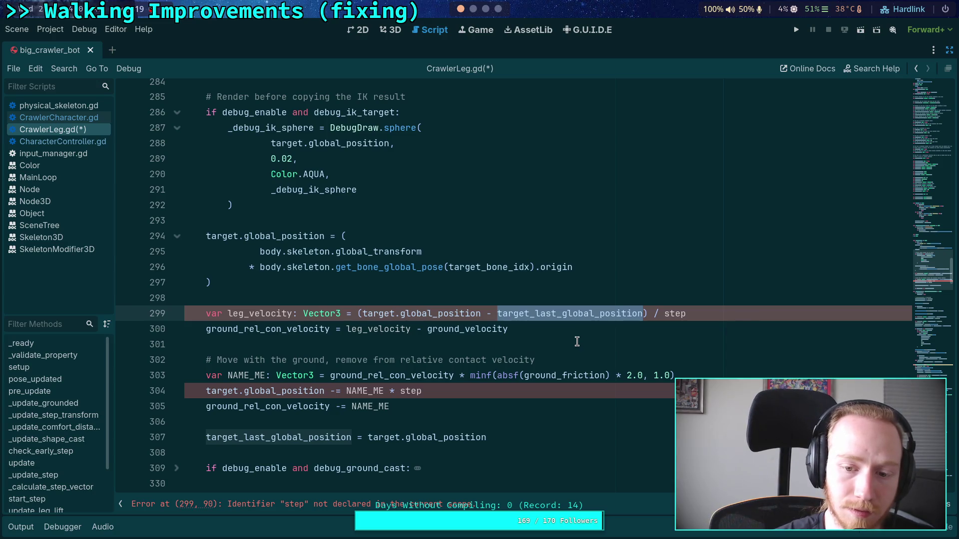
pyautogui.write('tar')
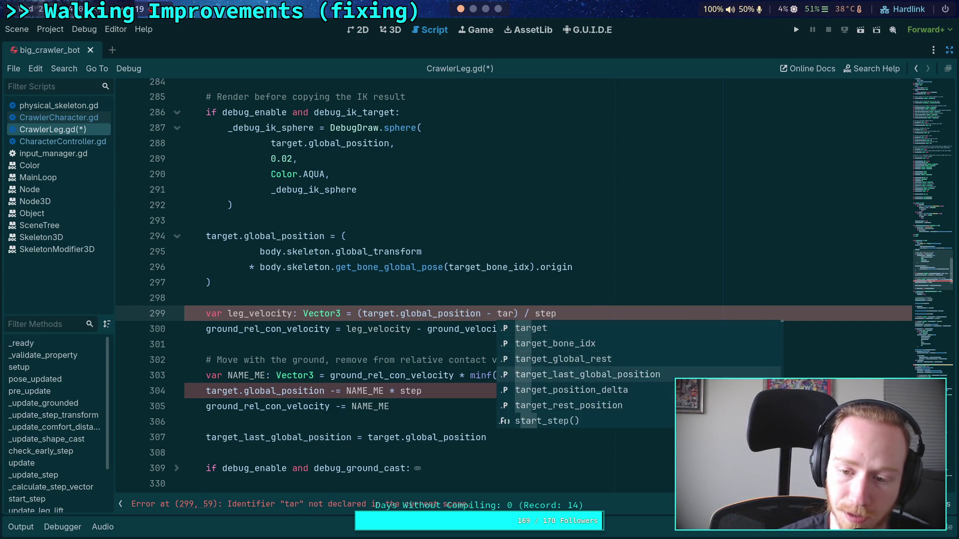
pyautogui.press('Return')
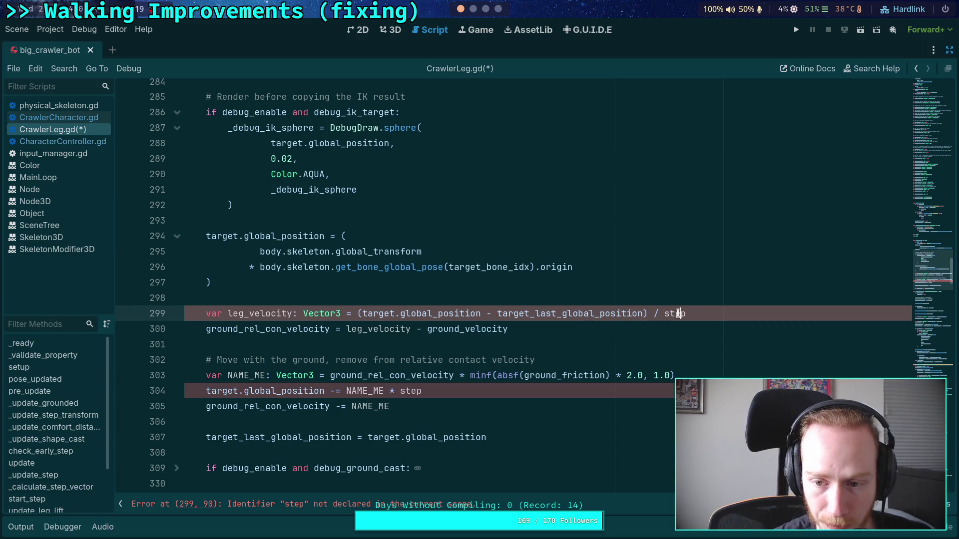
# Step: Highlight the undeclared step identifier, then check the Crawler Bot planning notes and return
pyautogui.doubleClick(674, 313)
pyautogui.scroll(2, 604, 307)
pyautogui.scroll(-2, 597, 299)
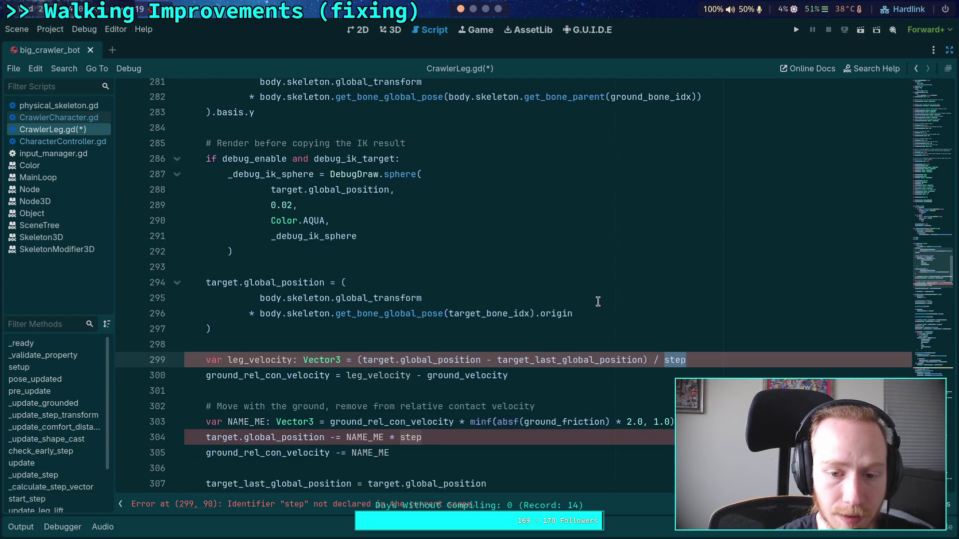
pyautogui.scroll(-1, 593, 297)
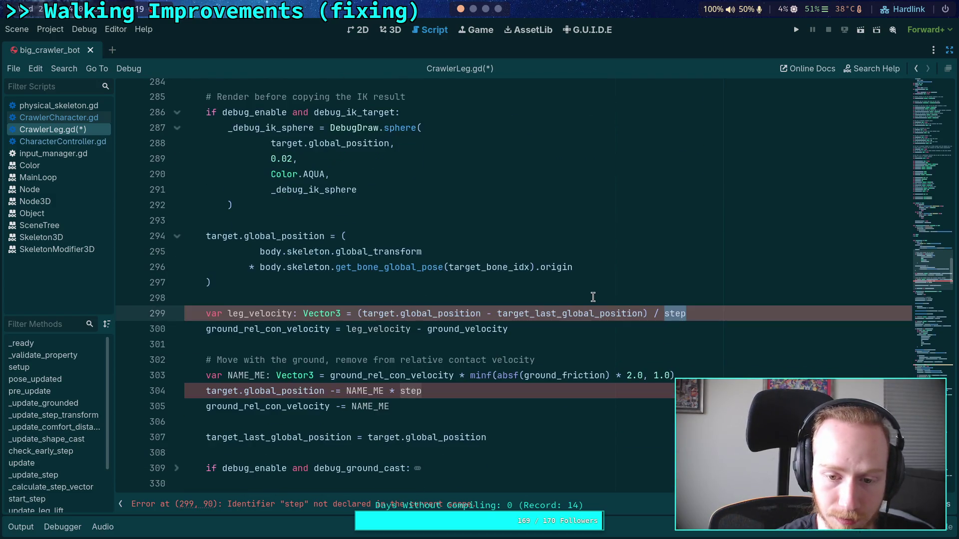
pyautogui.scroll(-1, 593, 297)
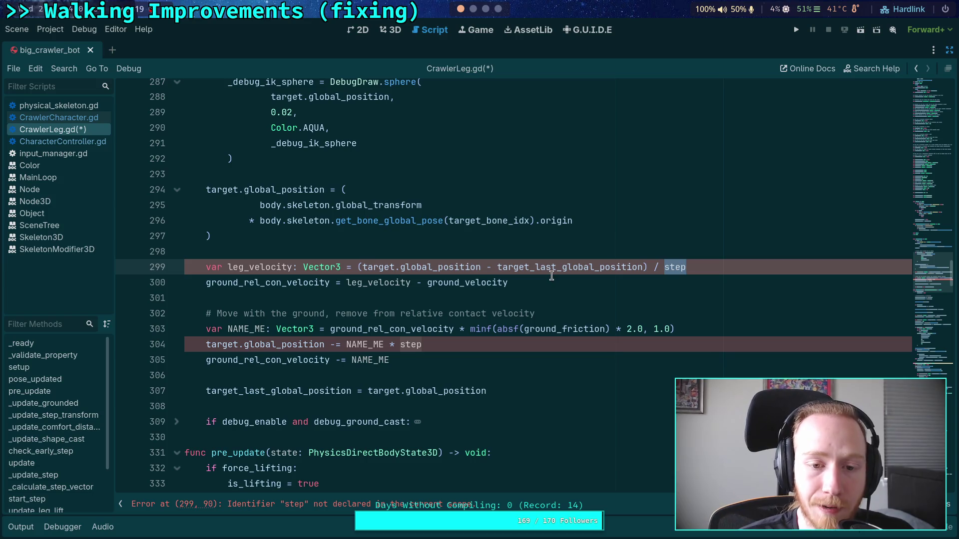
pyautogui.scroll(5, 474, 313)
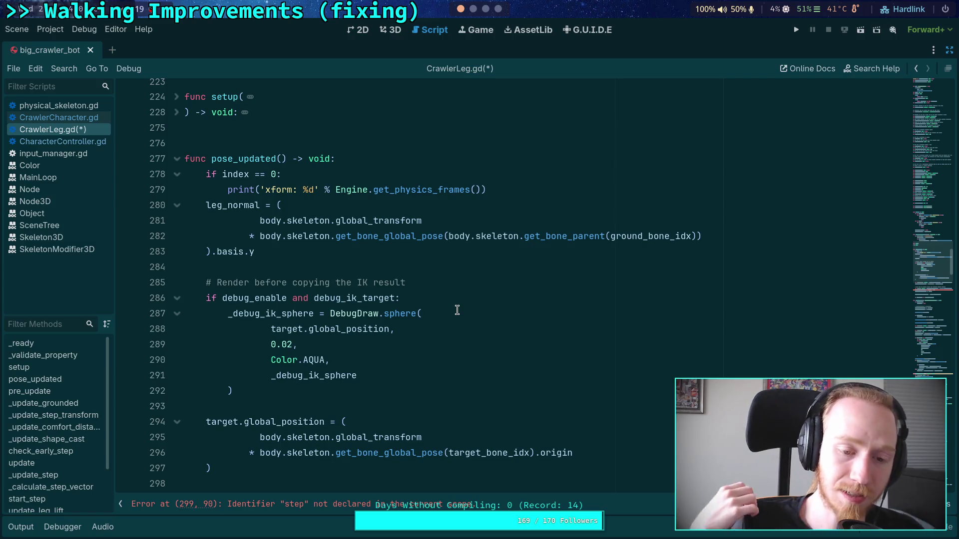
pyautogui.click(484, 10)
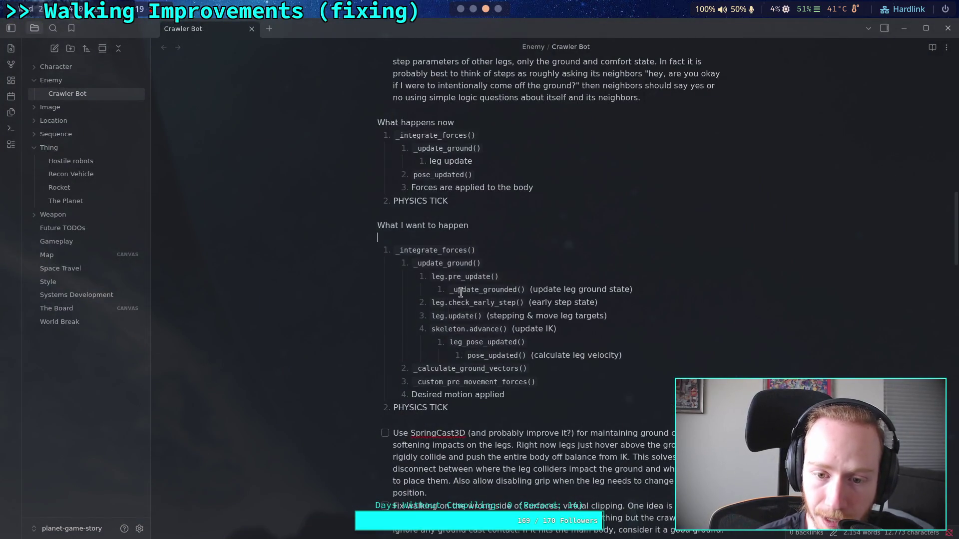
pyautogui.click(459, 10)
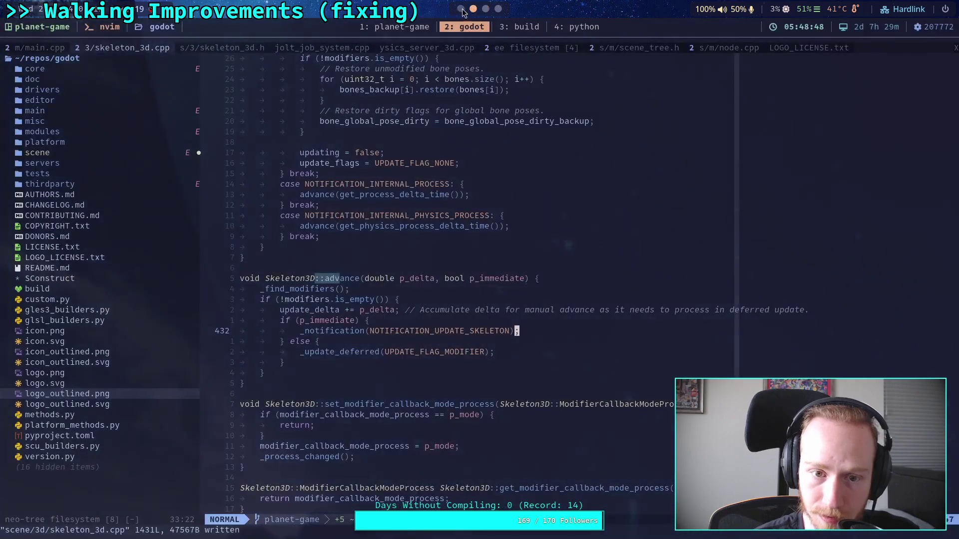
pyautogui.scroll(-5, 343, 287)
pyautogui.scroll(-6, 335, 278)
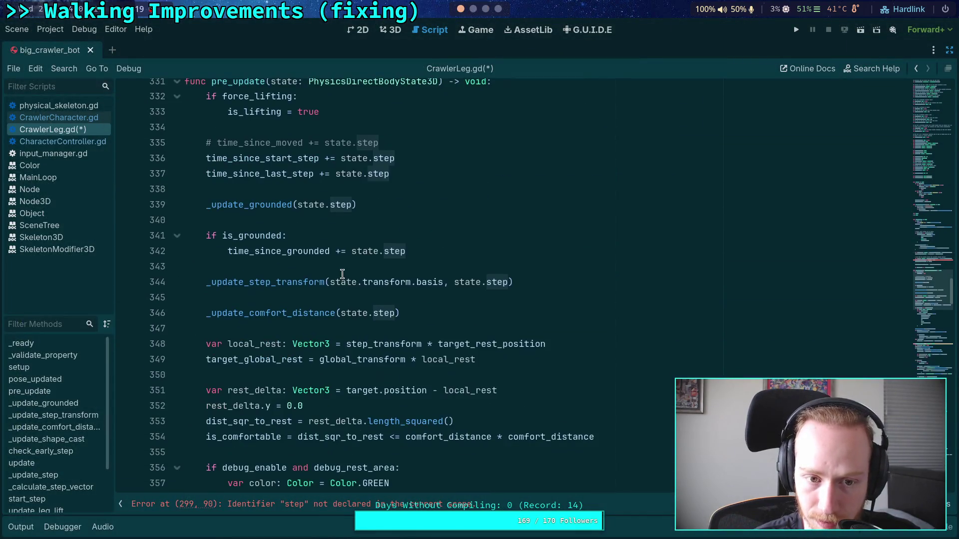
# Step: Open CrawlerCharacter.gd and find the leg.update(state) call on line 219
pyautogui.scroll(-15, 343, 273)
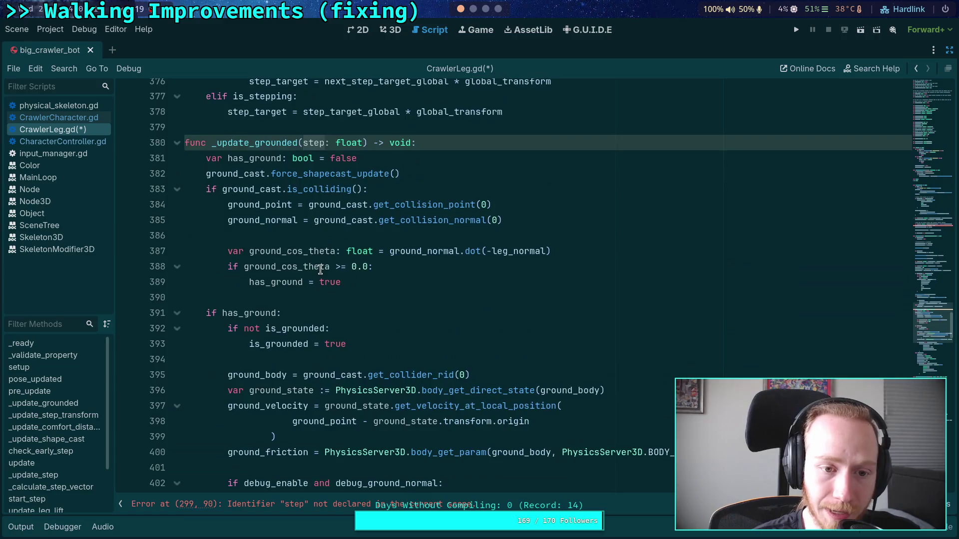
pyautogui.click(62, 142)
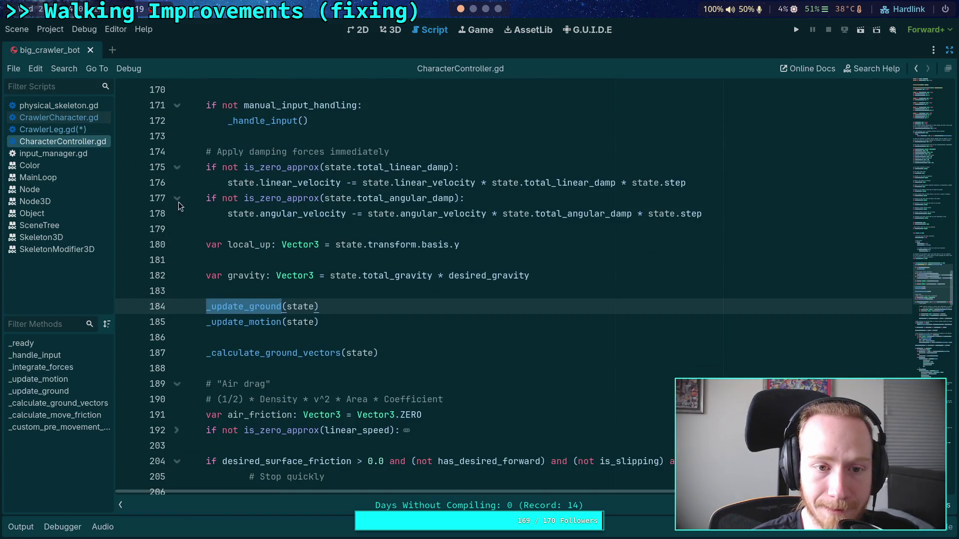
pyautogui.scroll(20, 321, 255)
pyautogui.click(59, 118)
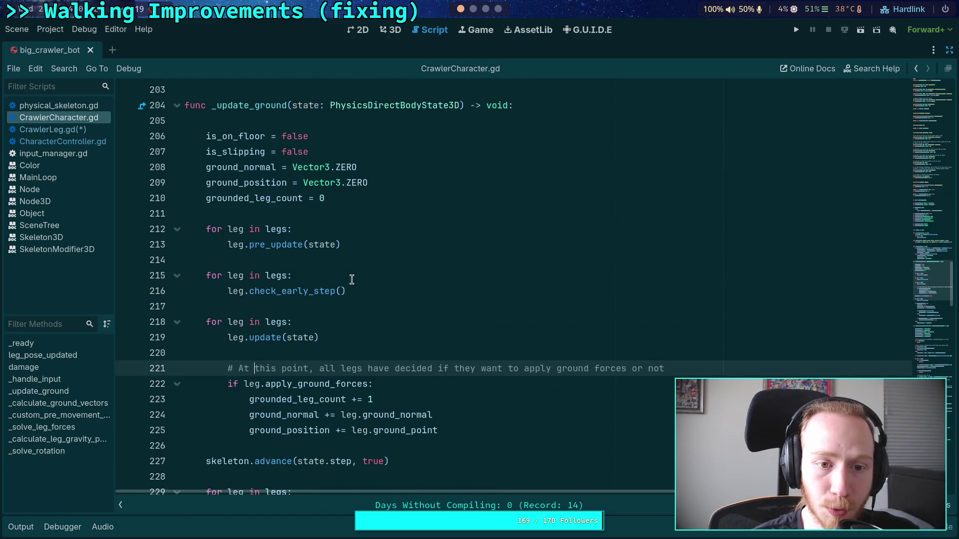
pyautogui.doubleClick(311, 339)
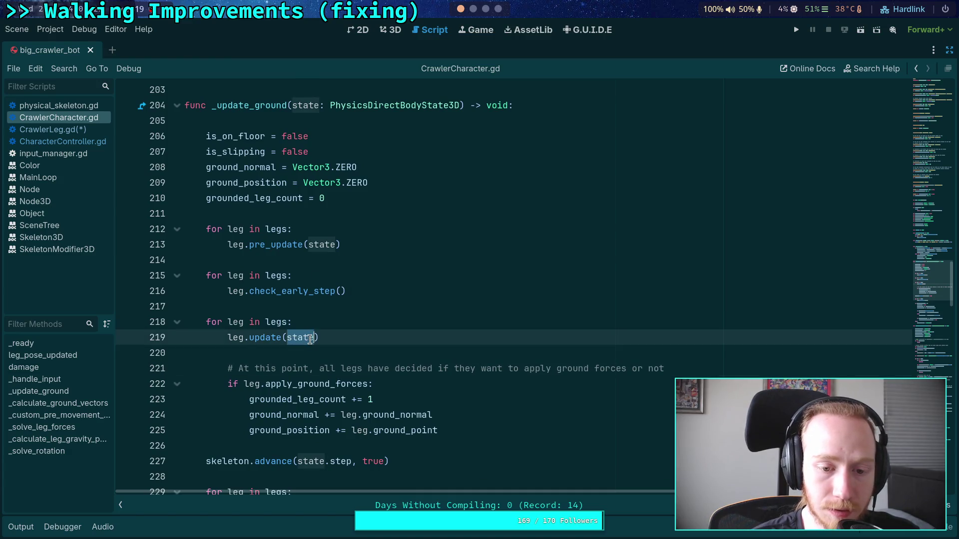
pyautogui.scroll(-2, 270, 322)
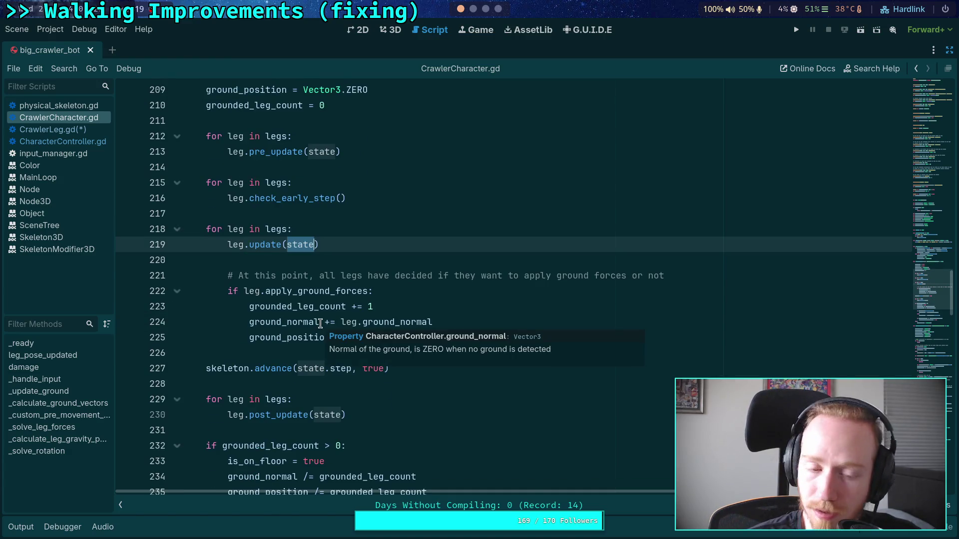
pyautogui.click(361, 246)
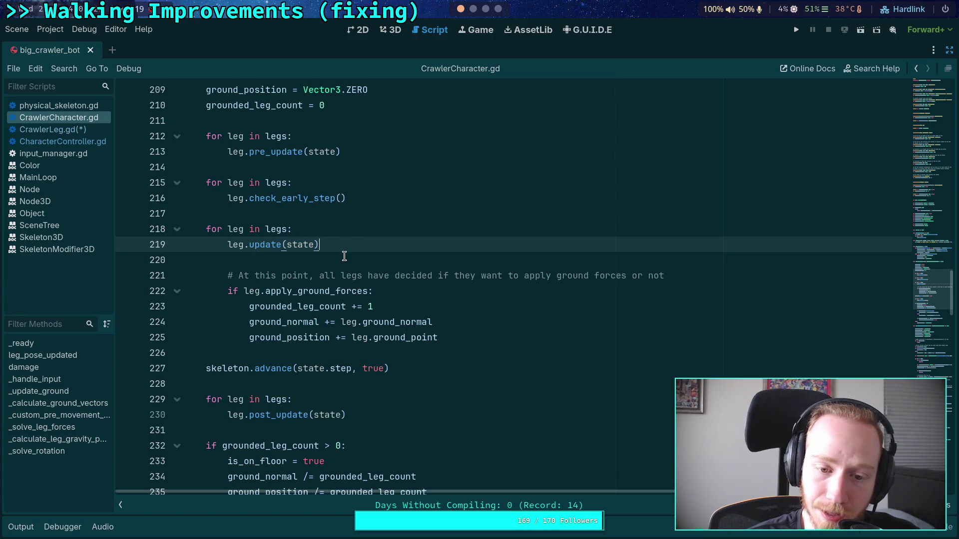
# Step: Use Lookup Symbol on leg.update to jump to update(state) in CrawlerLeg.gd
pyautogui.doubleClick(266, 244)
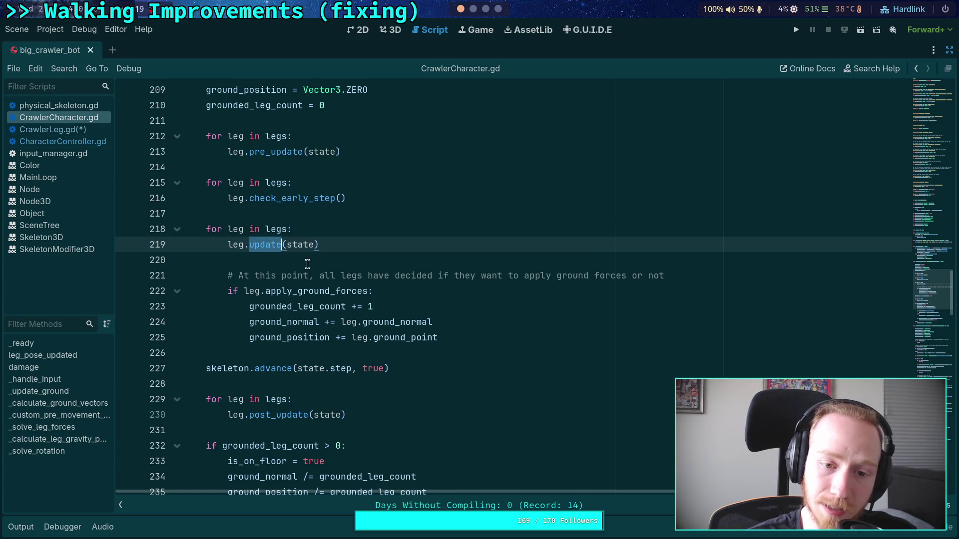
pyautogui.rightClick(263, 243)
pyautogui.click(305, 397)
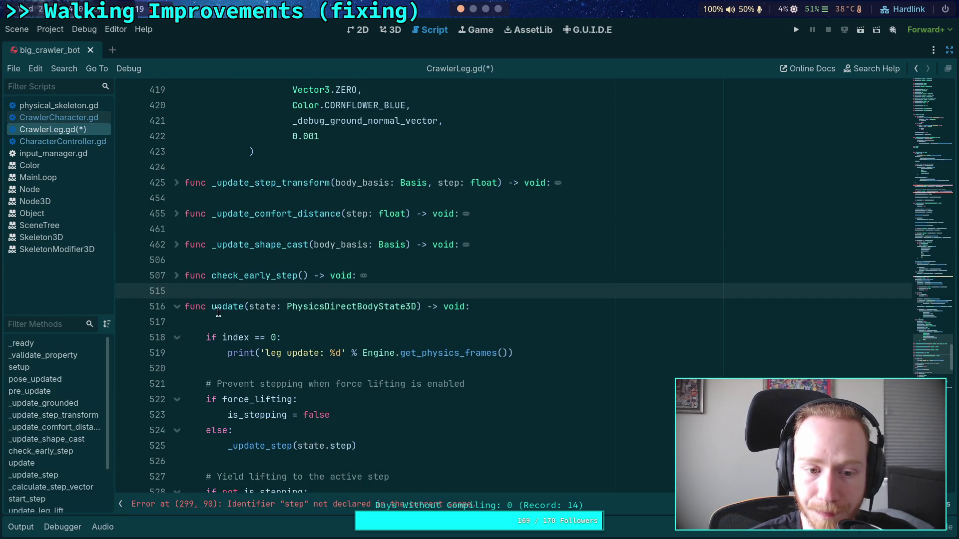
pyautogui.scroll(-3, 280, 228)
pyautogui.scroll(-1, 281, 228)
pyautogui.scroll(-3, 325, 258)
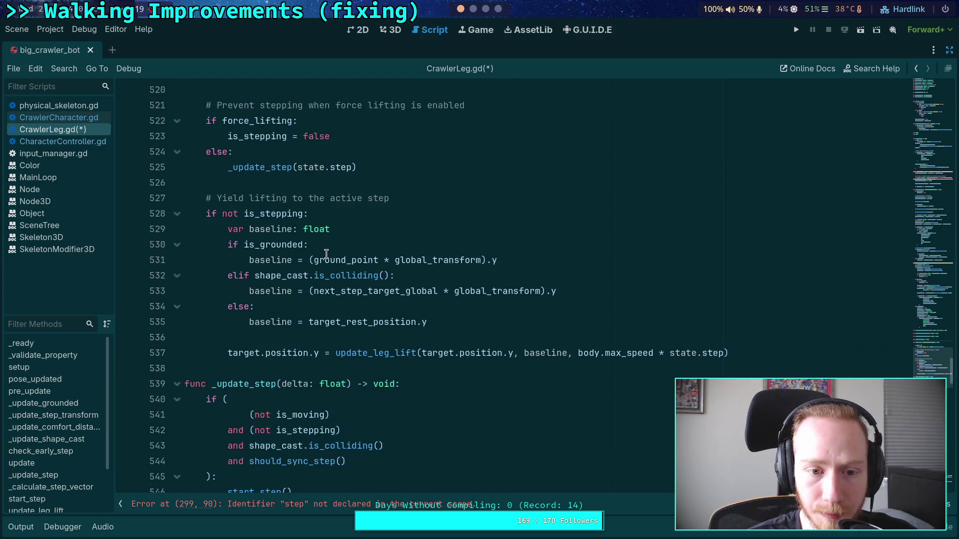
pyautogui.scroll(3, 325, 257)
pyautogui.scroll(1, 300, 240)
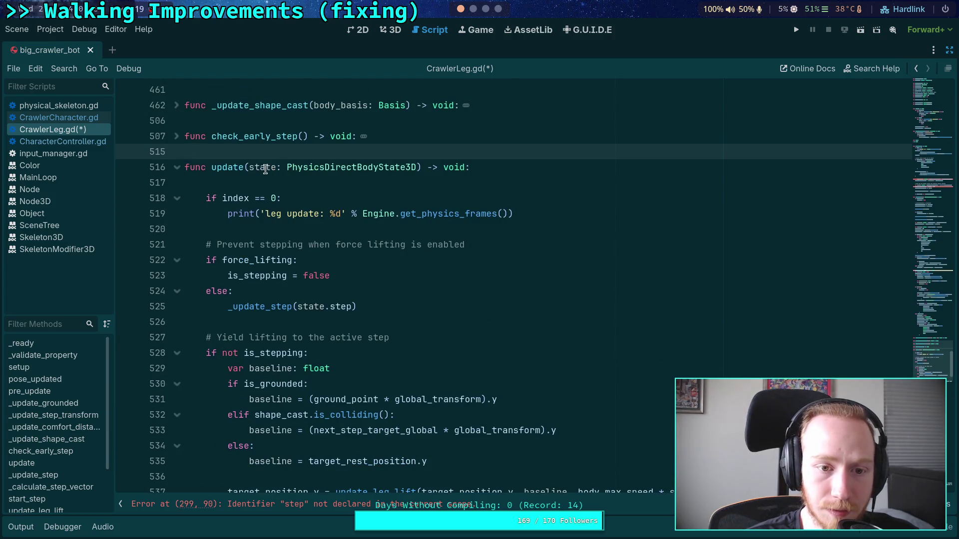
pyautogui.doubleClick(265, 169)
pyautogui.scroll(-2, 335, 227)
pyautogui.scroll(1, 364, 243)
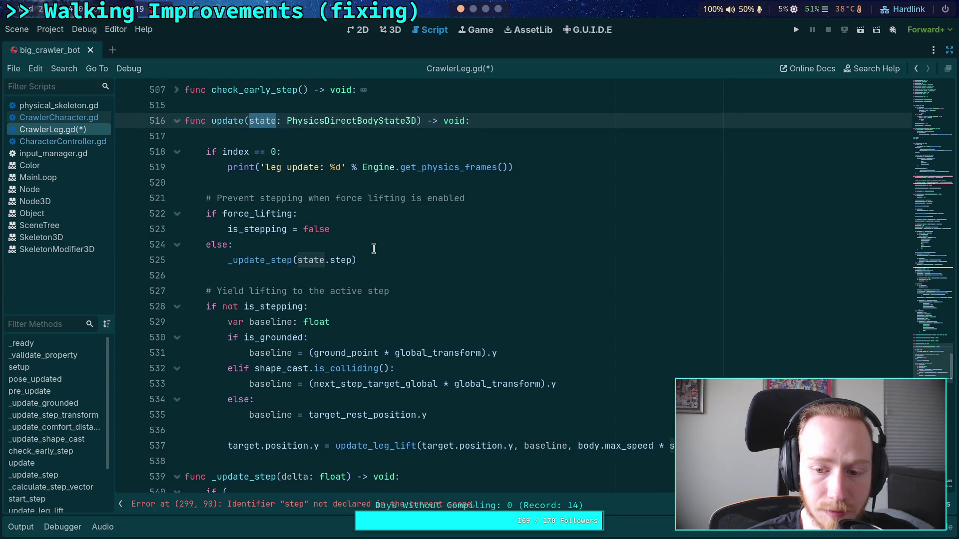
pyautogui.click(437, 138)
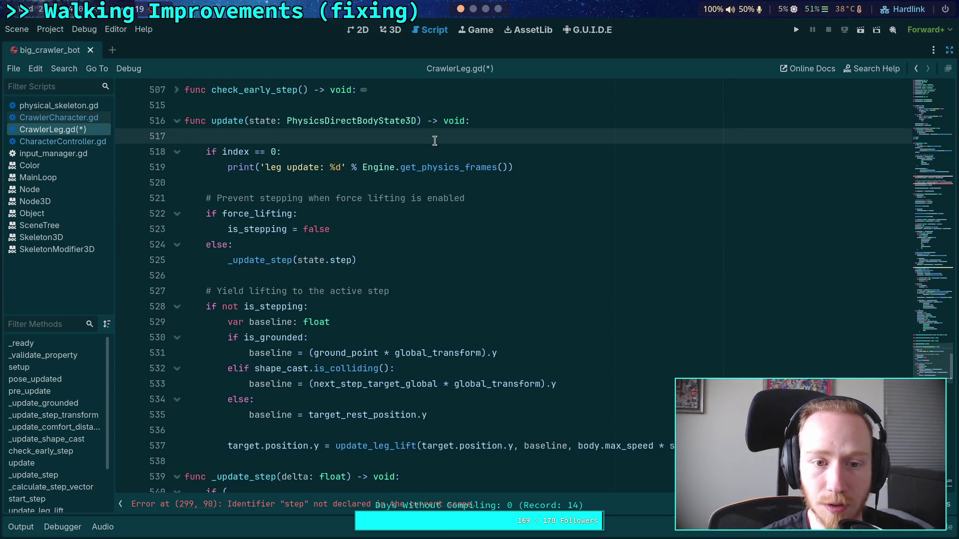
# Step: Add 'cached_step = state.step' after the print statement in update()
pyautogui.press('Down')
pyautogui.press('Down')
pyautogui.press('Down')
pyautogui.press('Return')
pyautogui.press('Return')
pyautogui.press('Up')
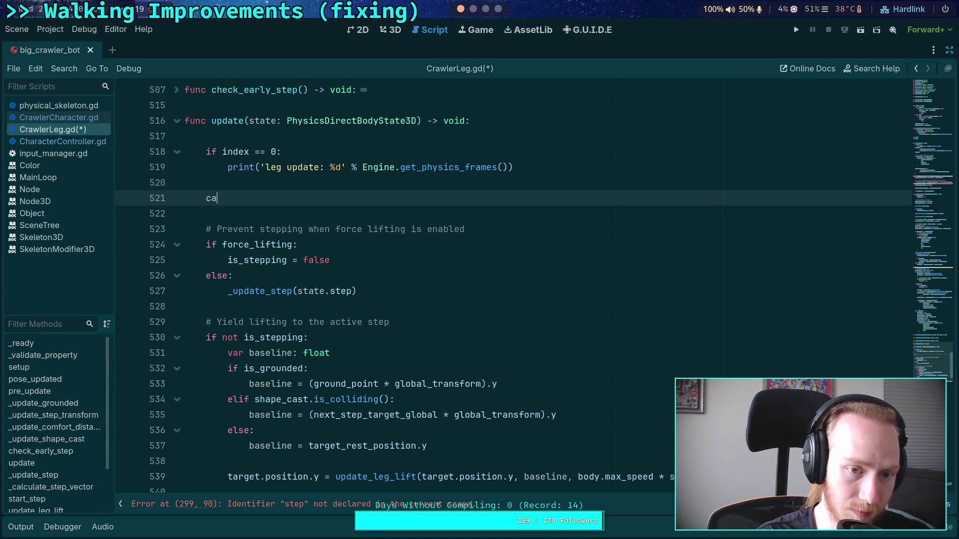
pyautogui.write('ched_step = ')
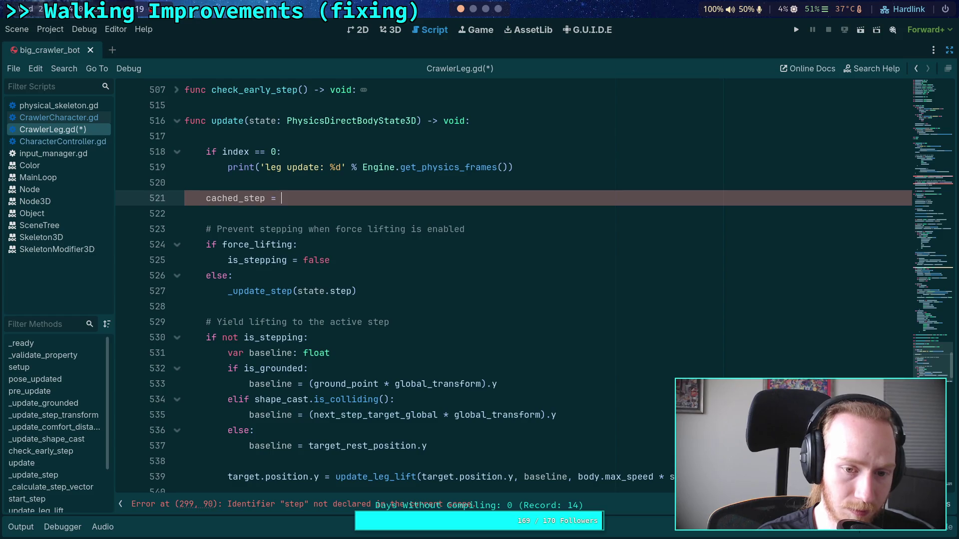
pyautogui.write('state.step')
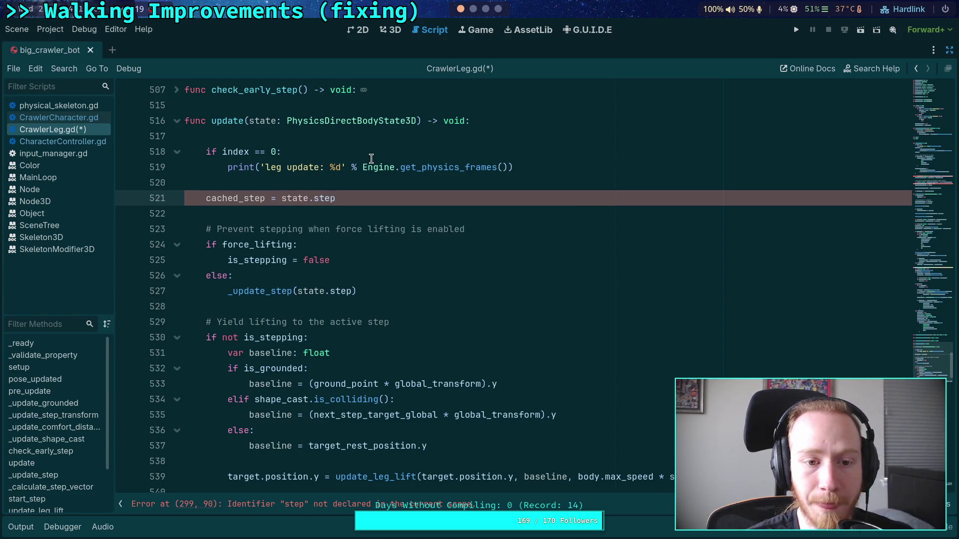
pyautogui.click(408, 209)
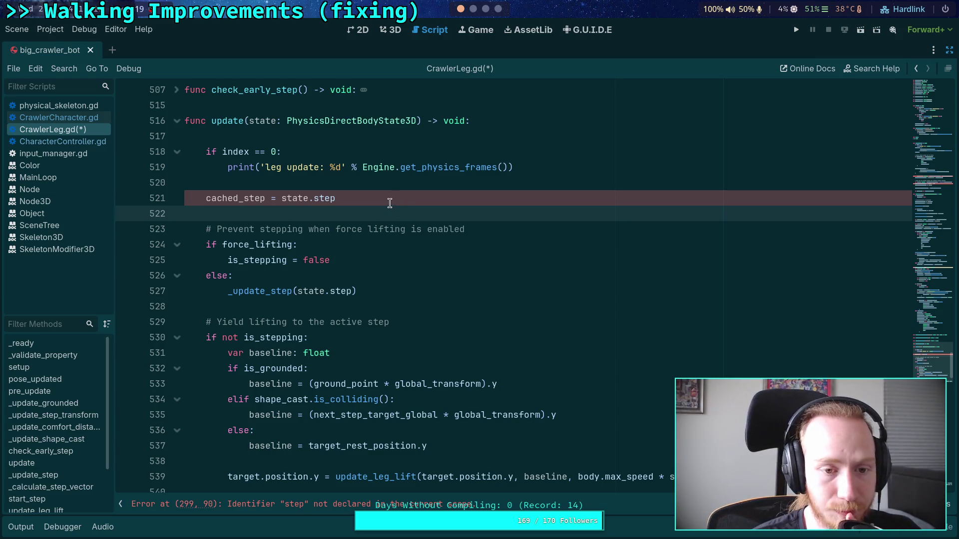
# Step: Drag the minimap back up to the variable declarations around line 198
pyautogui.scroll(1, 414, 219)
pyautogui.scroll(3, 417, 228)
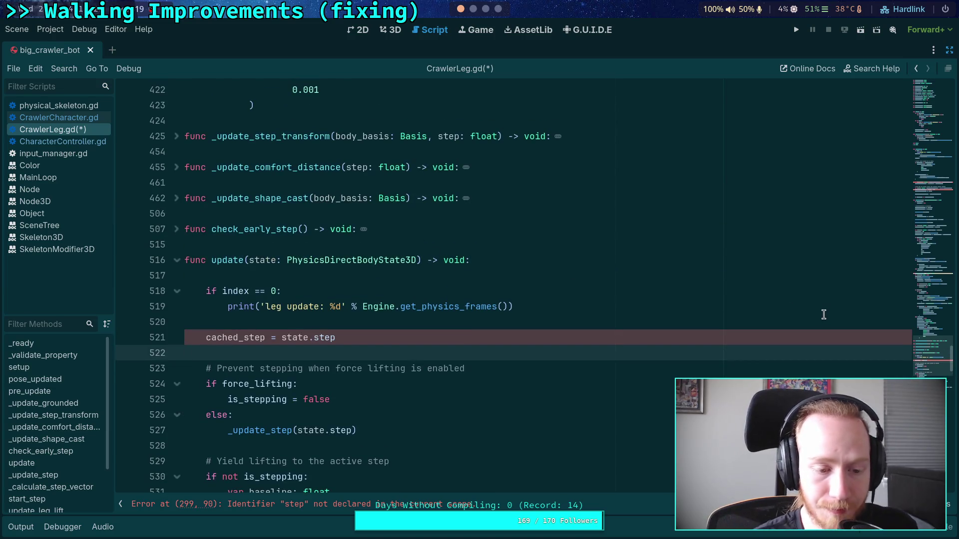
pyautogui.moveTo(928, 359); pyautogui.dragTo(919, 242)
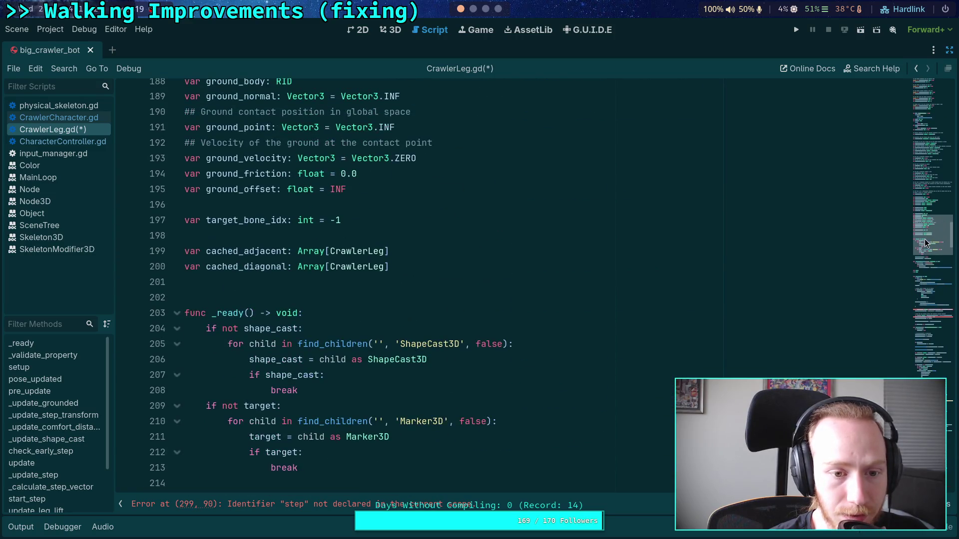
pyautogui.click(415, 236)
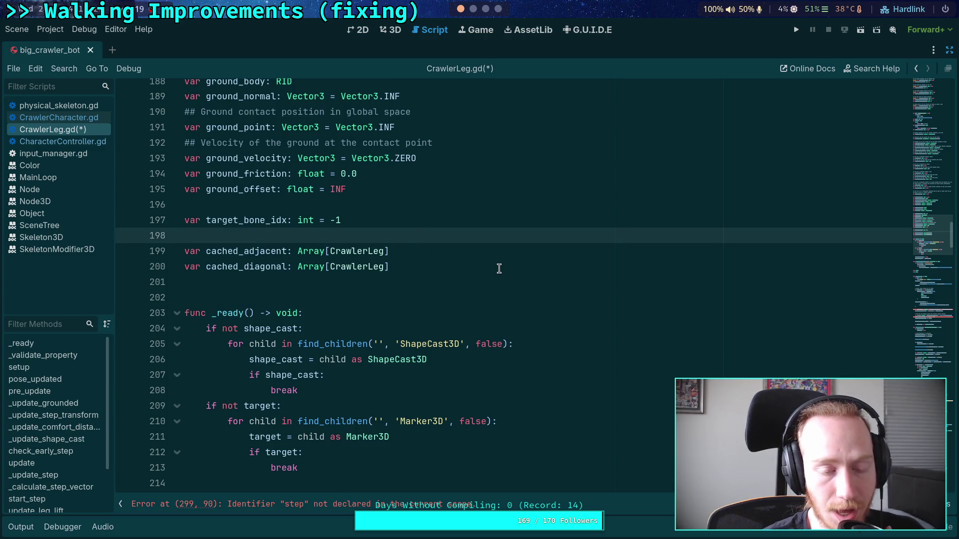
# Step: Declare 'var cached_step: float' below the cached_diagonal declaration
pyautogui.scroll(2, 502, 300)
pyautogui.scroll(2, 507, 350)
pyautogui.scroll(-5, 474, 352)
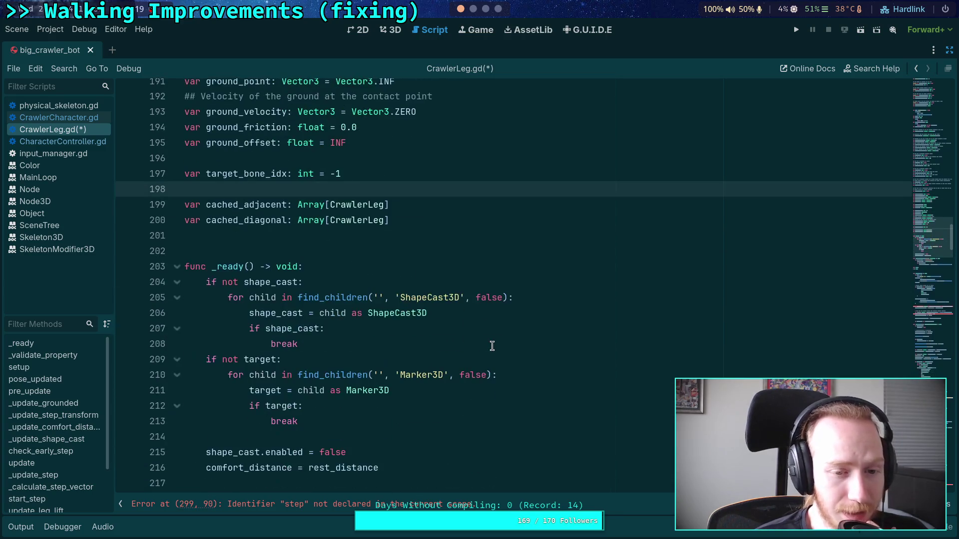
pyautogui.press('Down')
pyautogui.press('Up')
pyautogui.press('Down')
pyautogui.press('Down')
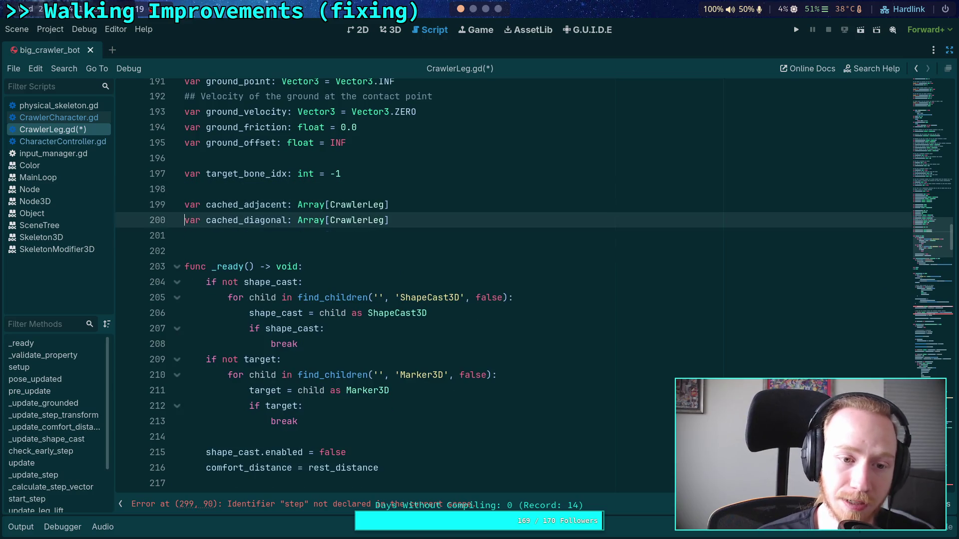
pyautogui.press('Down')
pyautogui.press('Return')
pyautogui.press('Up')
pyautogui.write('var cach')
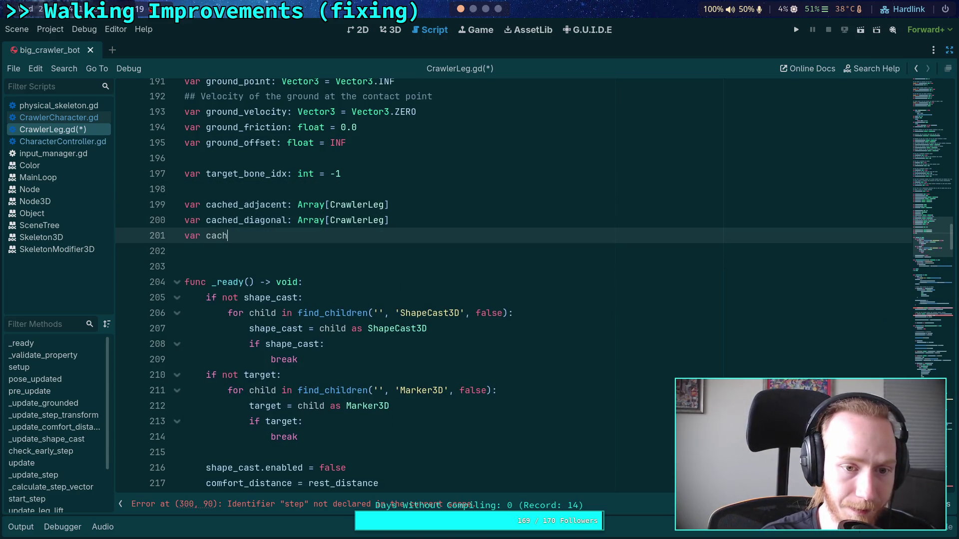
pyautogui.write('ed')
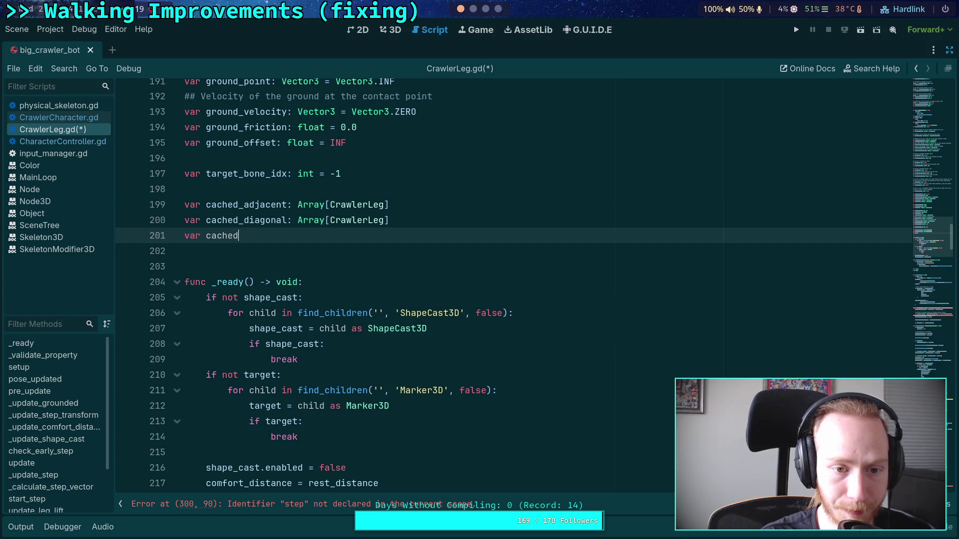
pyautogui.write('_step: float')
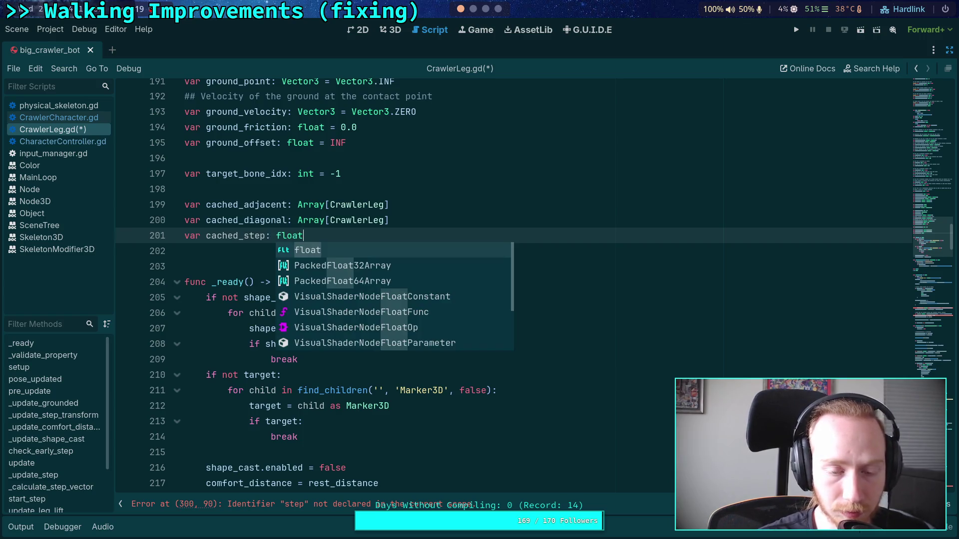
pyautogui.press('Escape')
# Step: Save the edited CrawlerLeg.gd script
pyautogui.scroll(-20, 607, 240)
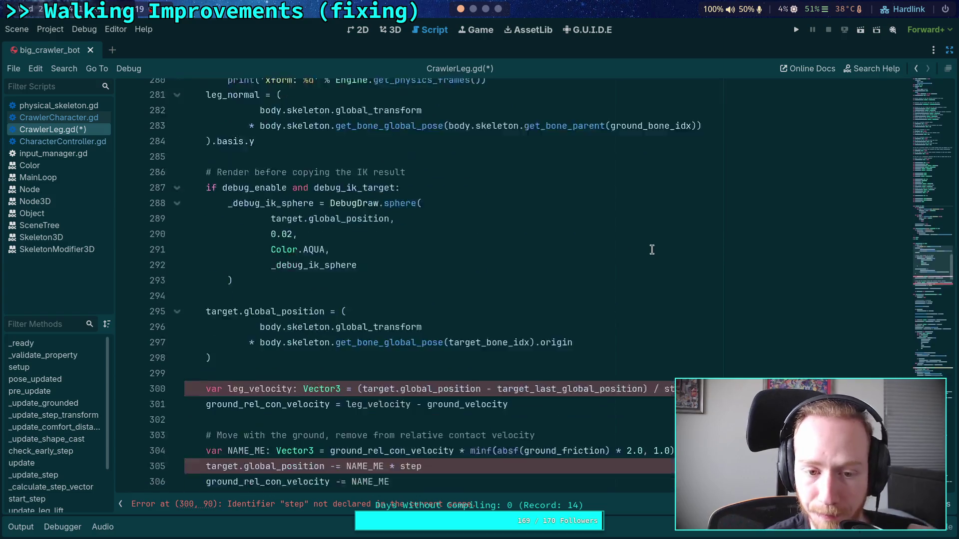
pyautogui.scroll(-17, 664, 240)
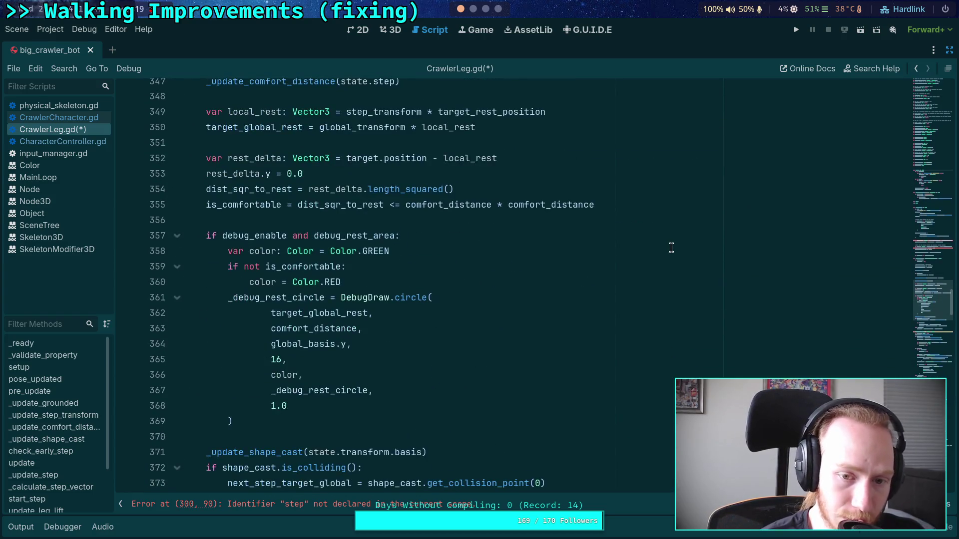
pyautogui.click(422, 218)
pyautogui.hotkey('ctrl', 's')
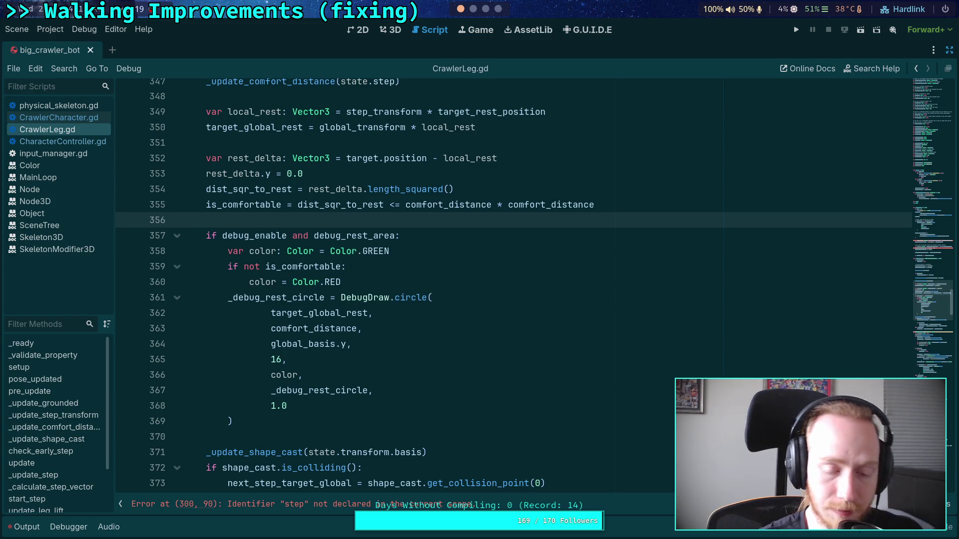
# Step: Make leg_velocity divide by cached_step instead of the undeclared step
pyautogui.scroll(-3, 431, 215)
pyautogui.scroll(-4, 431, 216)
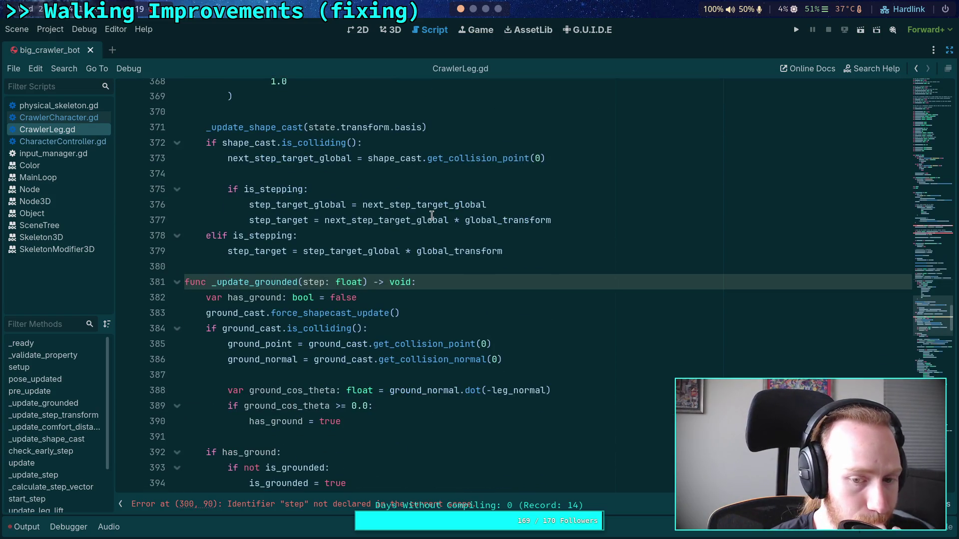
pyautogui.scroll(20, 432, 216)
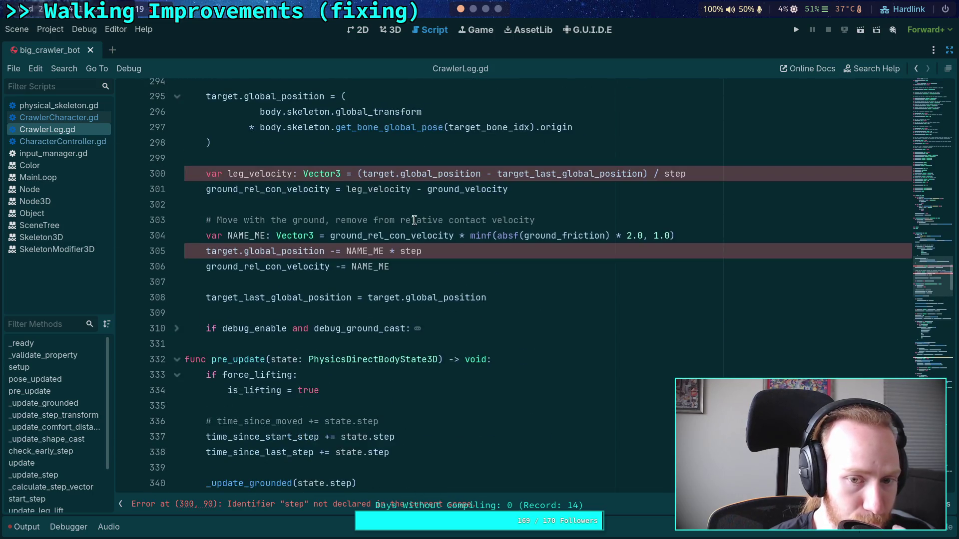
pyautogui.scroll(3, 431, 216)
pyautogui.scroll(2, 459, 243)
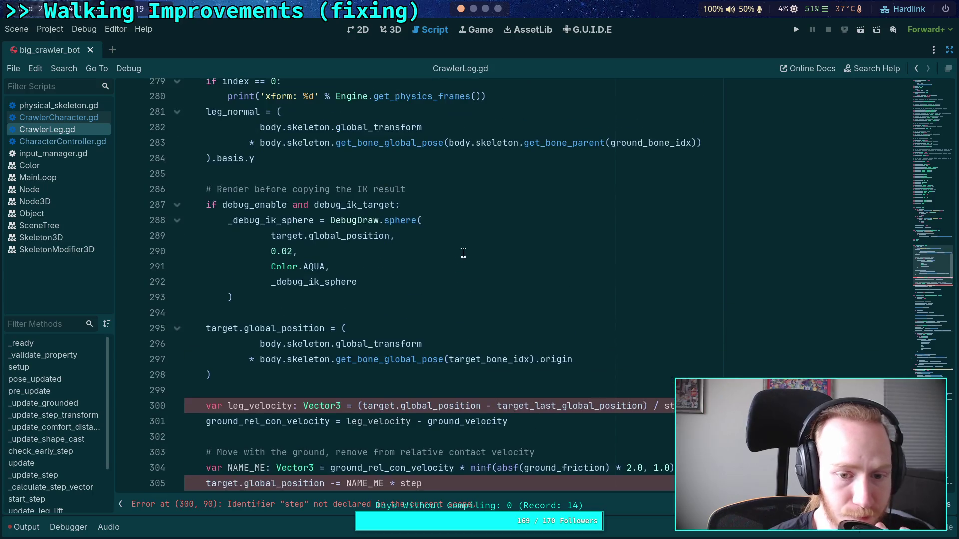
pyautogui.scroll(3, 595, 363)
pyautogui.scroll(-20, 594, 363)
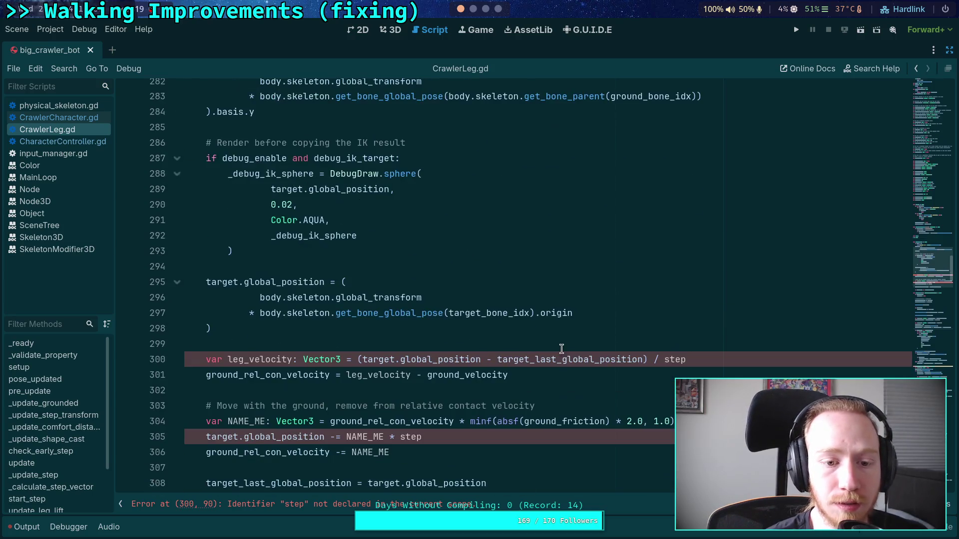
pyautogui.click(665, 360)
pyautogui.write('cached_')
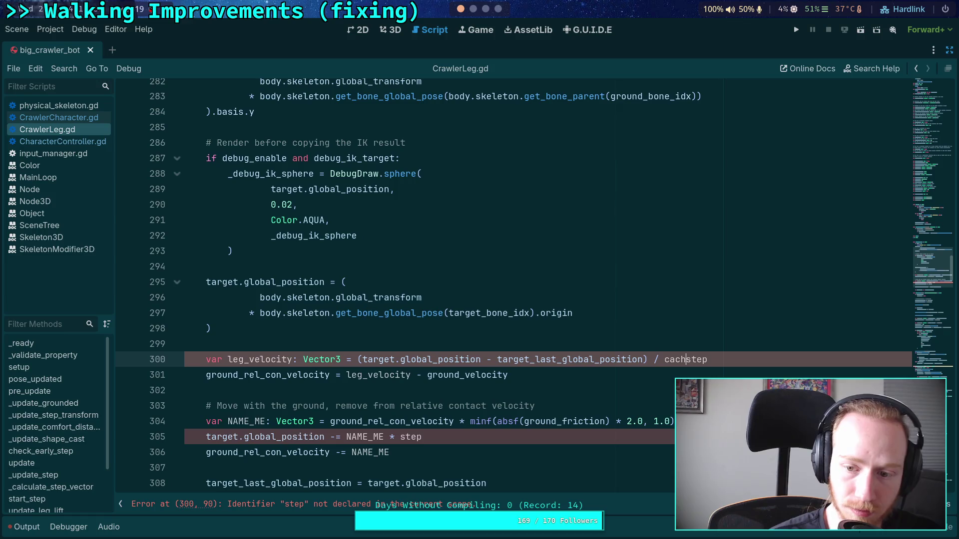
pyautogui.click(628, 324)
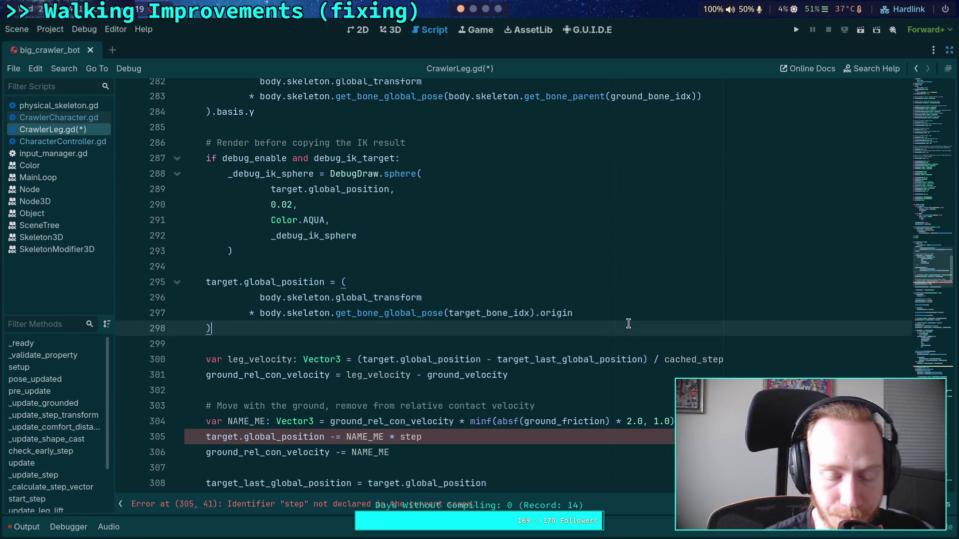
pyautogui.scroll(-1, 622, 328)
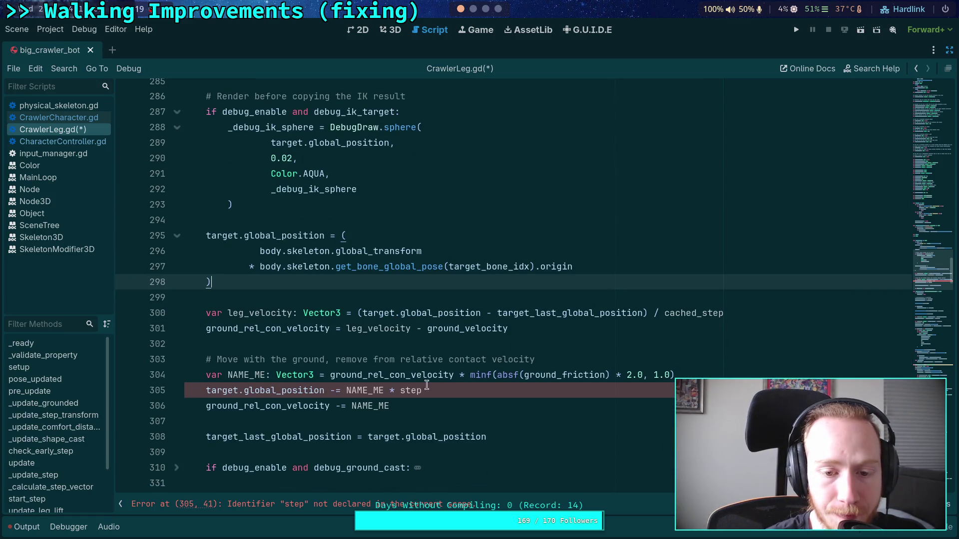
pyautogui.doubleClick(259, 312)
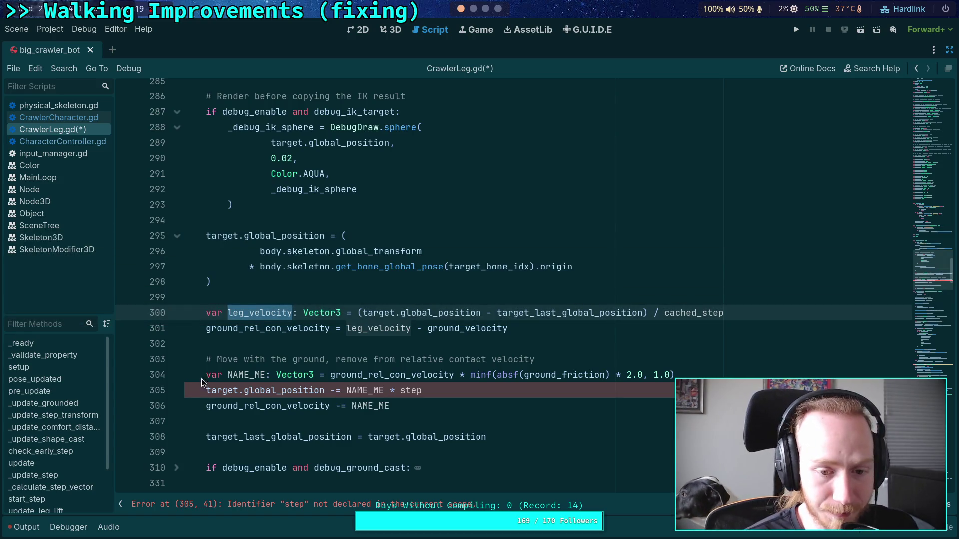
pyautogui.click(275, 339)
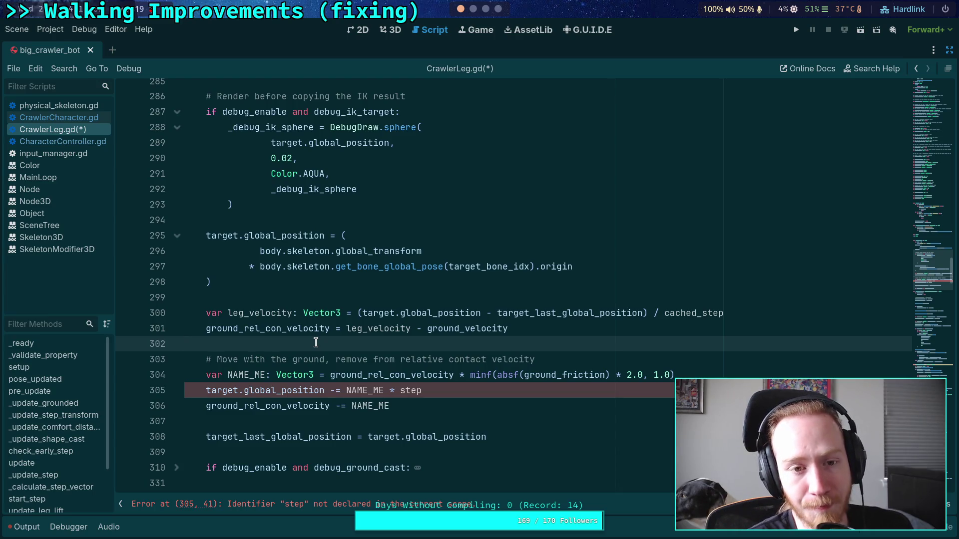
# Step: Trace where leg_velocity and ground_velocity are used around line 301
pyautogui.doubleClick(256, 315)
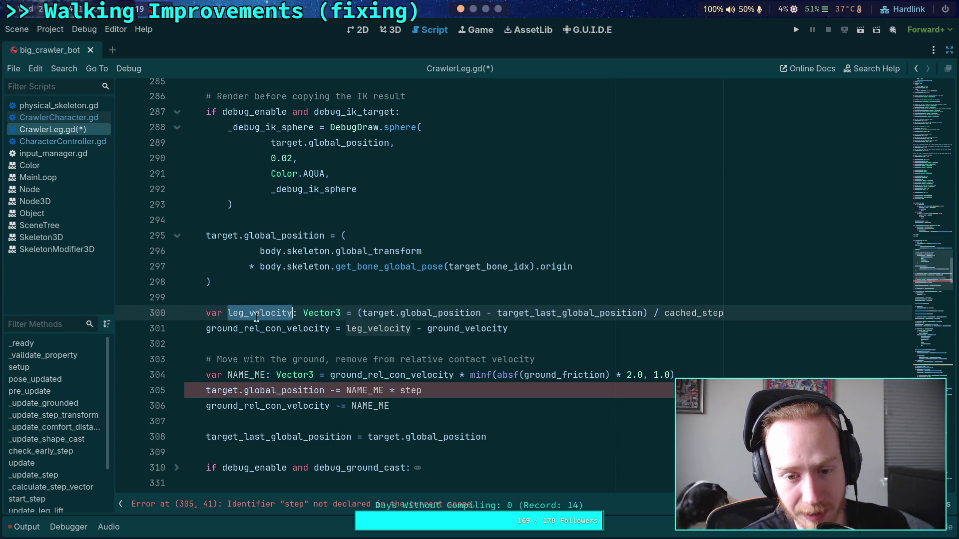
pyautogui.click(456, 331)
pyautogui.doubleClick(456, 331)
pyautogui.scroll(6, 367, 320)
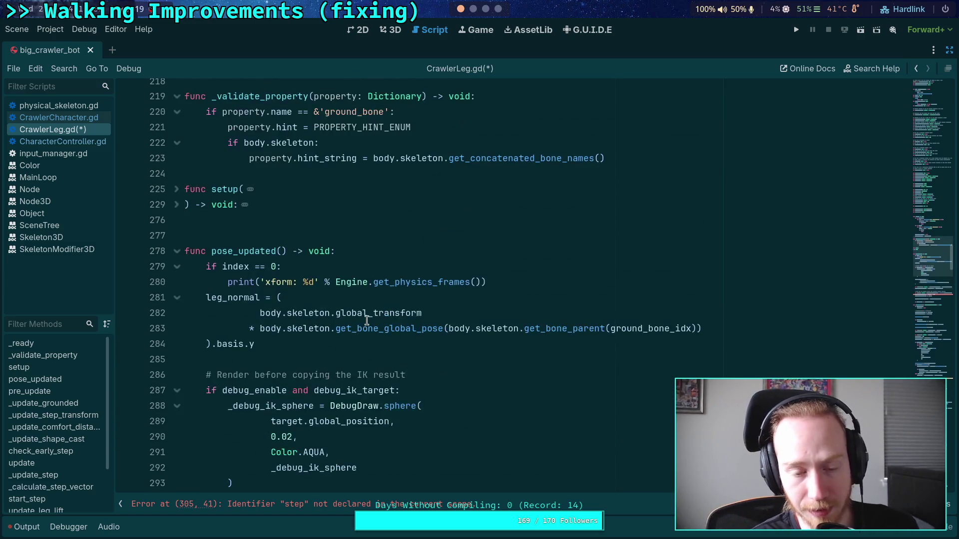
pyautogui.scroll(-6, 367, 320)
pyautogui.scroll(-1, 375, 313)
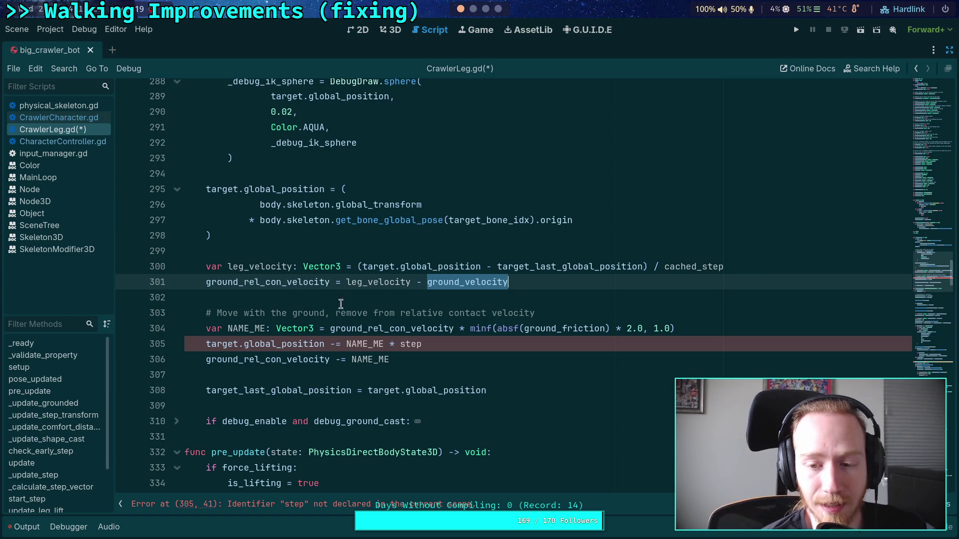
# Step: Change step to cached_step in line 305's NAME_ME multiplication and save the script
pyautogui.doubleClick(367, 345)
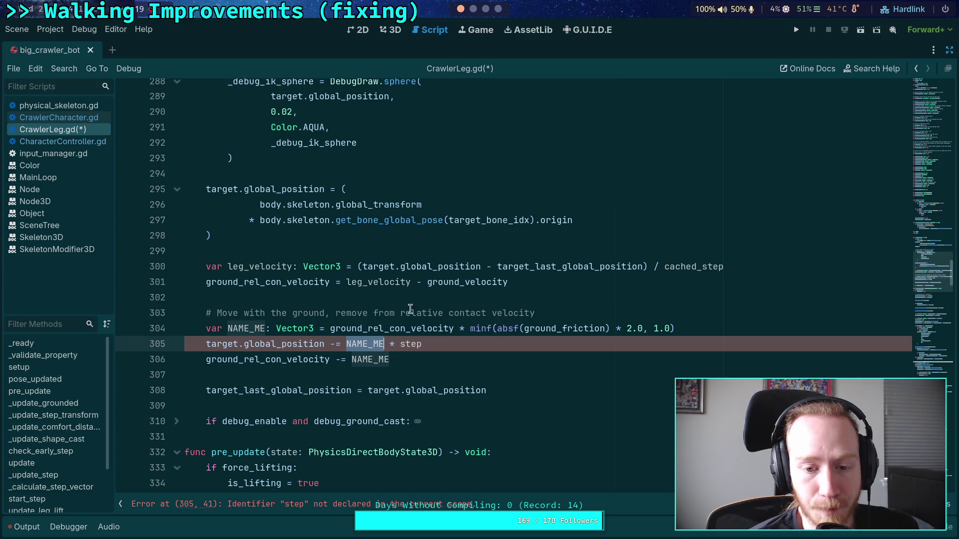
pyautogui.click(399, 344)
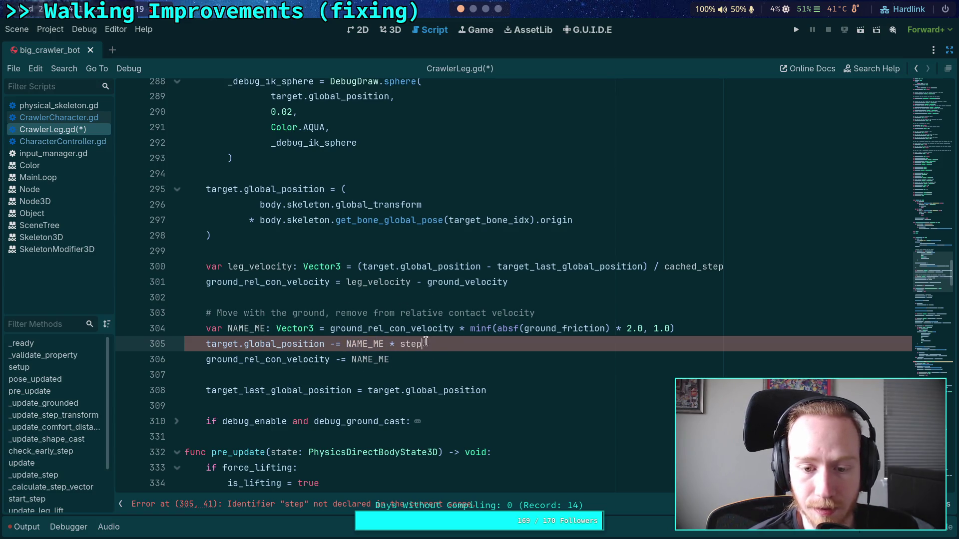
pyautogui.write('cached_')
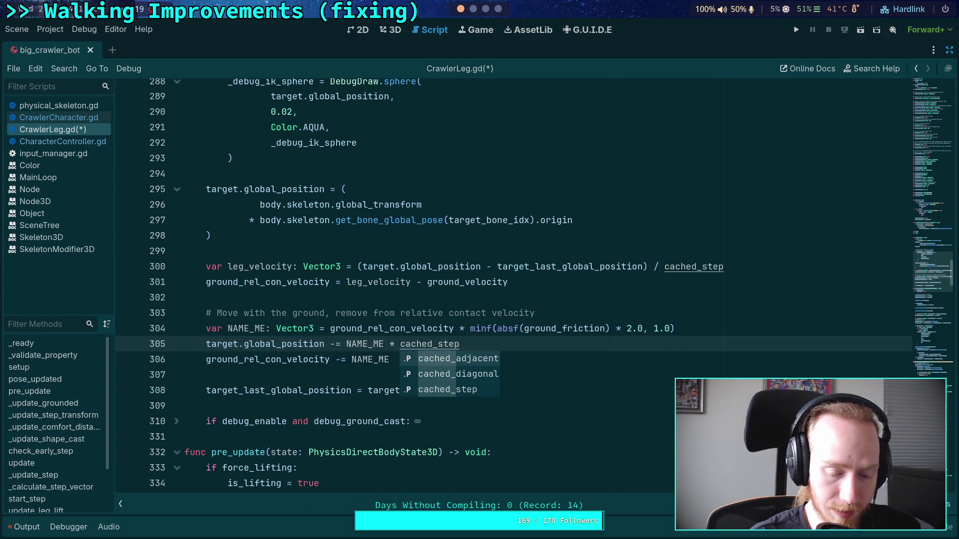
pyautogui.hotkey('ctrl', 's')
# Step: Scroll down to the _update_grounded function header at line 381
pyautogui.click(471, 267)
pyautogui.click(467, 302)
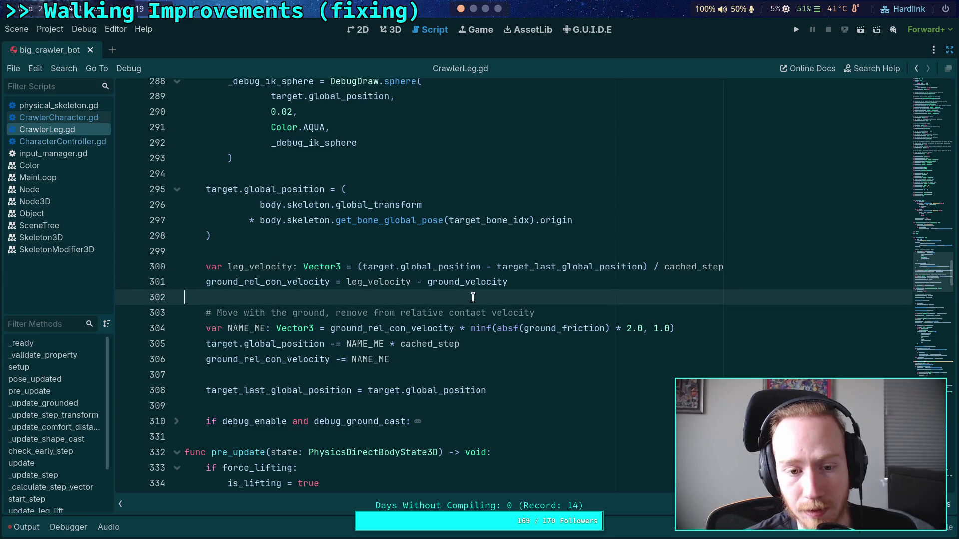
pyautogui.scroll(-1, 470, 298)
pyautogui.scroll(-20, 414, 298)
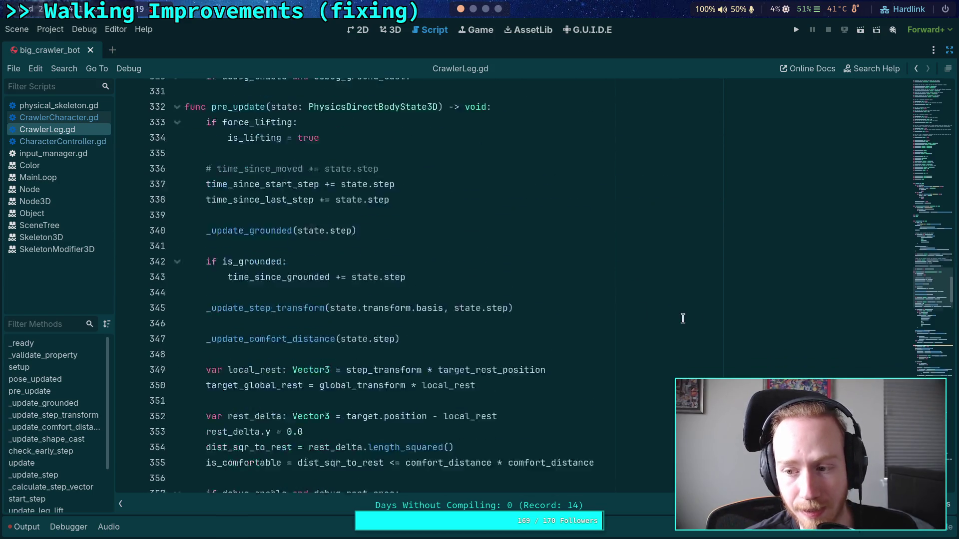
pyautogui.click(730, 374)
pyautogui.scroll(-3, 729, 325)
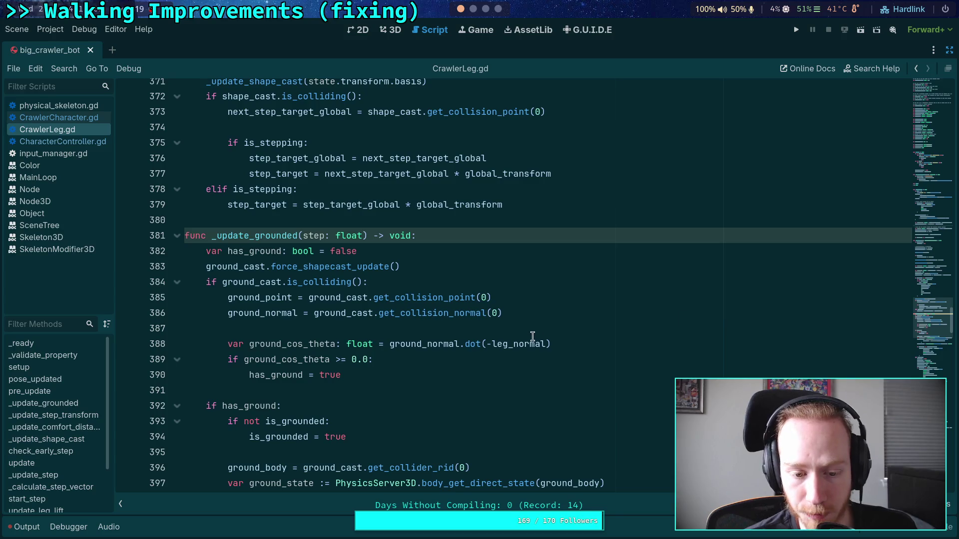
pyautogui.click(438, 359)
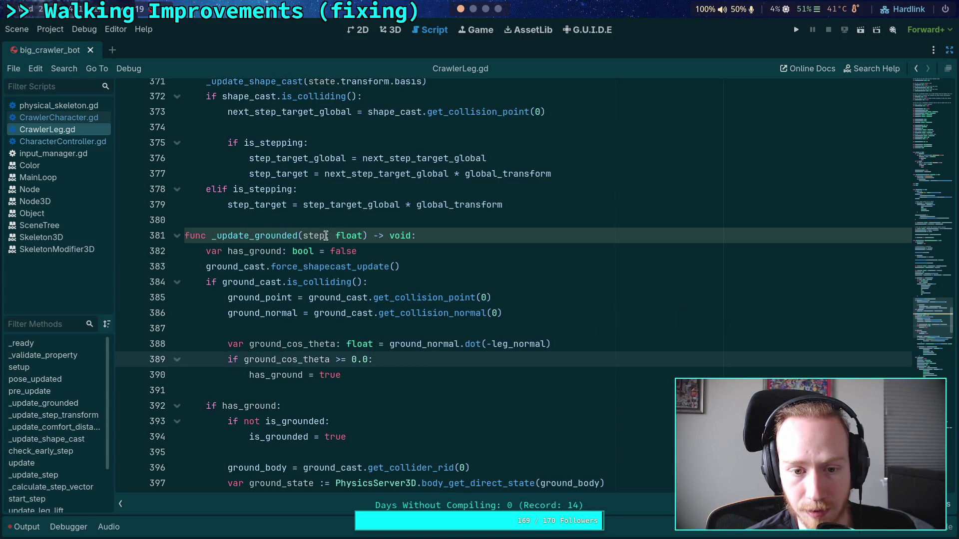
pyautogui.scroll(-4, 378, 295)
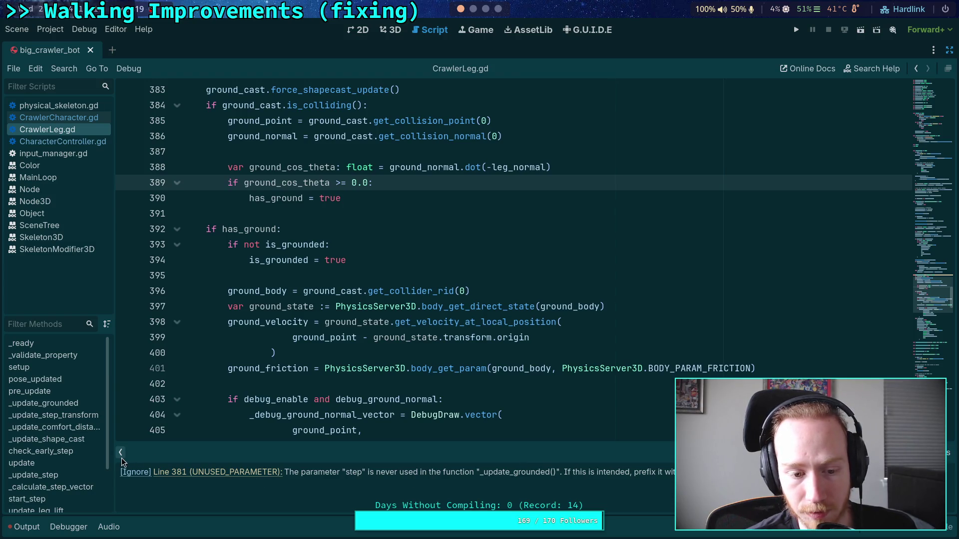
pyautogui.scroll(-8, 453, 339)
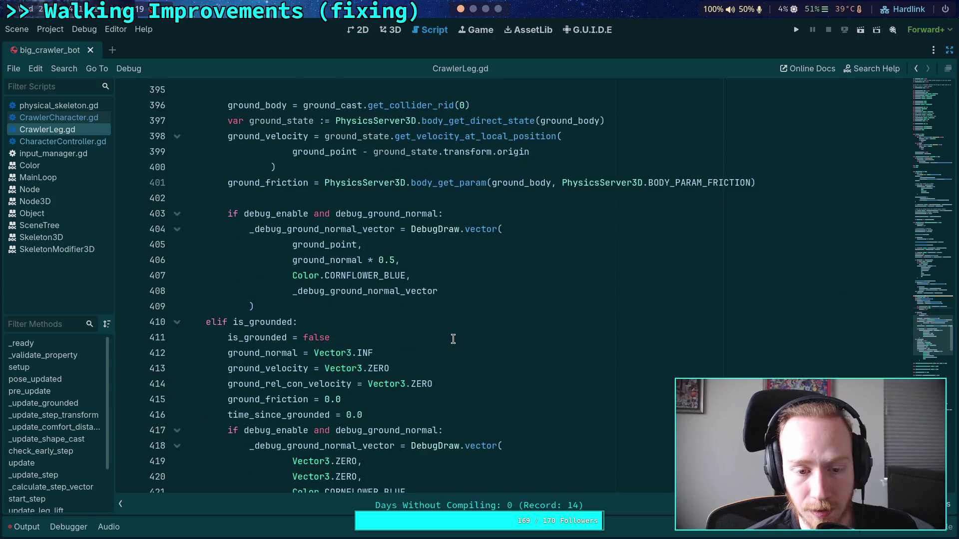
pyautogui.scroll(6, 453, 339)
pyautogui.scroll(8, 453, 339)
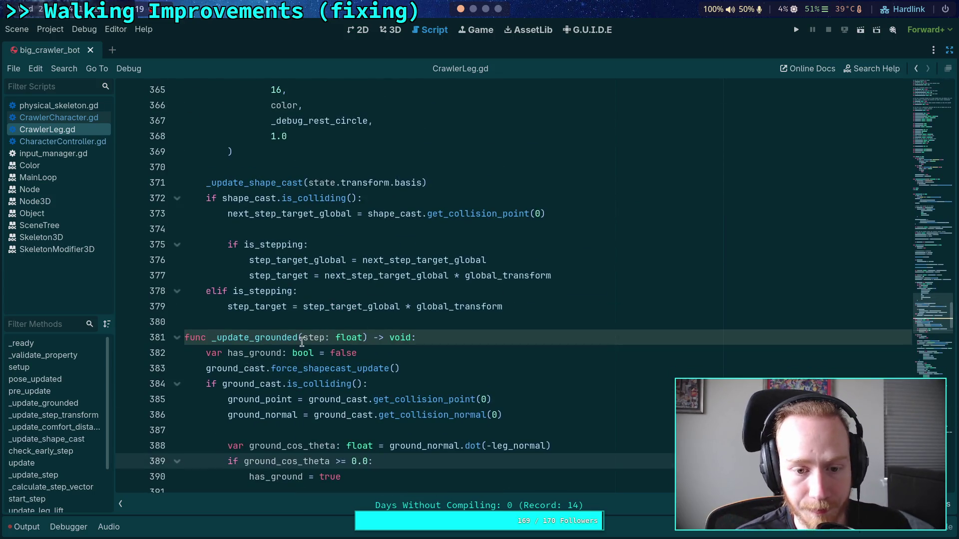
pyautogui.moveTo(303, 337); pyautogui.dragTo(360, 337)
pyautogui.press('BackSpace')
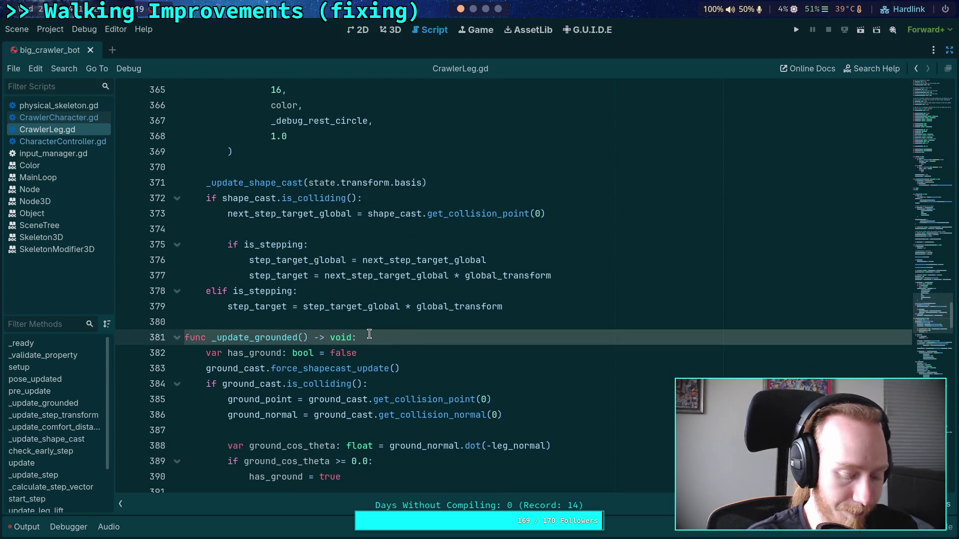
pyautogui.hotkey('ctrl', 's')
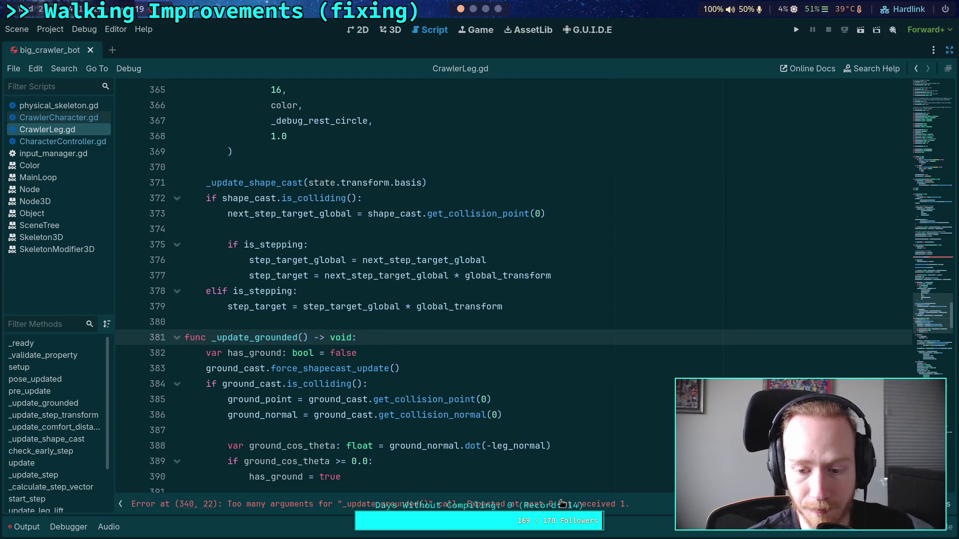
pyautogui.click(561, 504)
pyautogui.moveTo(298, 290); pyautogui.dragTo(354, 291)
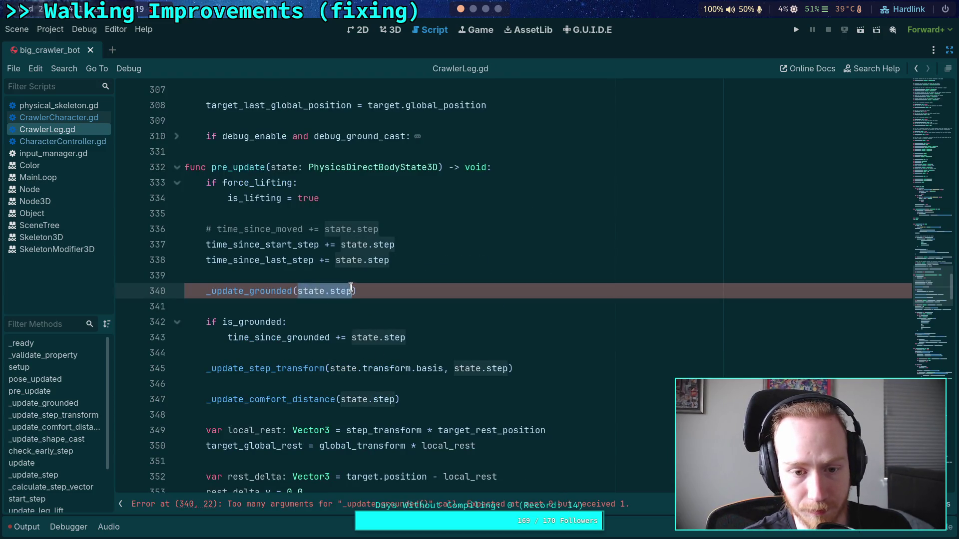
pyautogui.press('BackSpace')
pyautogui.hotkey('ctrl', 's')
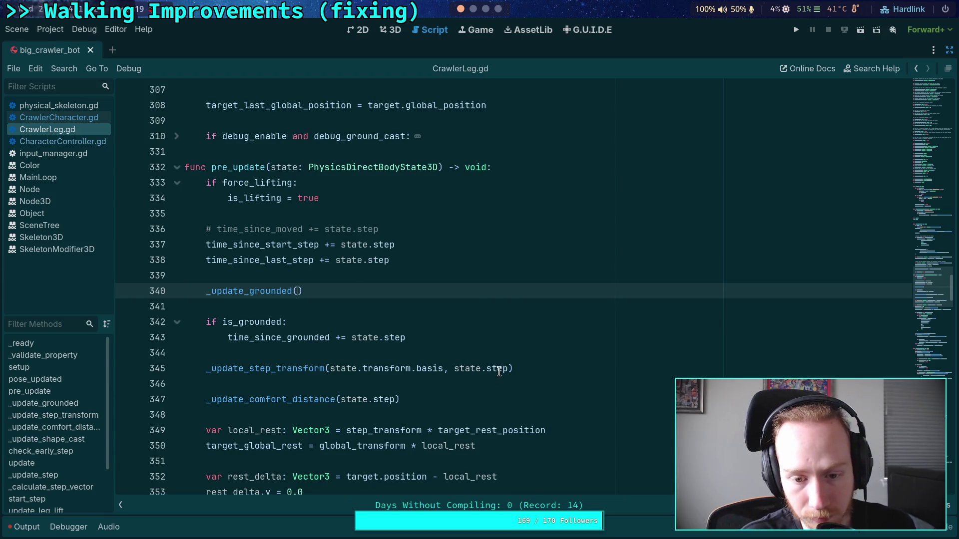
pyautogui.scroll(8, 492, 366)
pyautogui.scroll(3, 491, 365)
pyautogui.scroll(-6, 490, 349)
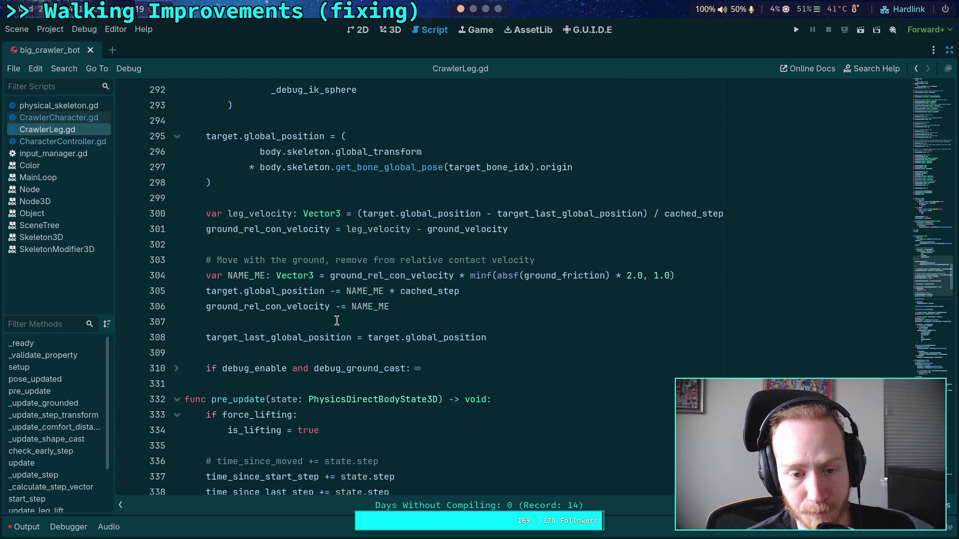
pyautogui.scroll(4, 337, 319)
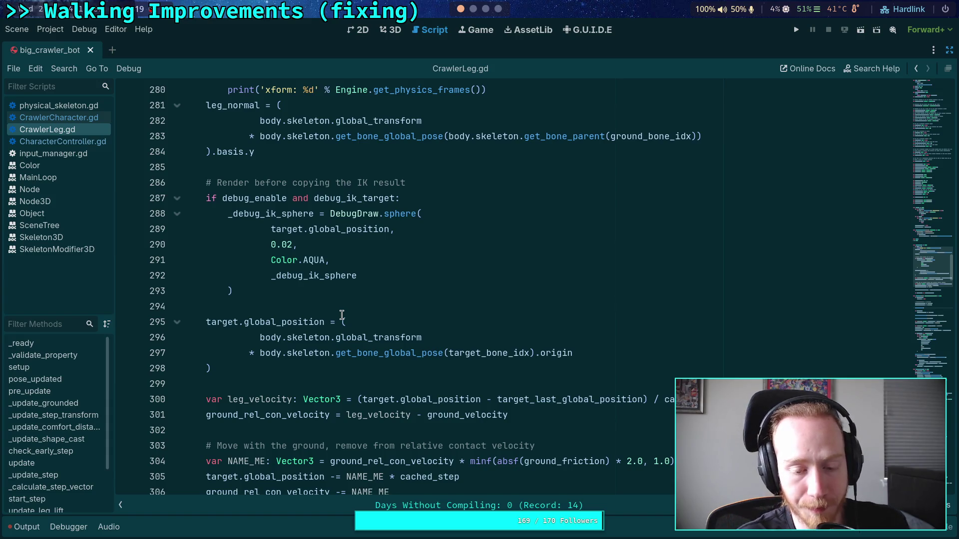
pyautogui.scroll(-2, 342, 315)
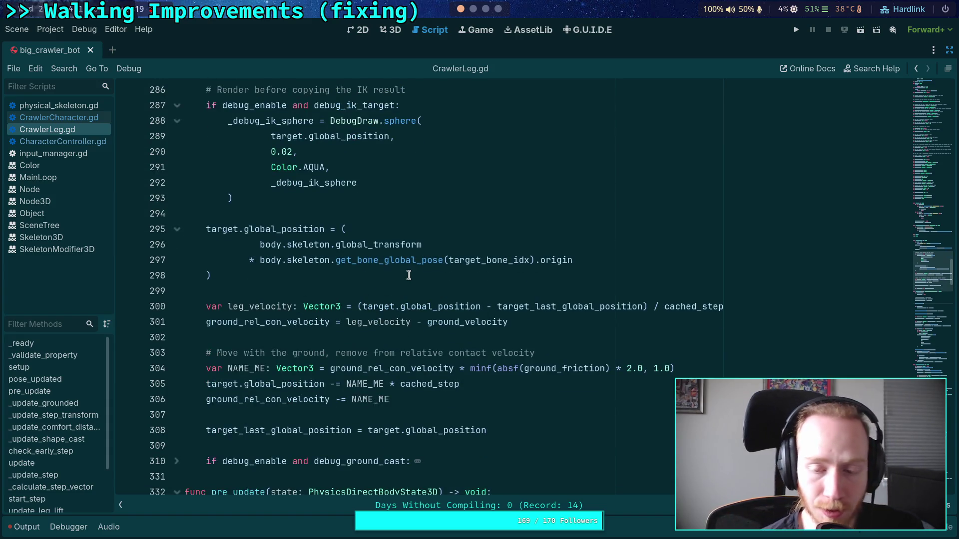
pyautogui.scroll(1, 434, 294)
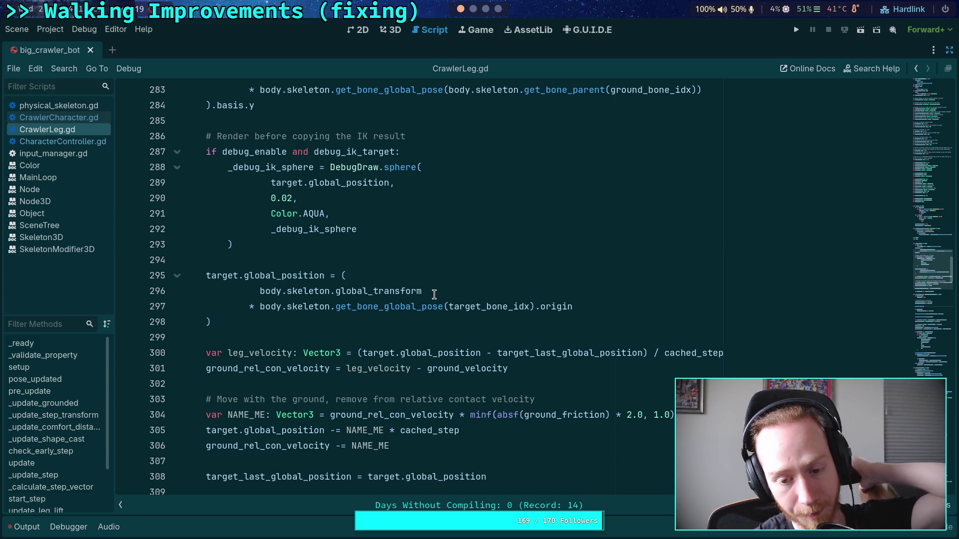
pyautogui.moveTo(401, 419)
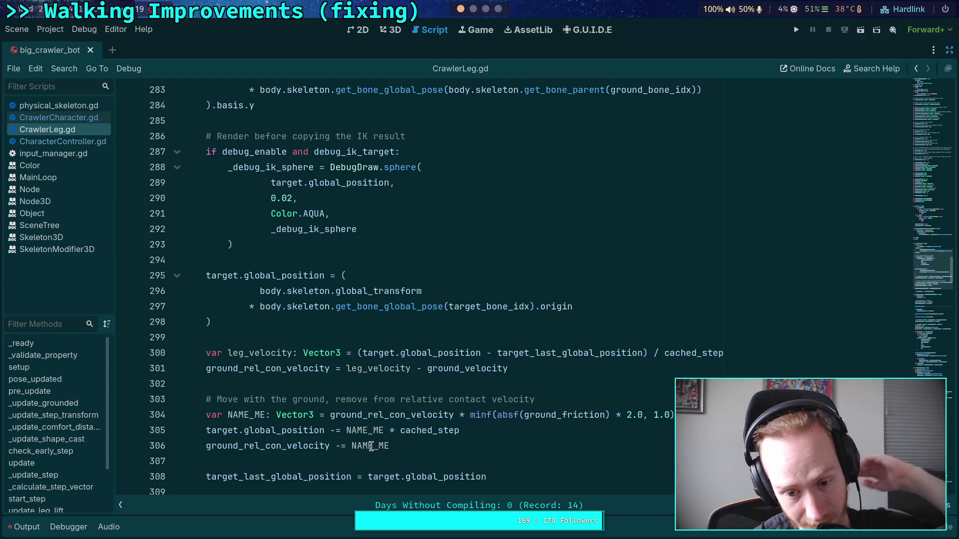
pyautogui.moveTo(376, 410)
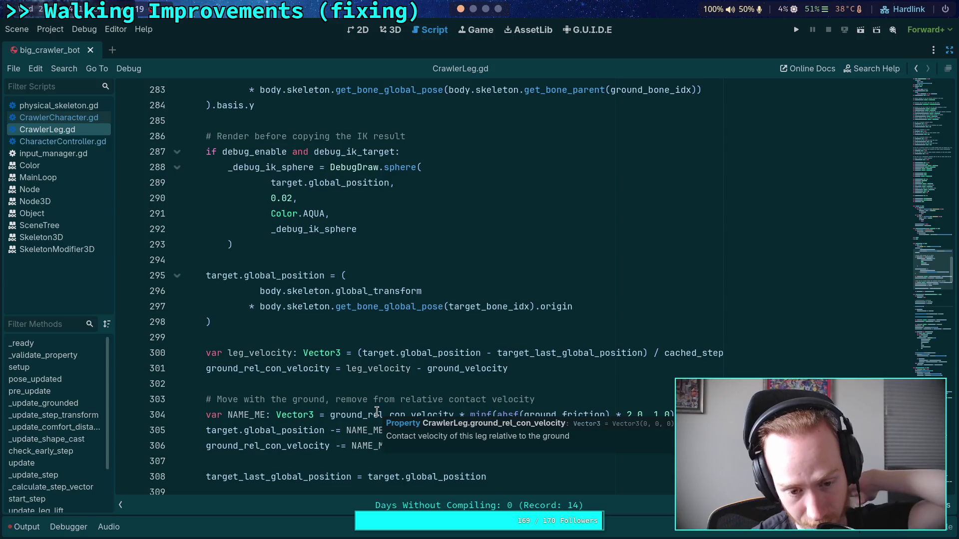
pyautogui.click(354, 383)
pyautogui.scroll(1, 353, 359)
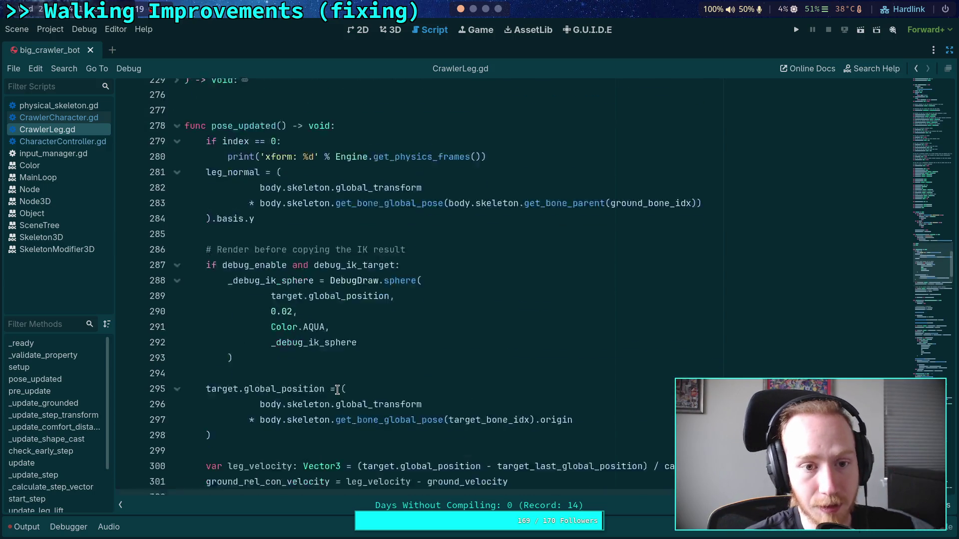
pyautogui.scroll(-2, 353, 359)
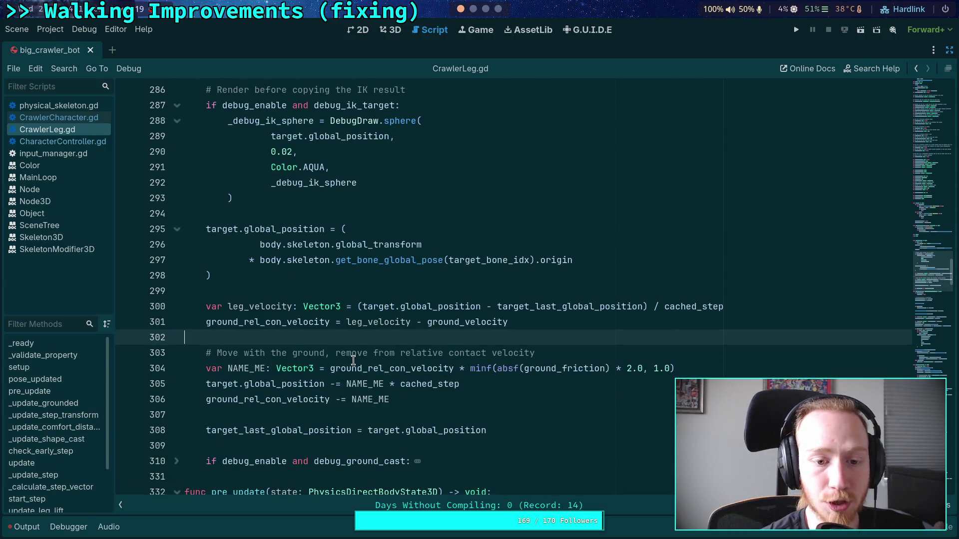
pyautogui.click(371, 292)
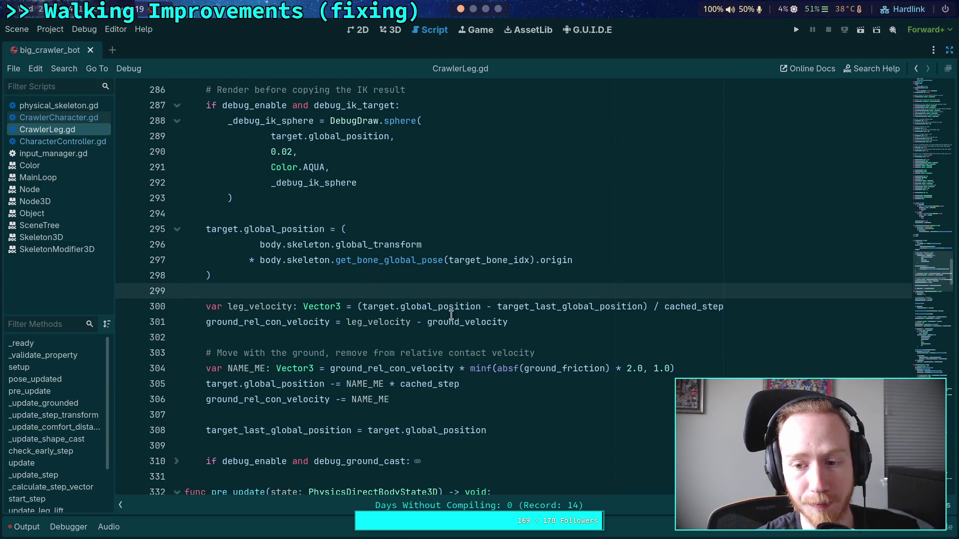
pyautogui.click(757, 308)
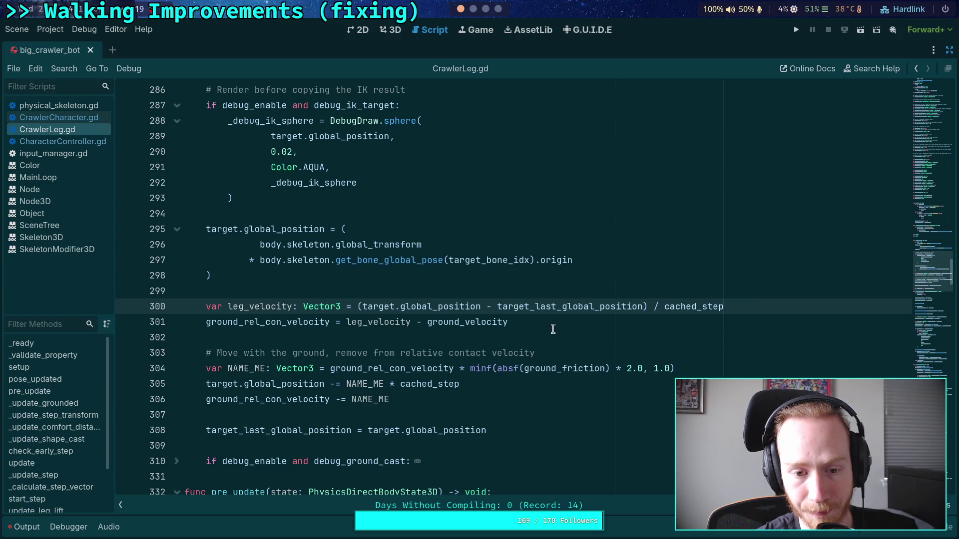
pyautogui.click(535, 336)
pyautogui.click(278, 324)
pyautogui.doubleClick(279, 323)
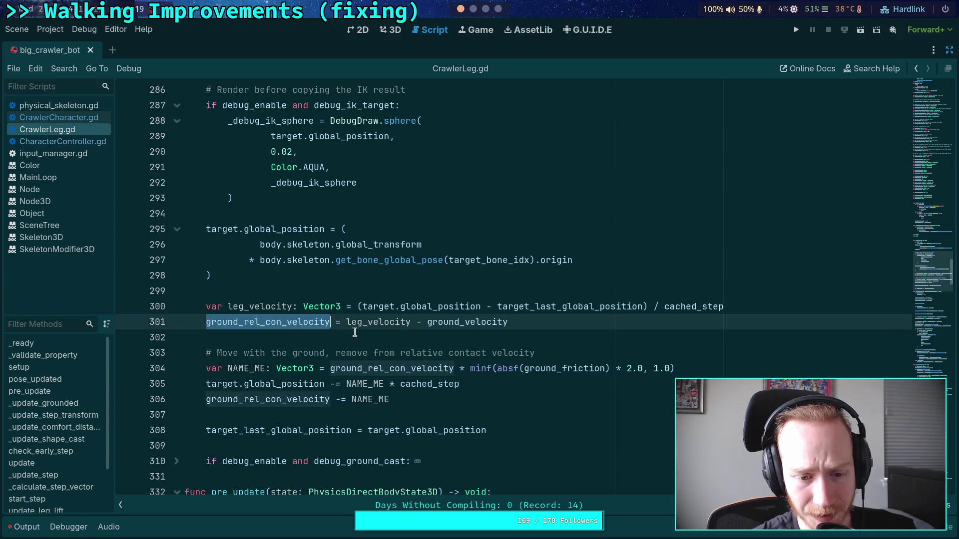
pyautogui.click(765, 311)
# Step: Insert 'if is_grounded:' above the leg_velocity line
pyautogui.press('Return')
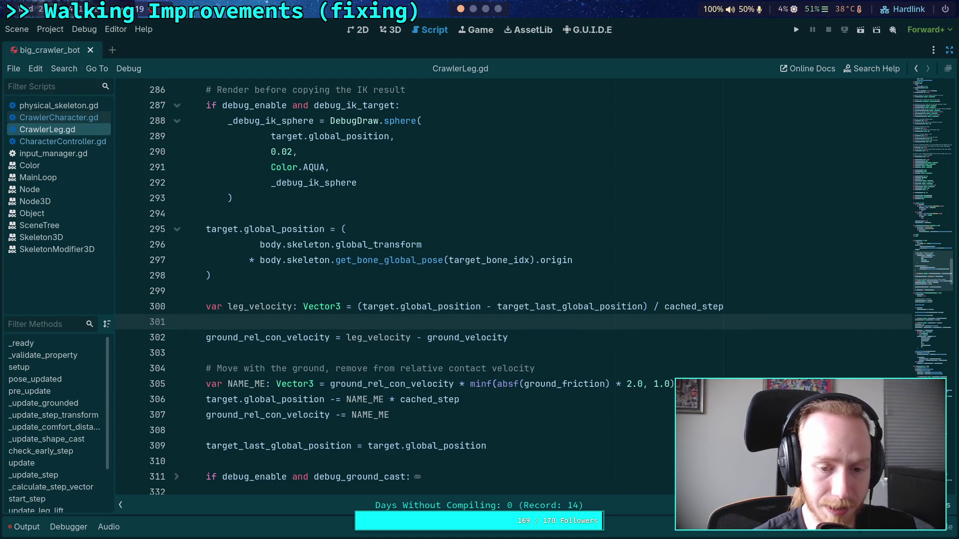
pyautogui.hotkey('ctrl', 'z')
pyautogui.press('Up')
pyautogui.press('Return')
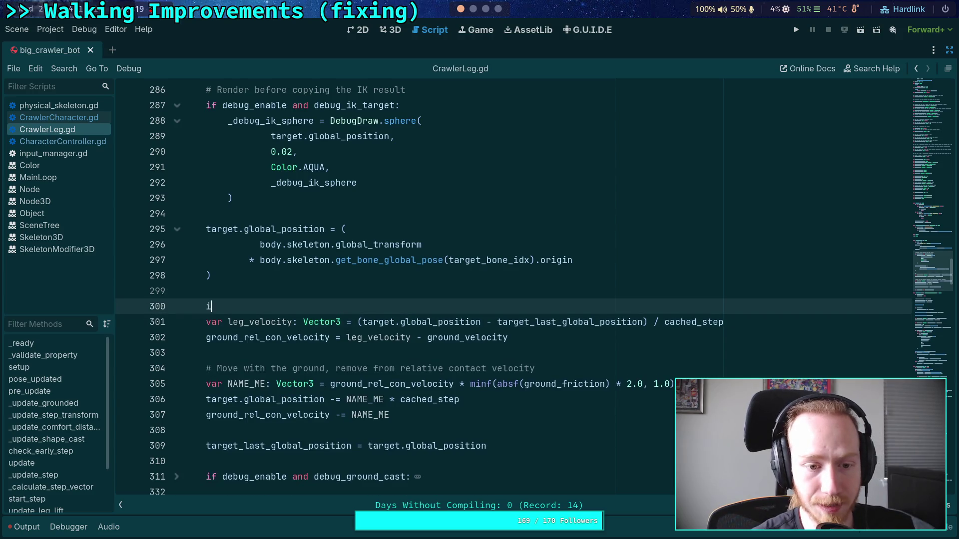
pyautogui.write('f is_gr')
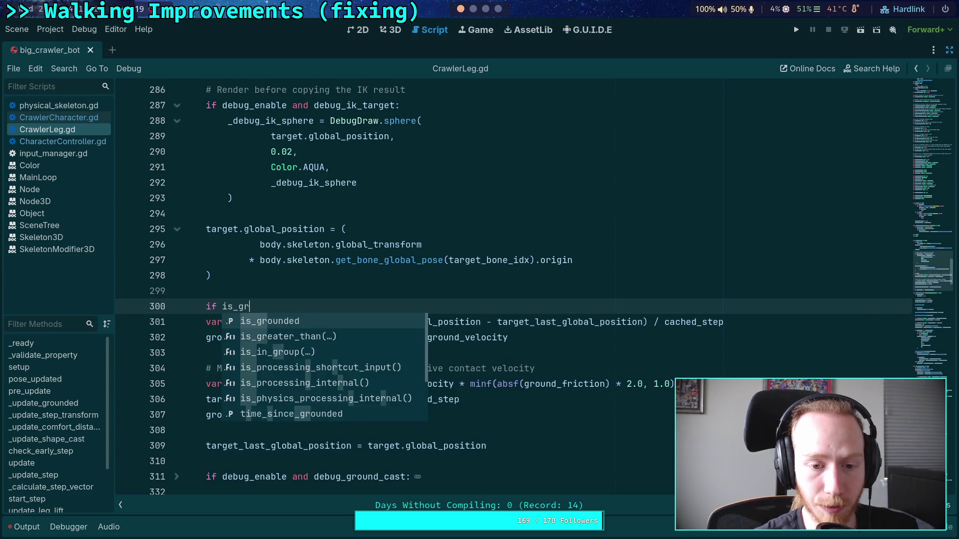
pyautogui.press('Return')
pyautogui.write(':')
# Step: Indent lines 301–307 so they sit inside the if is_grounded block
pyautogui.moveTo(243, 324)
pyautogui.mouseDown()
pyautogui.moveTo(318, 400)
pyautogui.moveTo(345, 400)
pyautogui.moveTo(346, 368)
pyautogui.mouseUp()
pyautogui.scroll(-1, 345, 399)
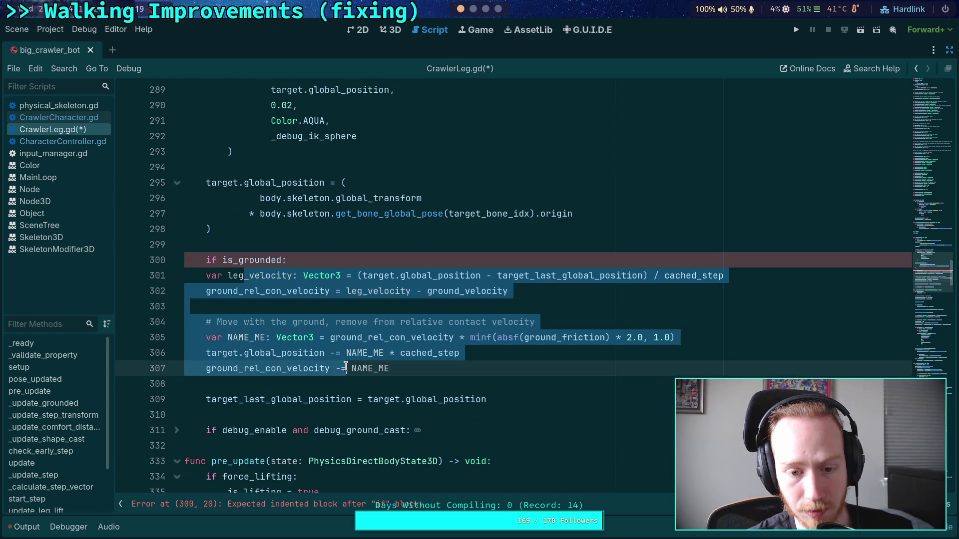
pyautogui.press('Tab')
pyautogui.click(340, 256)
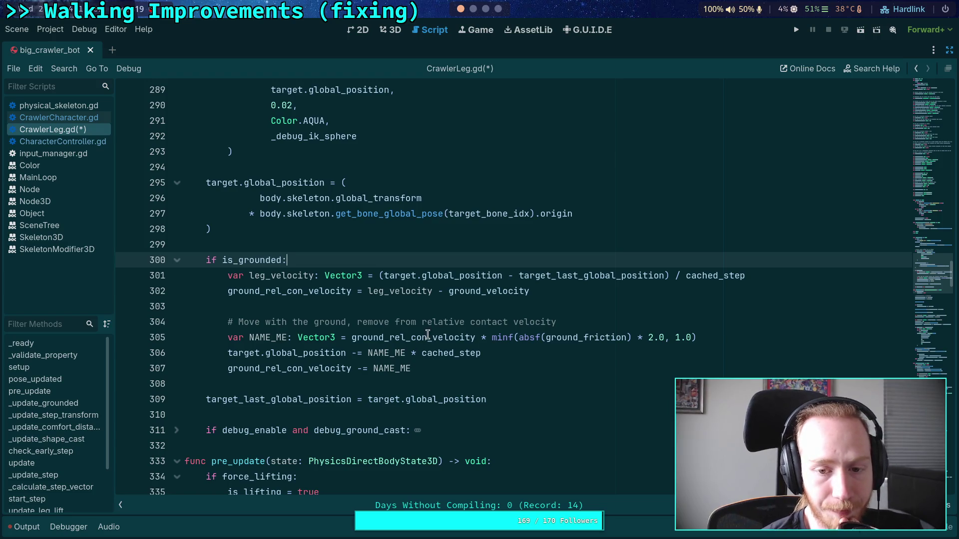
pyautogui.moveTo(427, 330)
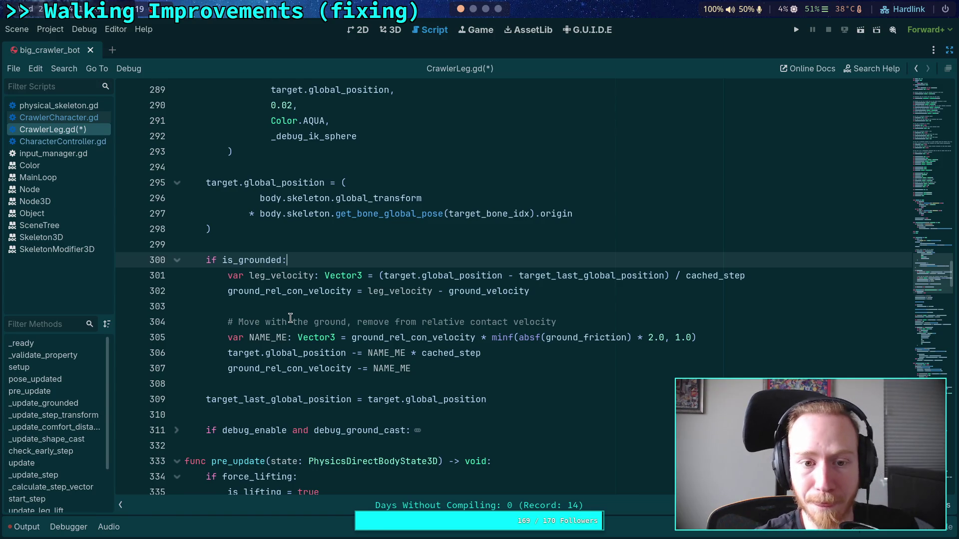
# Step: Select the debug IK sphere drawing block higher up in the script
pyautogui.scroll(2, 290, 318)
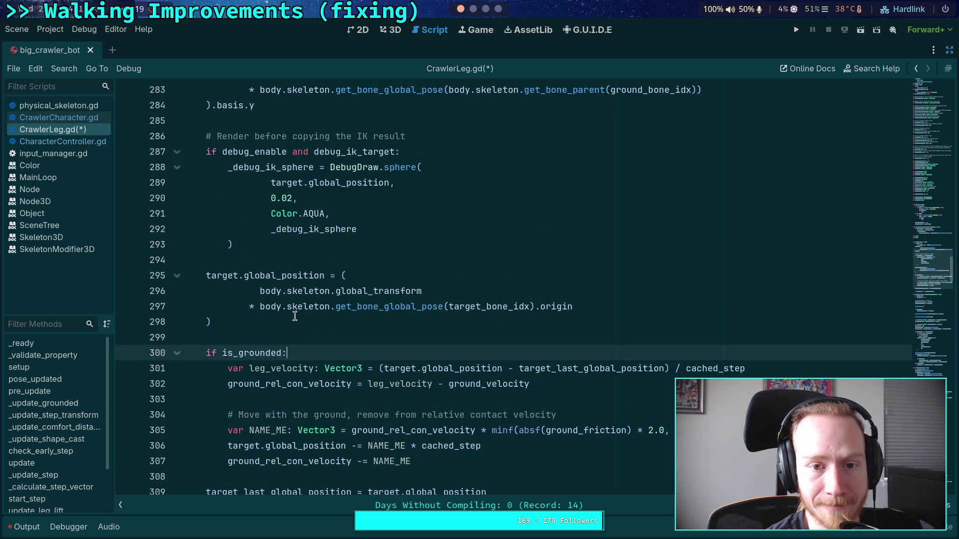
pyautogui.scroll(1, 242, 308)
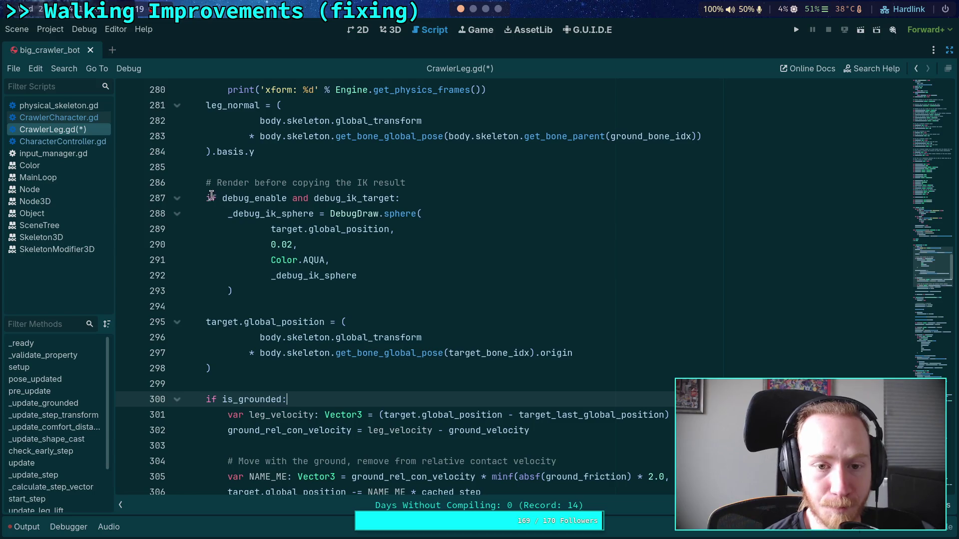
pyautogui.moveTo(206, 198); pyautogui.dragTo(247, 283)
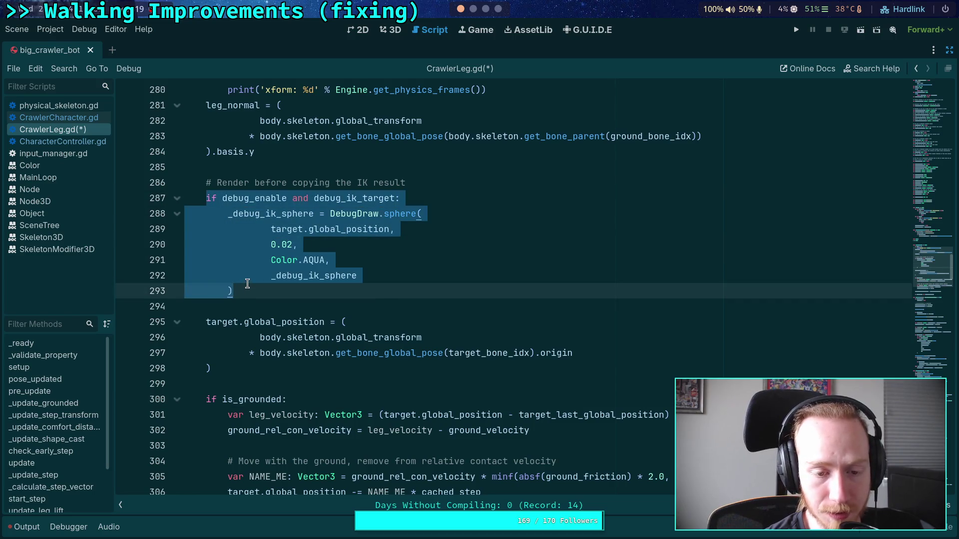
pyautogui.scroll(-2, 247, 284)
pyautogui.doubleClick(252, 229)
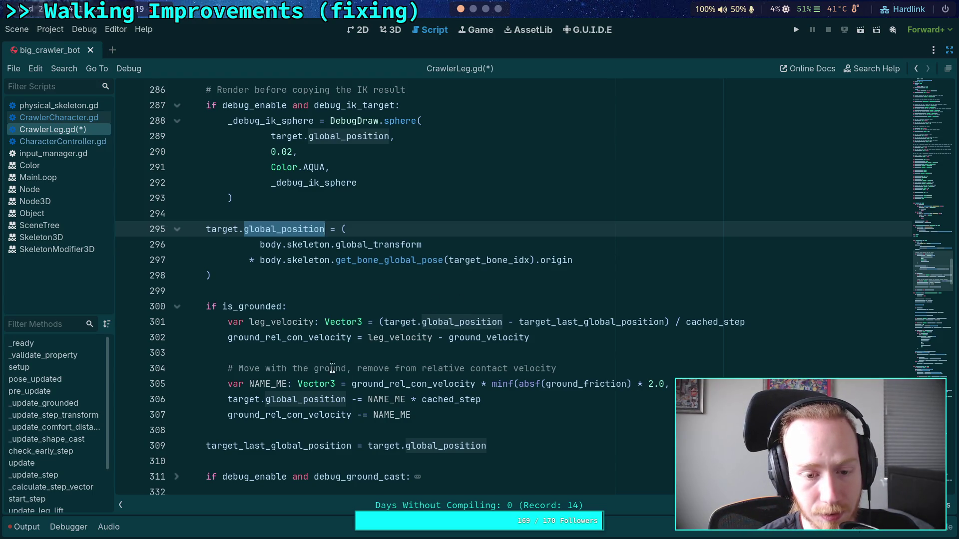
pyautogui.click(447, 415)
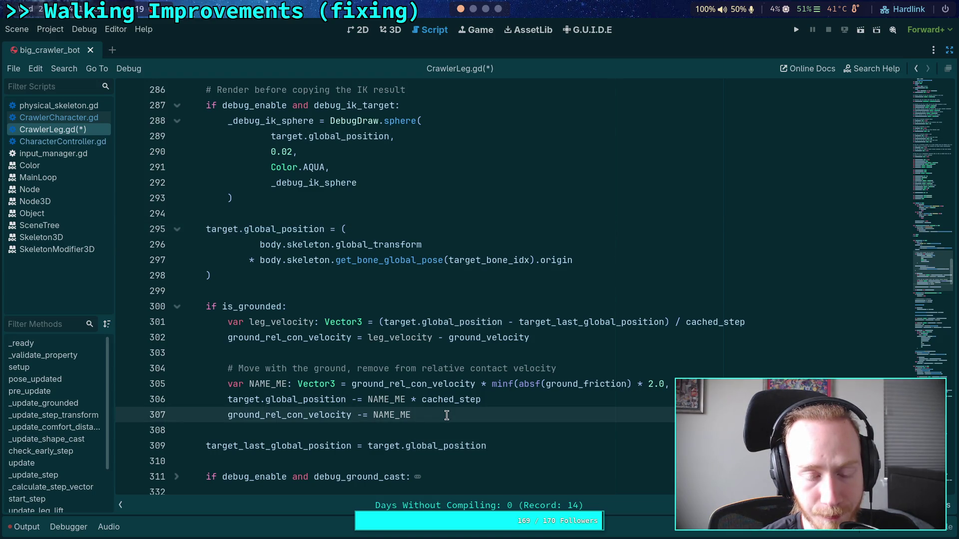
pyautogui.moveTo(446, 415)
pyautogui.mouseDown()
pyautogui.moveTo(372, 400)
pyautogui.moveTo(189, 305)
pyautogui.mouseUp()
pyautogui.click(259, 305)
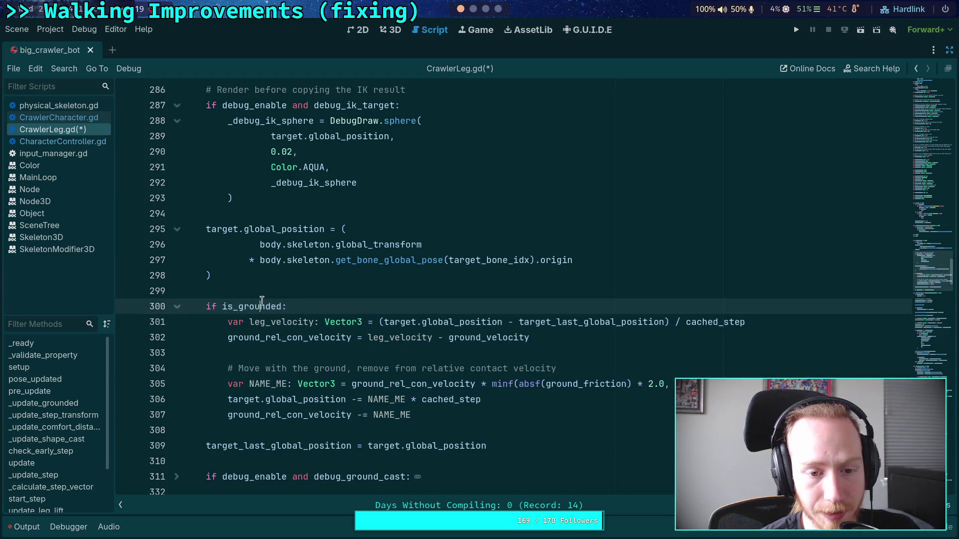
pyautogui.click(273, 293)
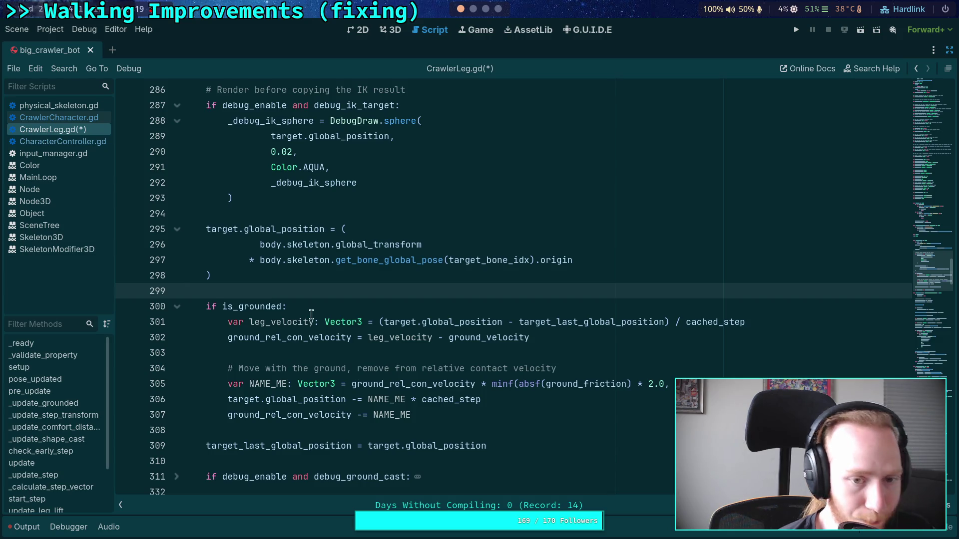
pyautogui.moveTo(434, 416)
pyautogui.mouseDown()
pyautogui.moveTo(198, 306)
pyautogui.moveTo(209, 308)
pyautogui.mouseUp()
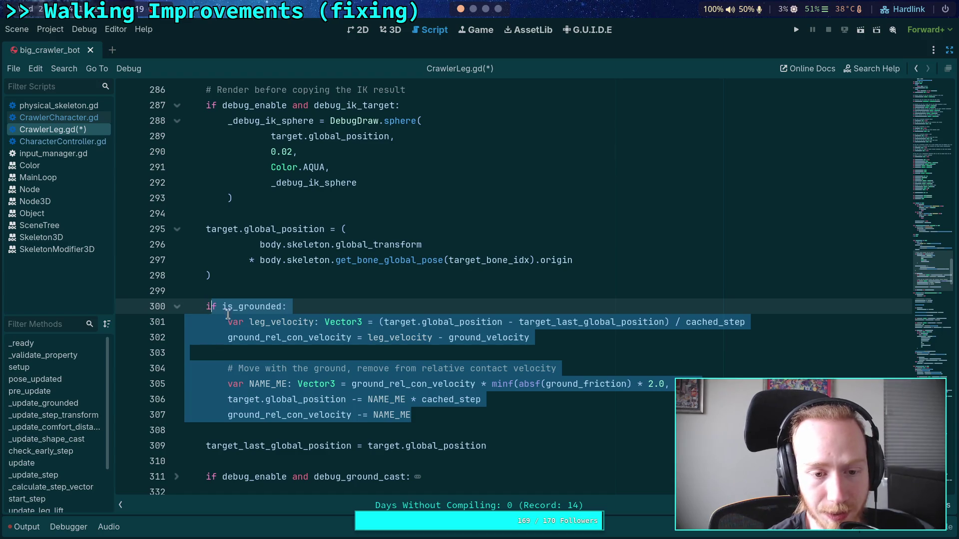
pyautogui.moveTo(312, 345)
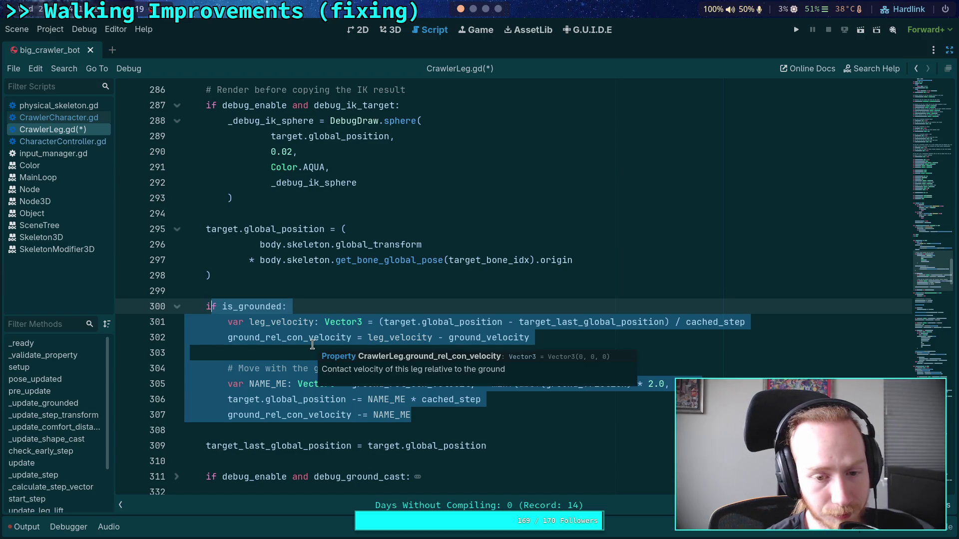
pyautogui.click(473, 9)
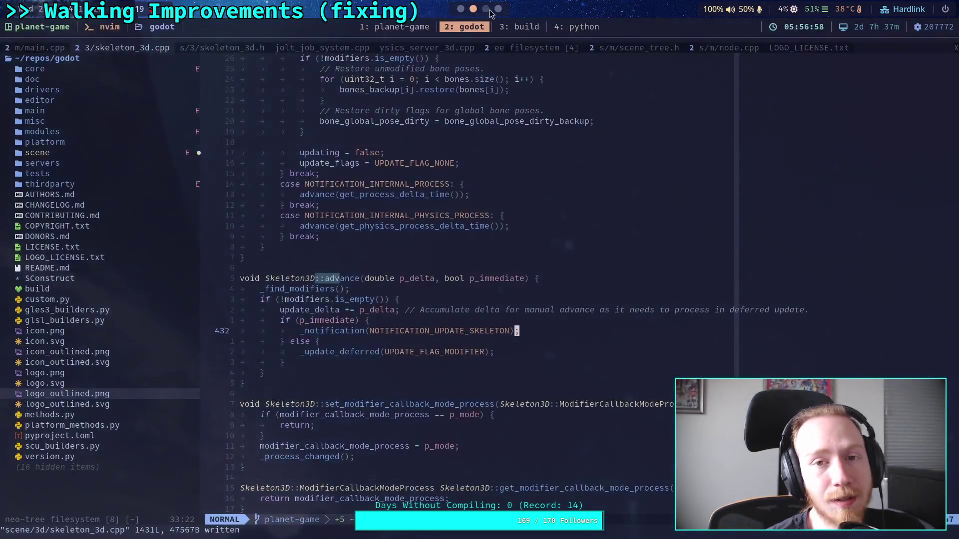
pyautogui.click(485, 9)
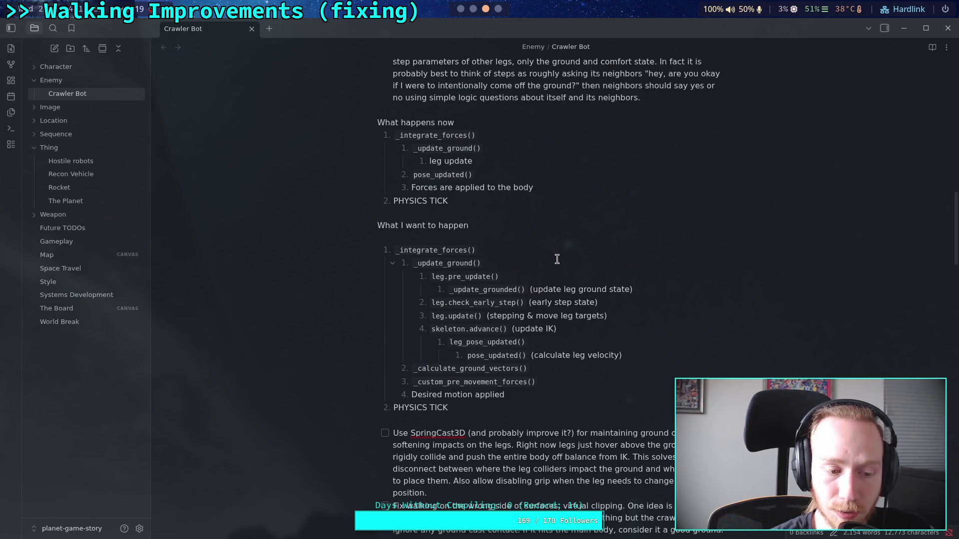
pyautogui.click(472, 10)
pyautogui.click(461, 8)
pyautogui.click(402, 289)
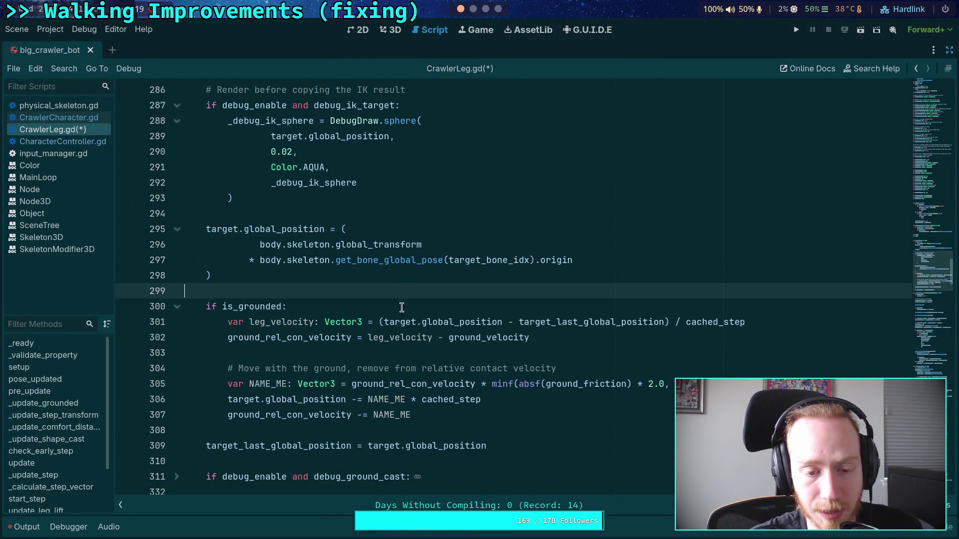
# Step: Scroll to func update() and highlight the uses of is_stepping near _update_step
pyautogui.scroll(-6, 389, 322)
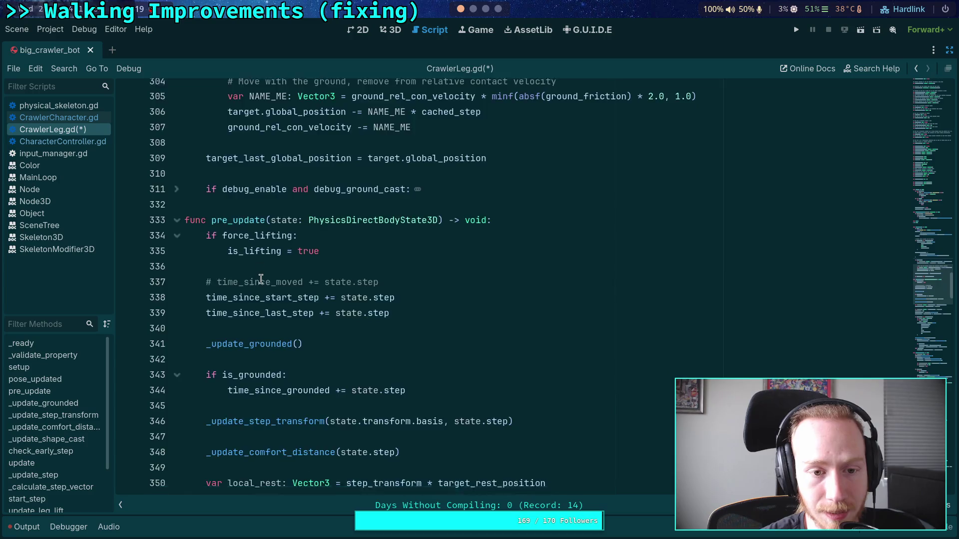
pyautogui.scroll(-20, 252, 269)
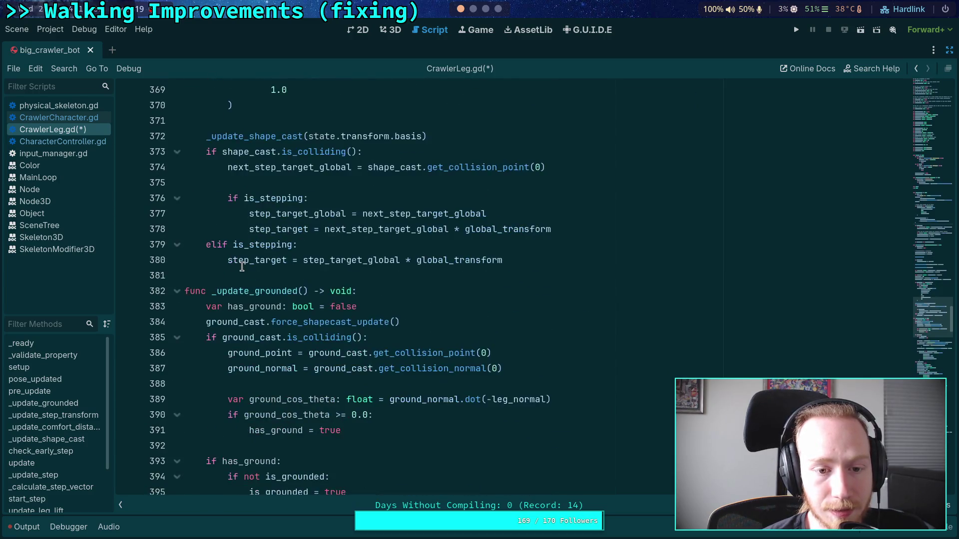
pyautogui.scroll(-16, 242, 266)
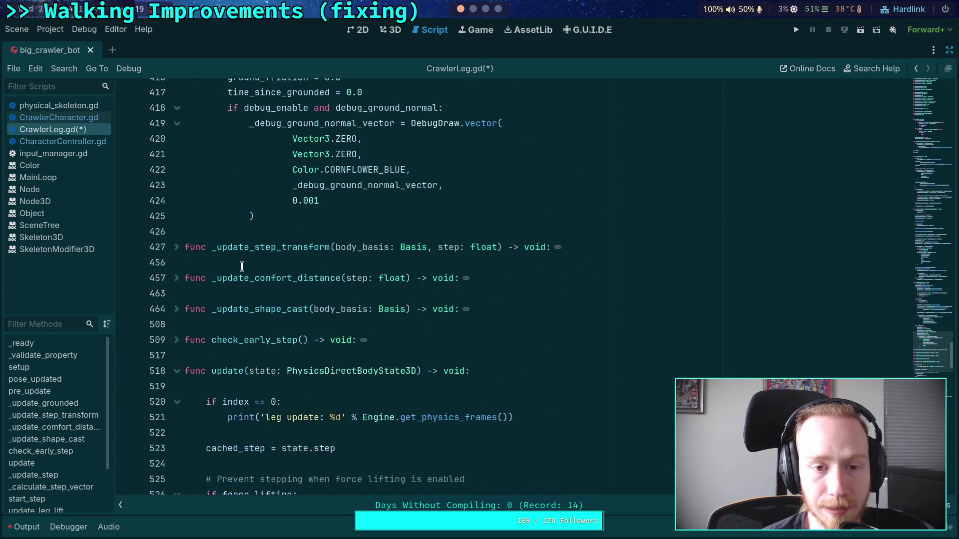
pyautogui.scroll(-6, 203, 267)
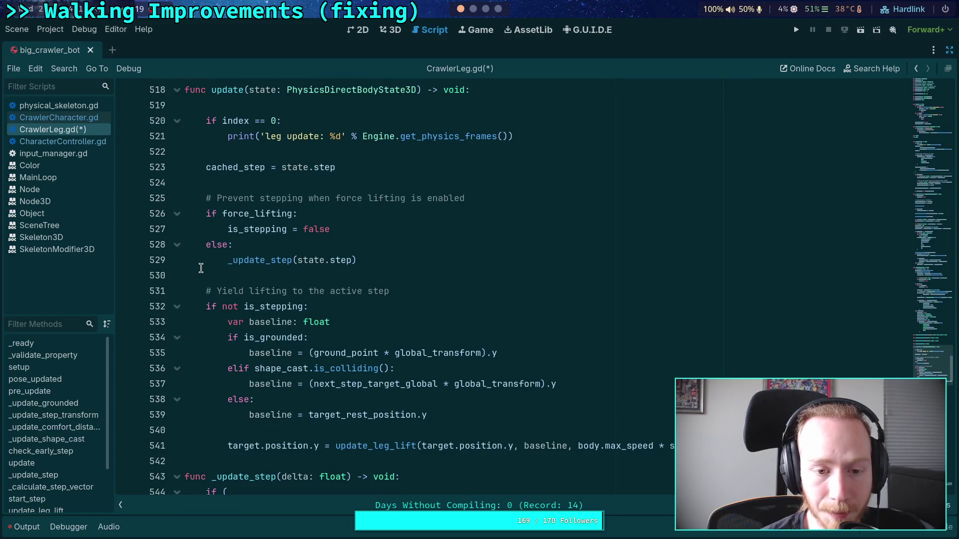
pyautogui.click(378, 259)
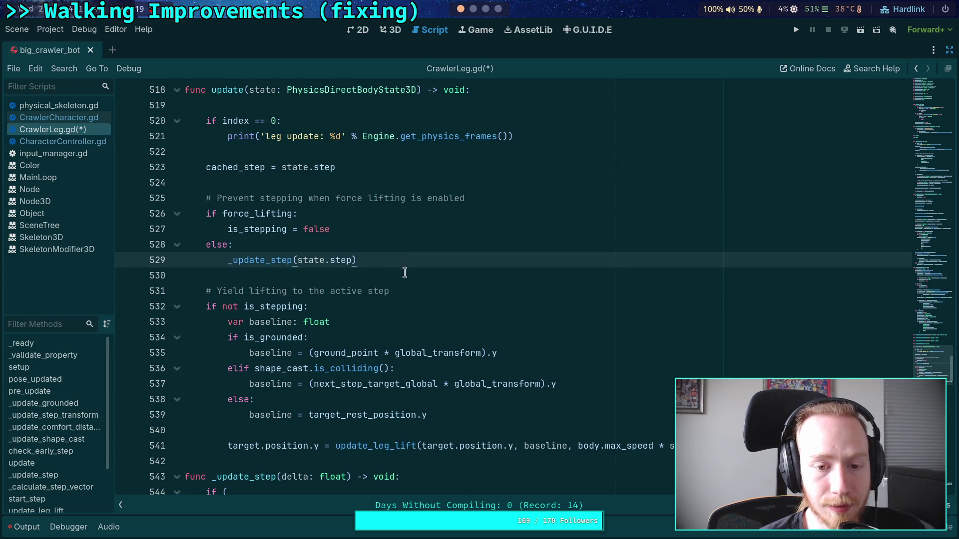
pyautogui.doubleClick(250, 306)
pyautogui.scroll(-1, 399, 334)
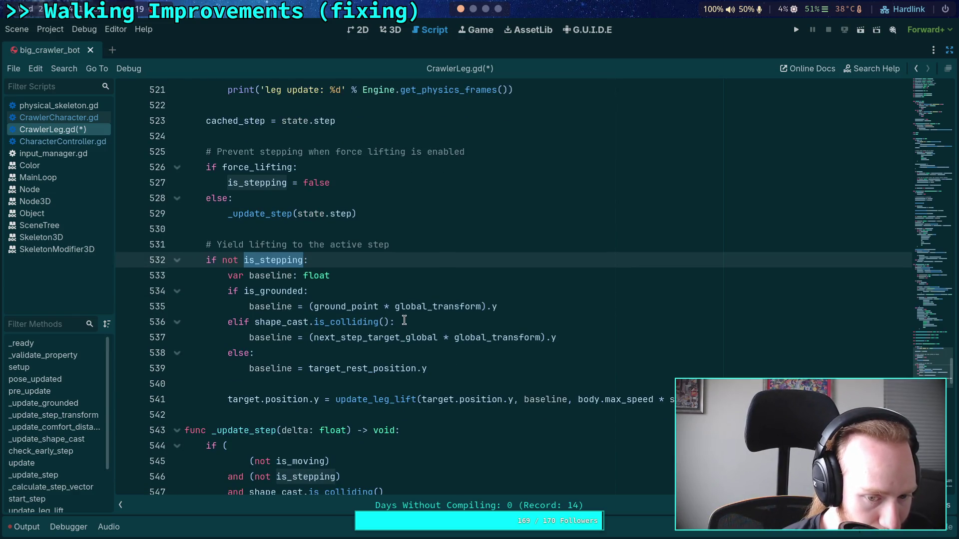
pyautogui.scroll(-1, 404, 320)
pyautogui.scroll(1, 404, 320)
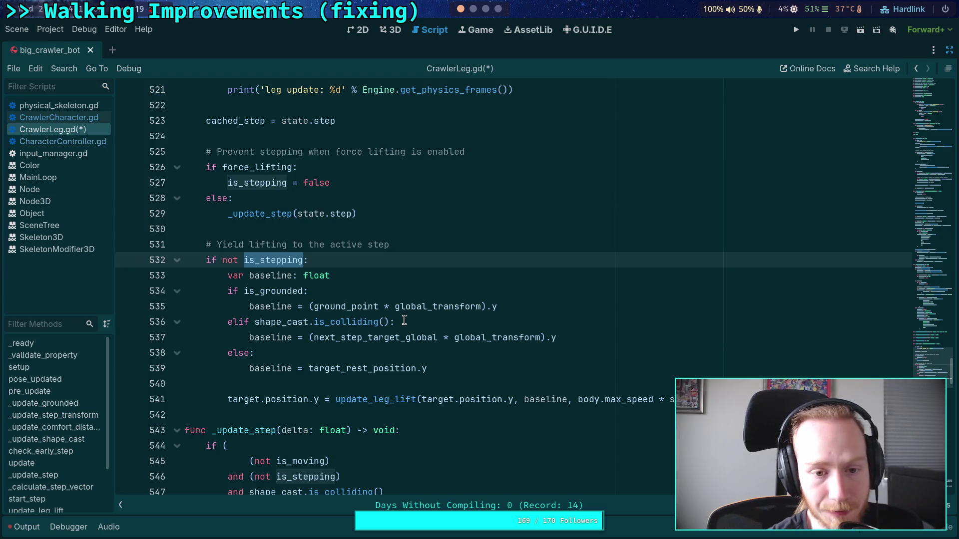
# Step: Open a new line beneath the grounded baseline branch at line 535
pyautogui.click(361, 284)
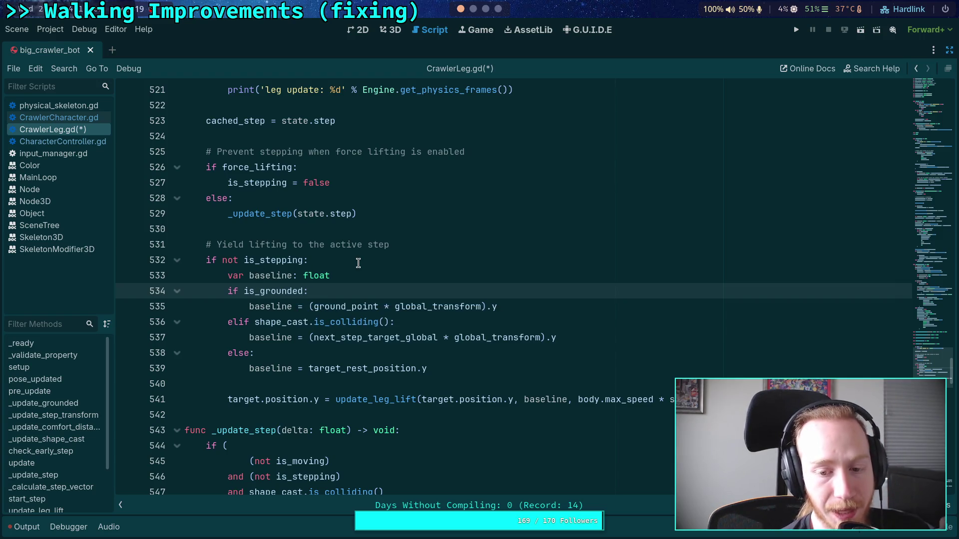
pyautogui.click(532, 300)
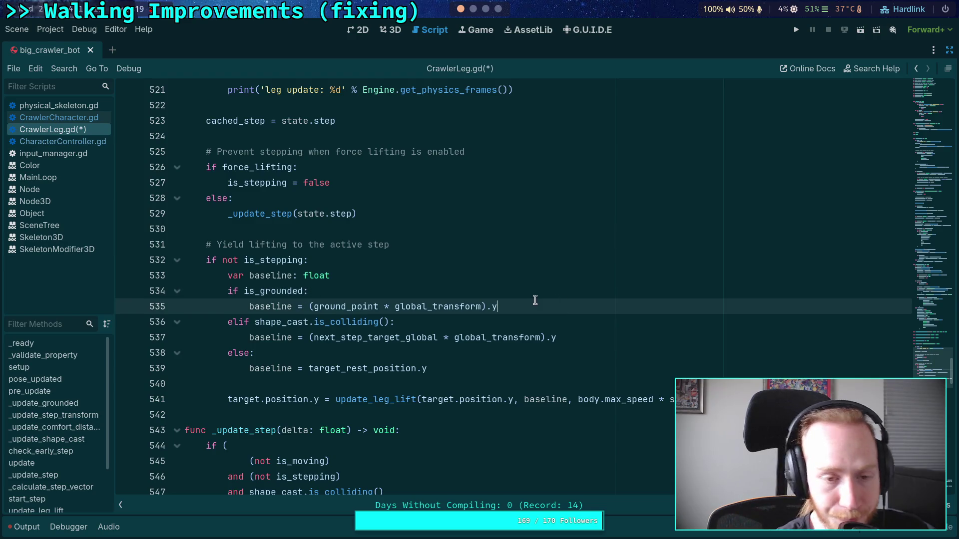
pyautogui.scroll(3, 533, 300)
pyautogui.scroll(-2, 533, 300)
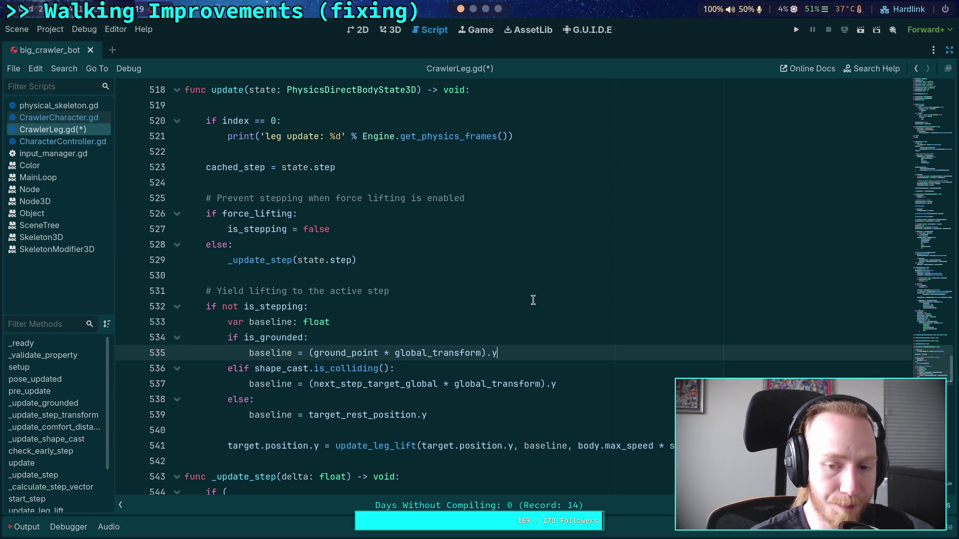
pyautogui.press('Return')
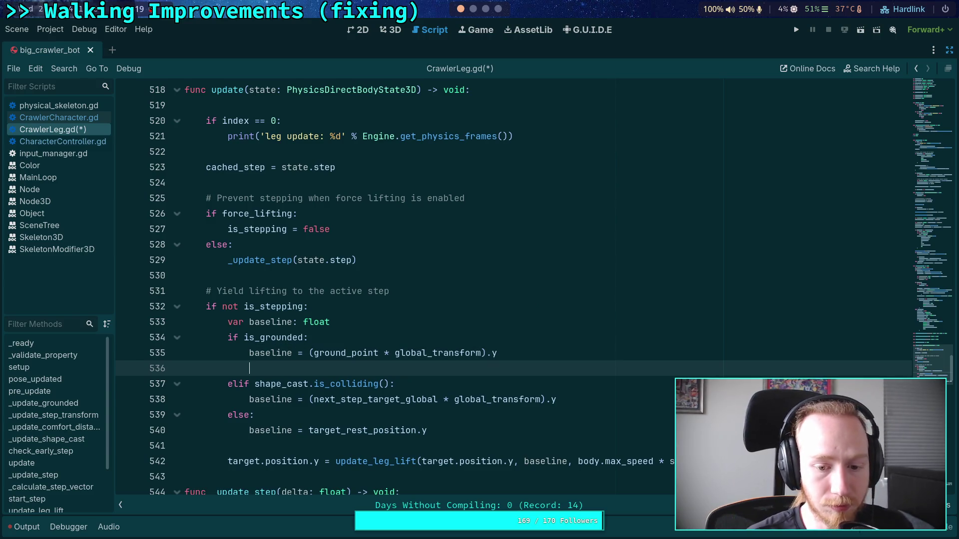
# Step: Remove the unfinished 'target.' line from update's grounded branch
pyautogui.write('target.')
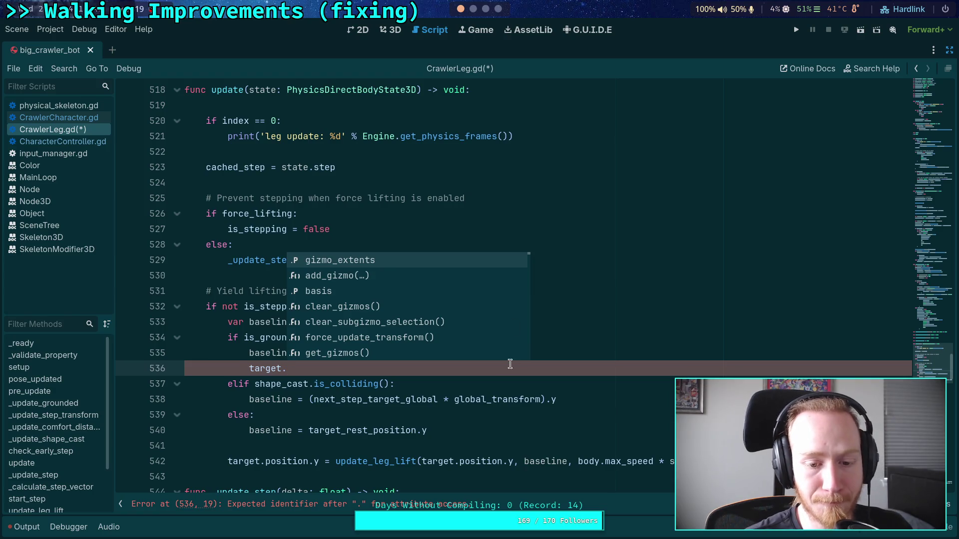
pyautogui.click(465, 399)
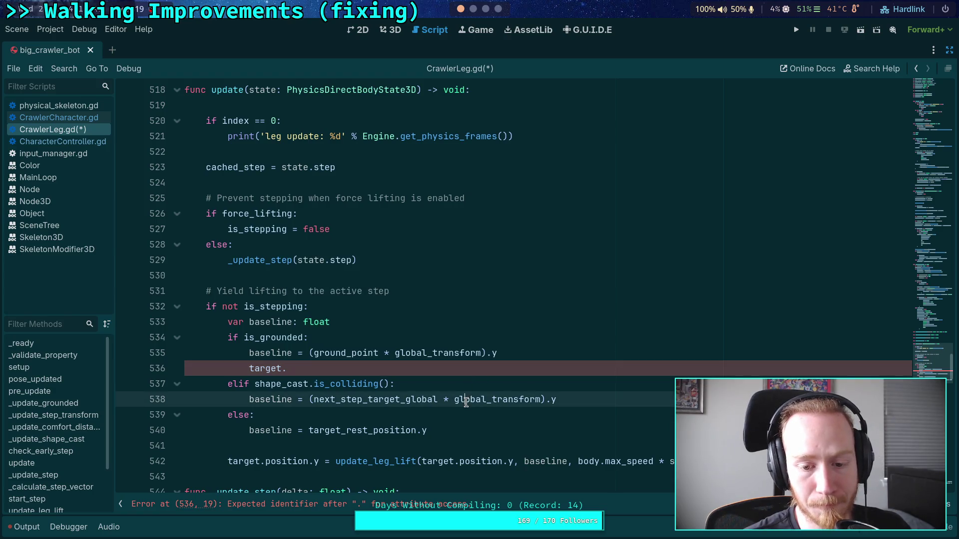
pyautogui.click(308, 370)
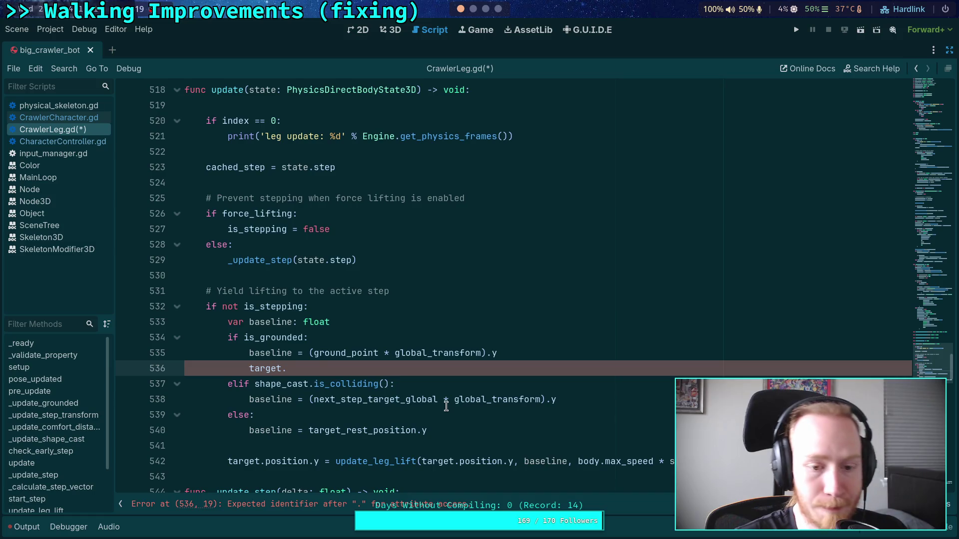
pyautogui.hotkey('shift', 'Home')
pyautogui.press('BackSpace')
pyautogui.press('BackSpace')
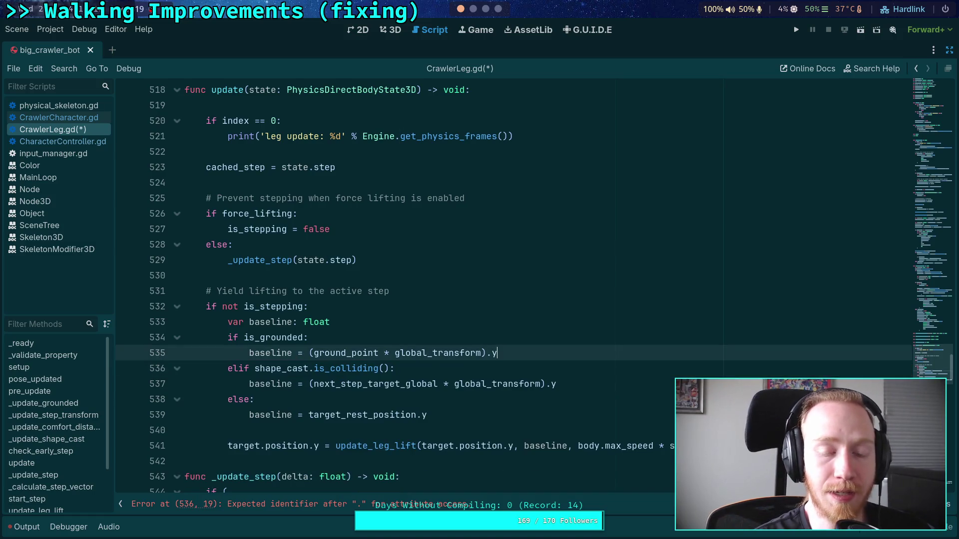
# Step: Go to the _update_step definition with Lookup Symbol, ending after 'if not is_stepping:'
pyautogui.rightClick(269, 264)
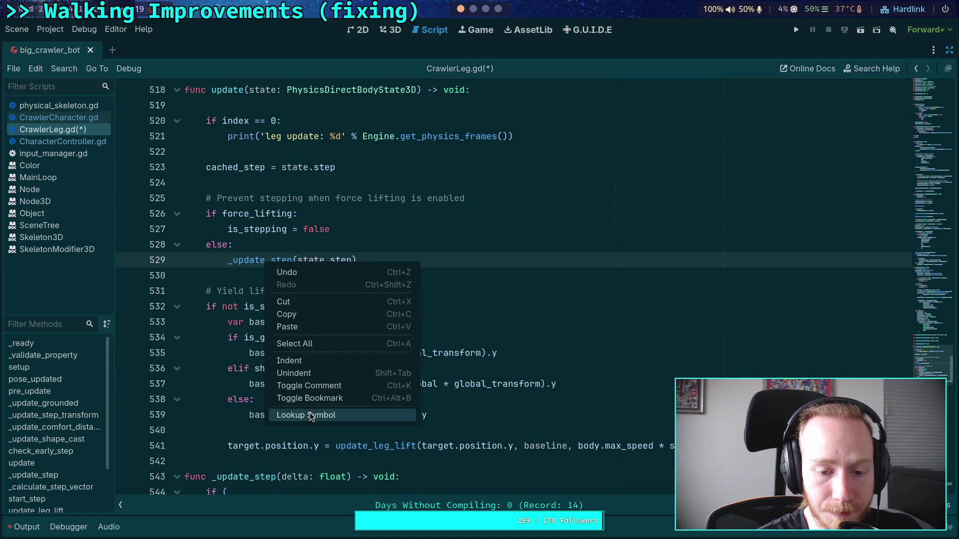
pyautogui.click(306, 415)
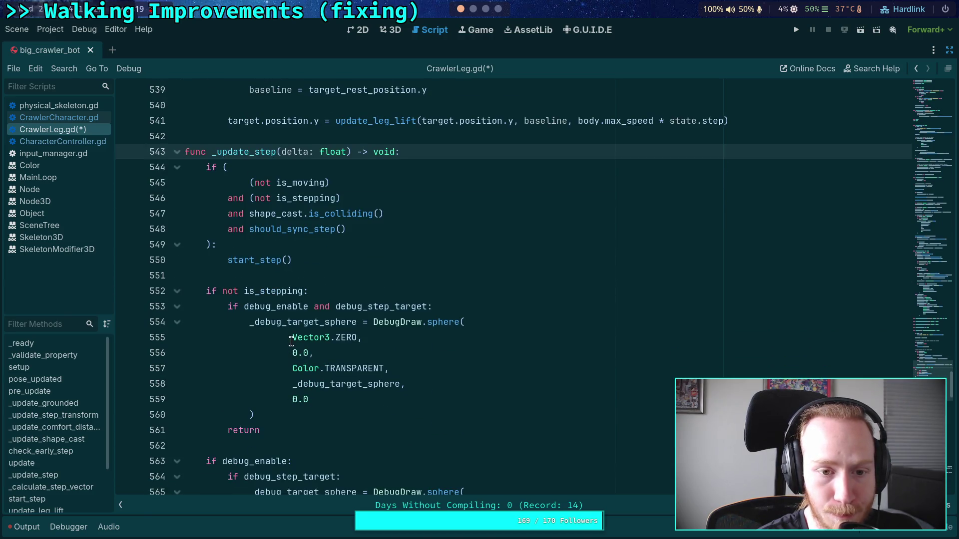
pyautogui.click(331, 286)
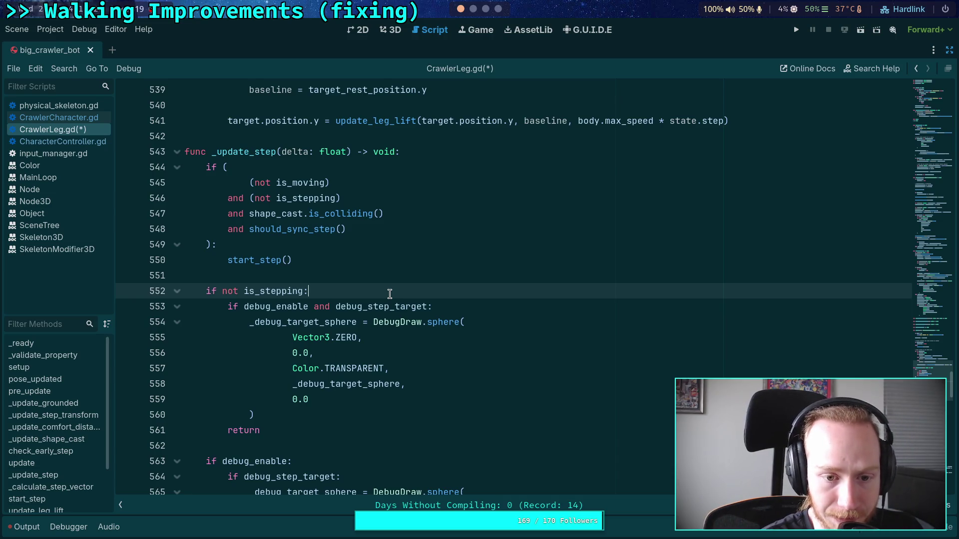
# Step: Add an 'if is_grounded:' branch with an empty body under 'if not is_stepping:'
pyautogui.press('Return')
pyautogui.press('Return')
pyautogui.press('Up')
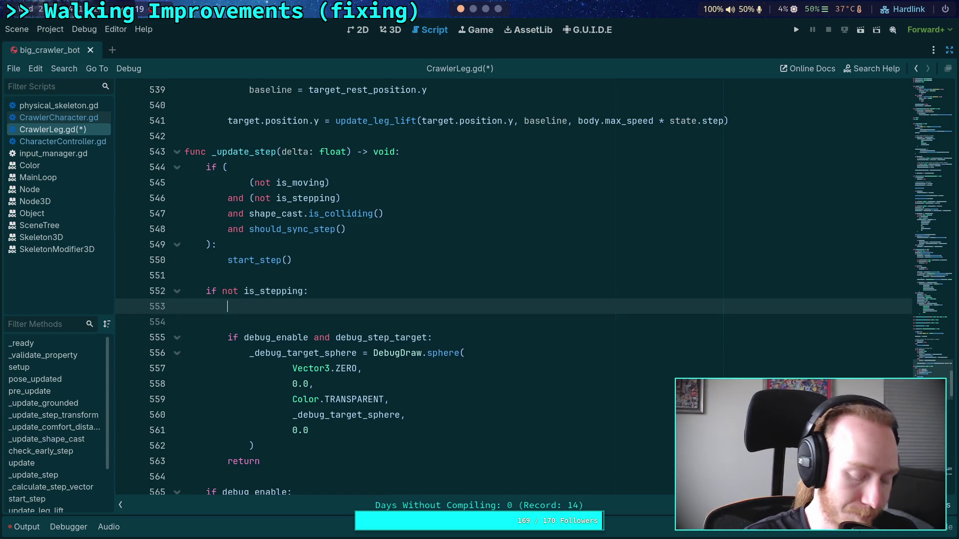
pyautogui.write('if is_g')
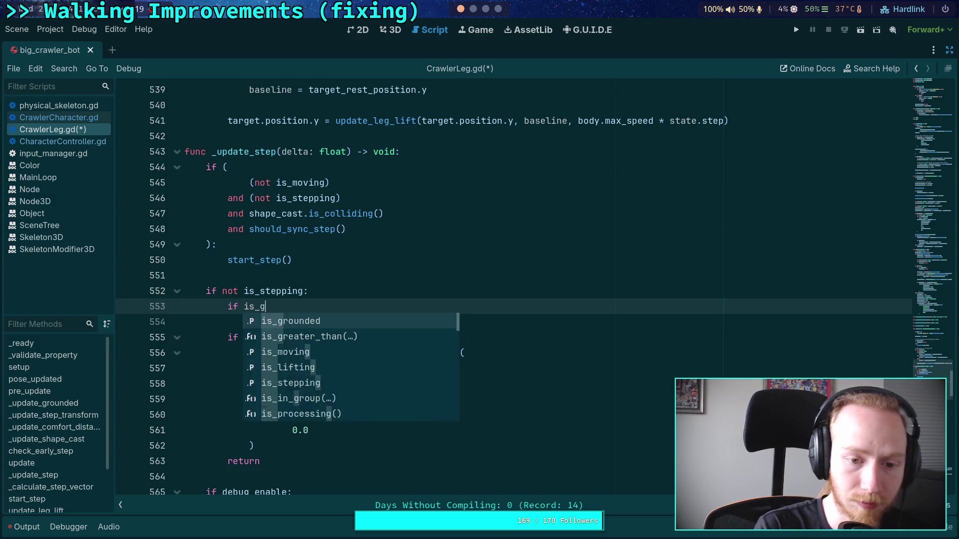
pyautogui.press('Return')
pyautogui.write(':')
pyautogui.press('Return')
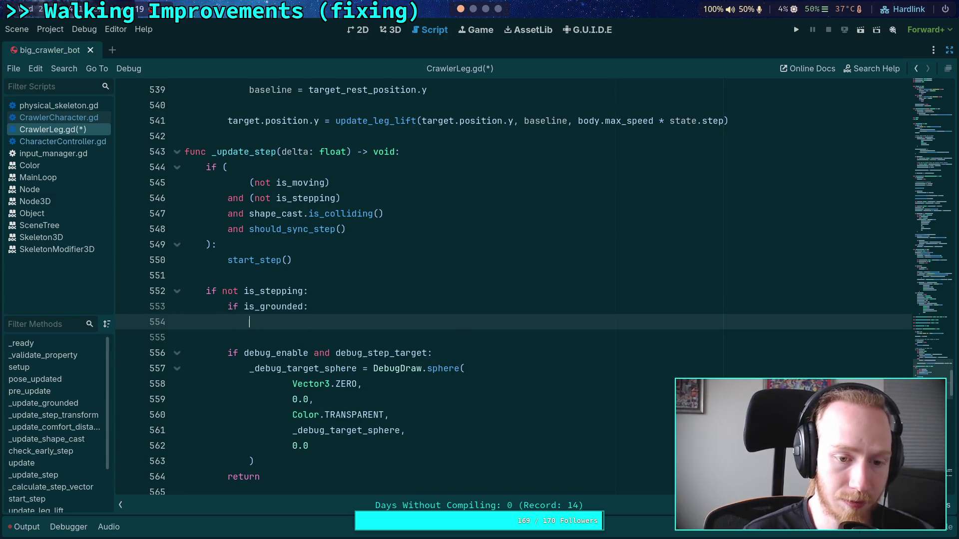
pyautogui.press('Up')
pyautogui.press('Up')
# Step: Put the comment '# When grounded, maintain previous ground location' above the is_grounded check
pyautogui.press('End')
pyautogui.press('Return')
pyautogui.write('# ')
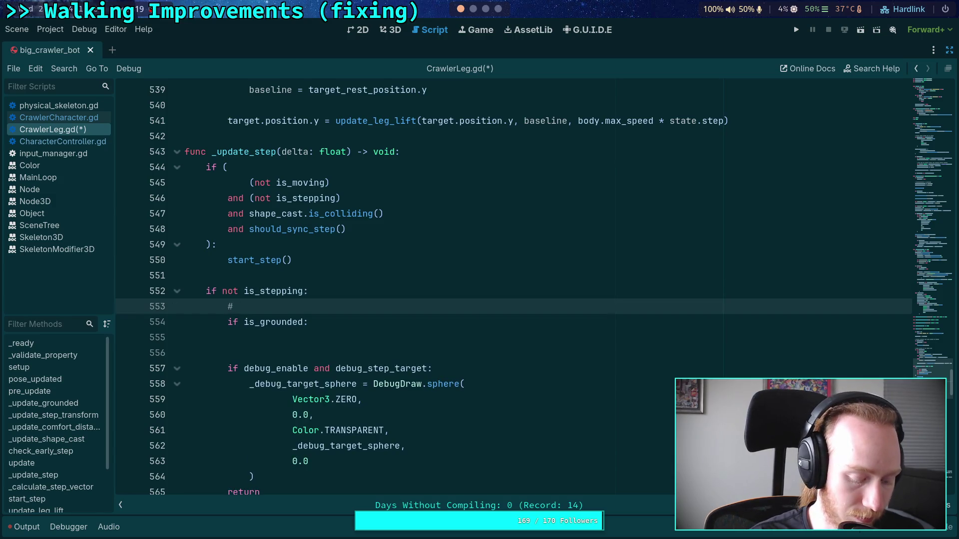
pyautogui.write('When groudned')
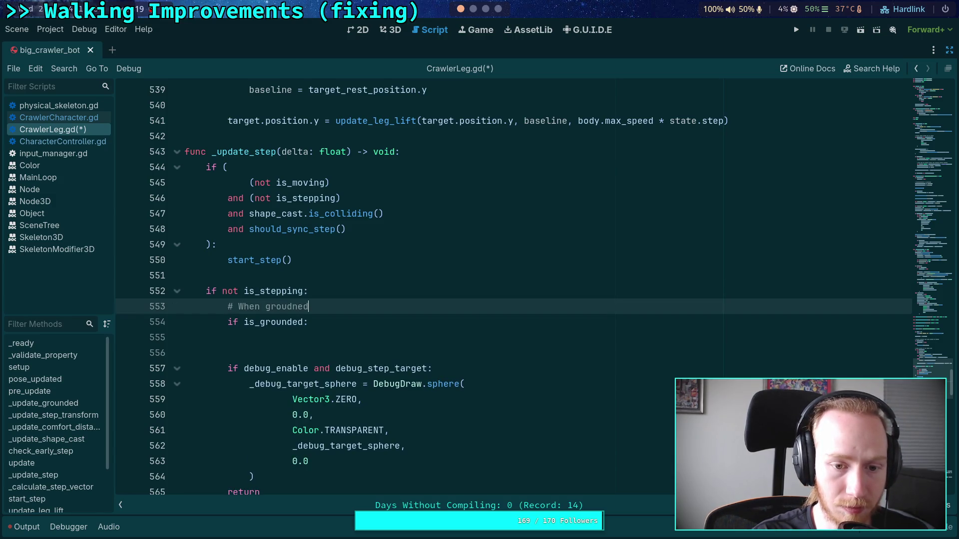
pyautogui.press('BackSpace')
pyautogui.press('BackSpace')
pyautogui.press('BackSpace')
pyautogui.press('BackSpace')
pyautogui.write('nded, ')
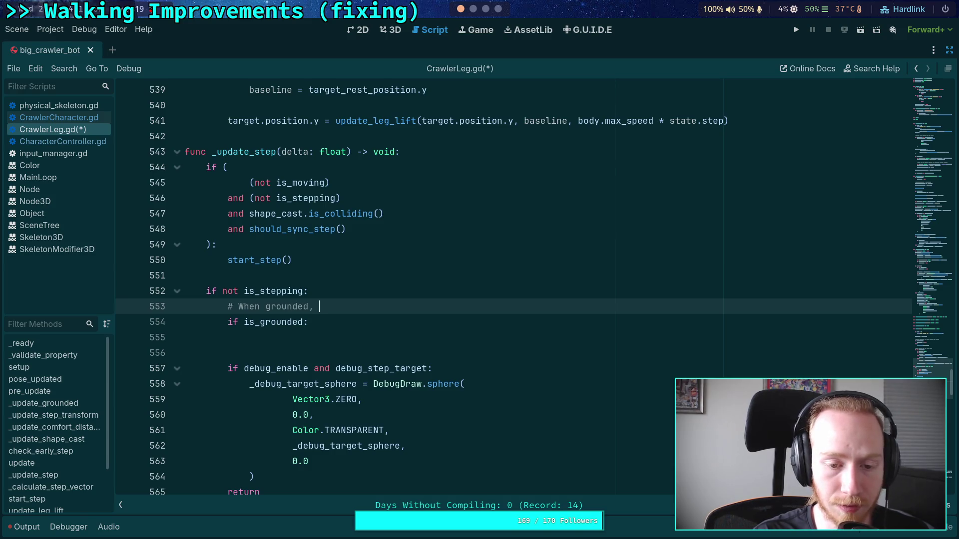
pyautogui.write('maintain pr')
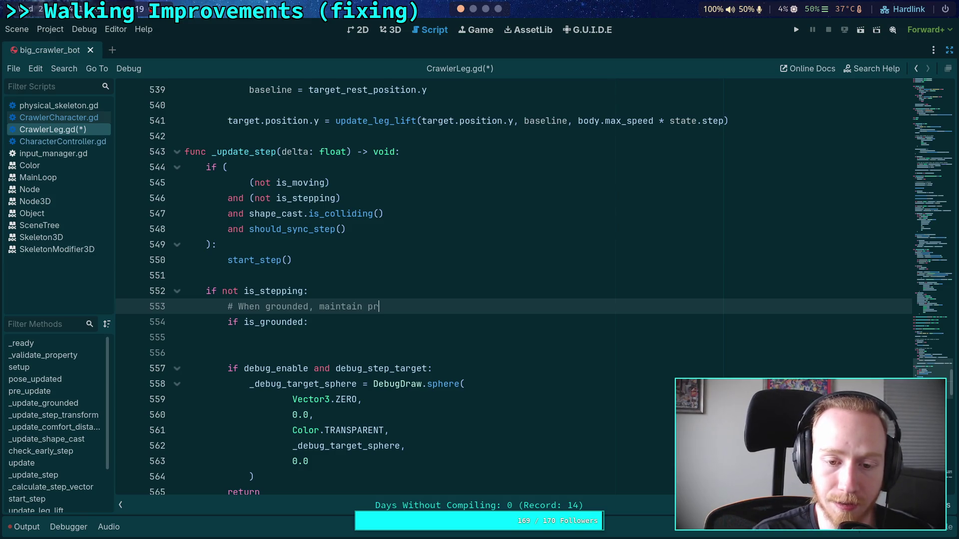
pyautogui.write('evious')
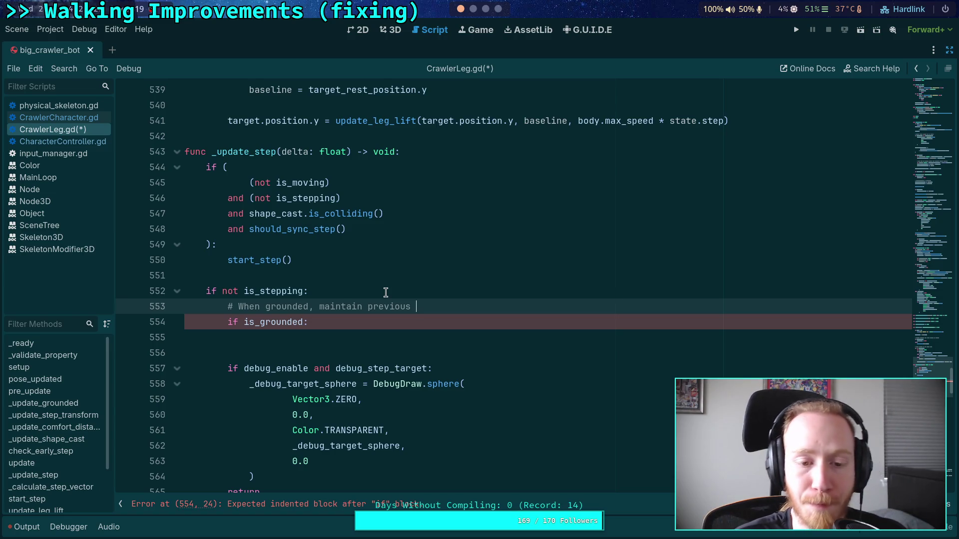
pyautogui.scroll(1, 375, 307)
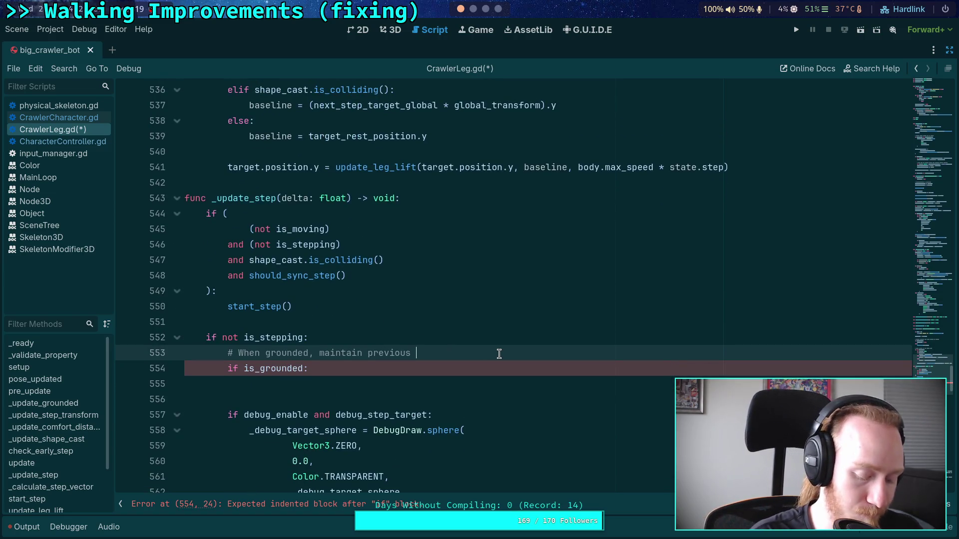
pyautogui.write('ground relati')
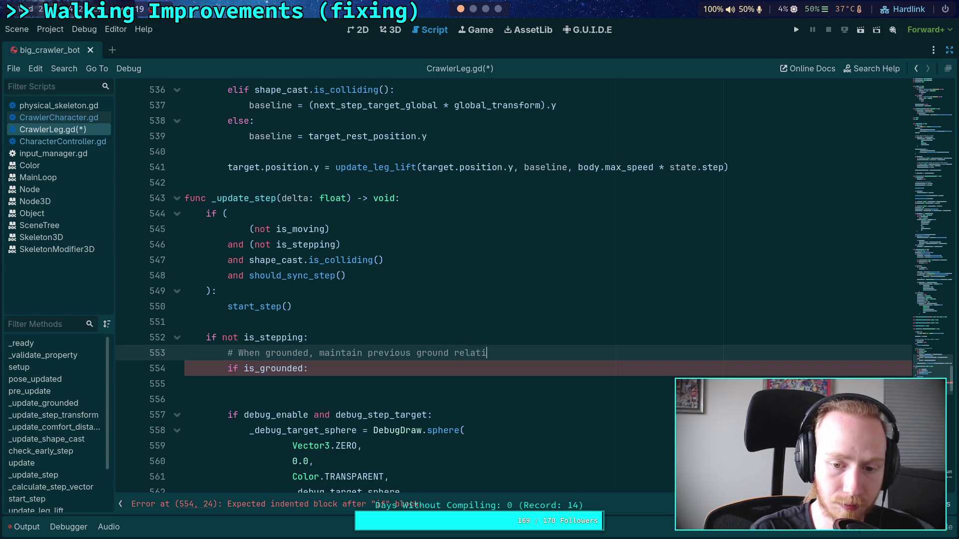
pyautogui.write('ve')
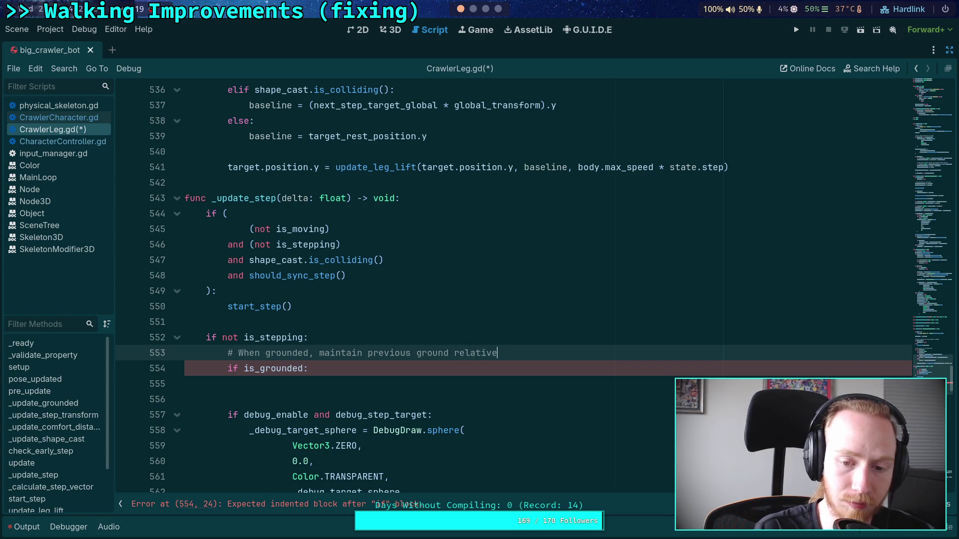
pyautogui.press('BackSpace')
pyautogui.press('BackSpace')
pyautogui.press('BackSpace')
pyautogui.press('BackSpace')
pyautogui.press('BackSpace')
pyautogui.press('BackSpace')
pyautogui.press('BackSpace')
pyautogui.press('BackSpace')
pyautogui.write('location')
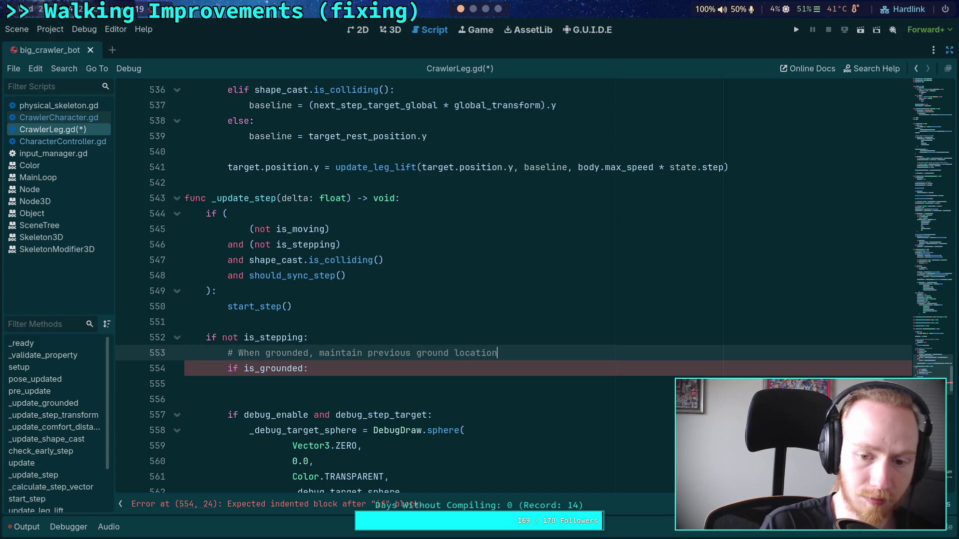
pyautogui.click(394, 386)
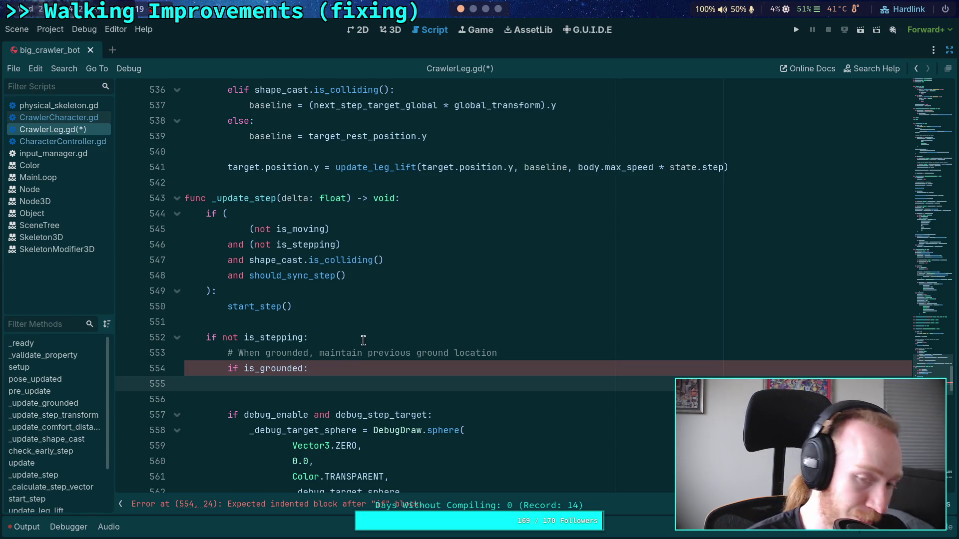
# Step: Review _update_grounded: check the has_ground tooltip and highlight every ground_point use
pyautogui.scroll(12, 362, 337)
pyautogui.scroll(4, 363, 341)
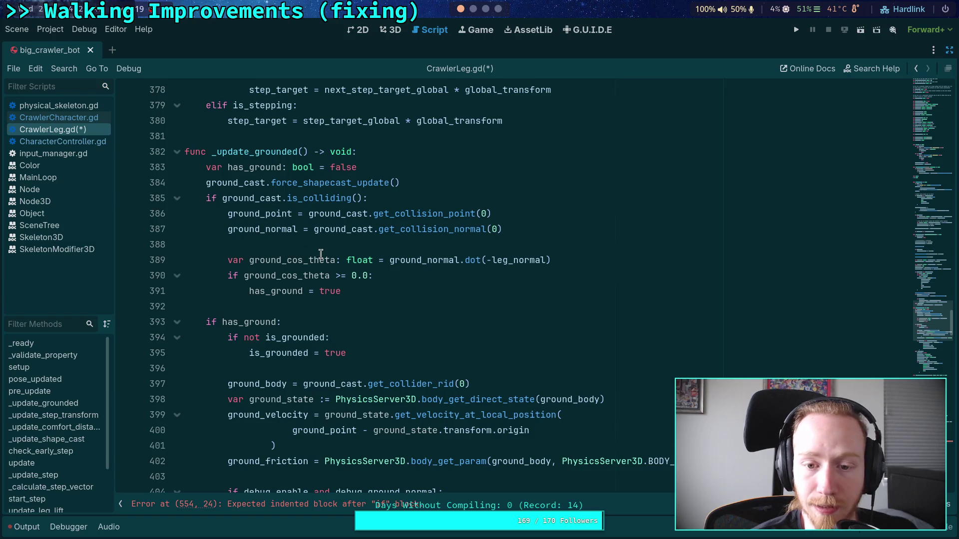
pyautogui.moveTo(296, 288)
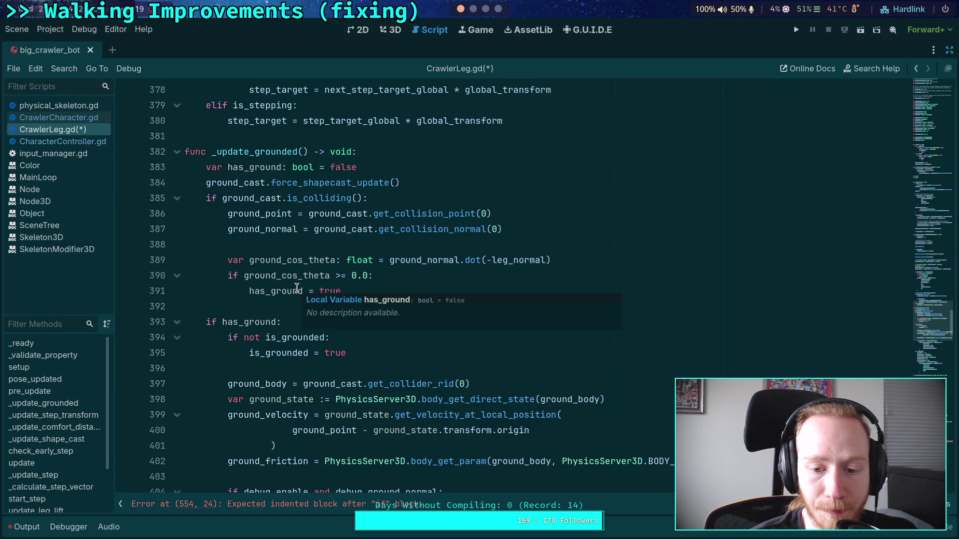
pyautogui.doubleClick(319, 430)
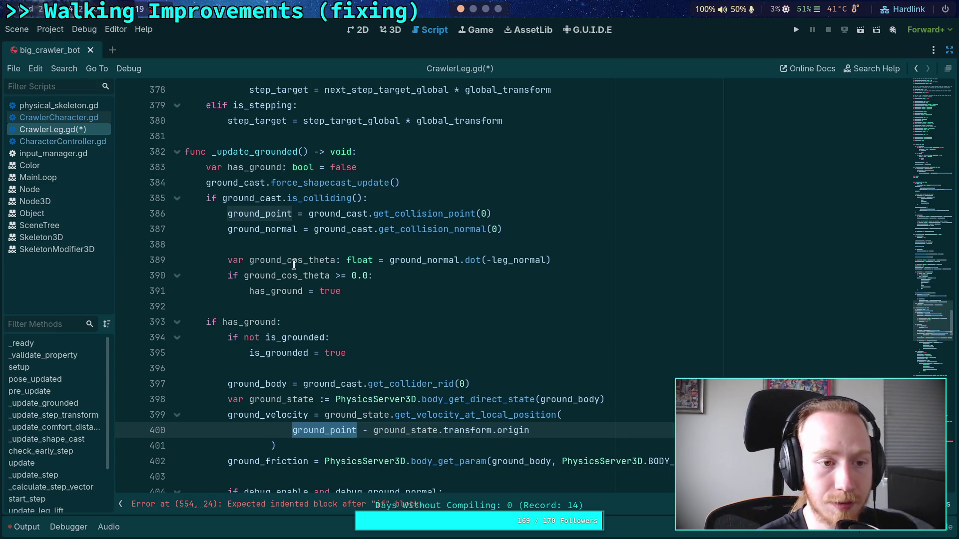
pyautogui.hotkey('alt', 'Left')
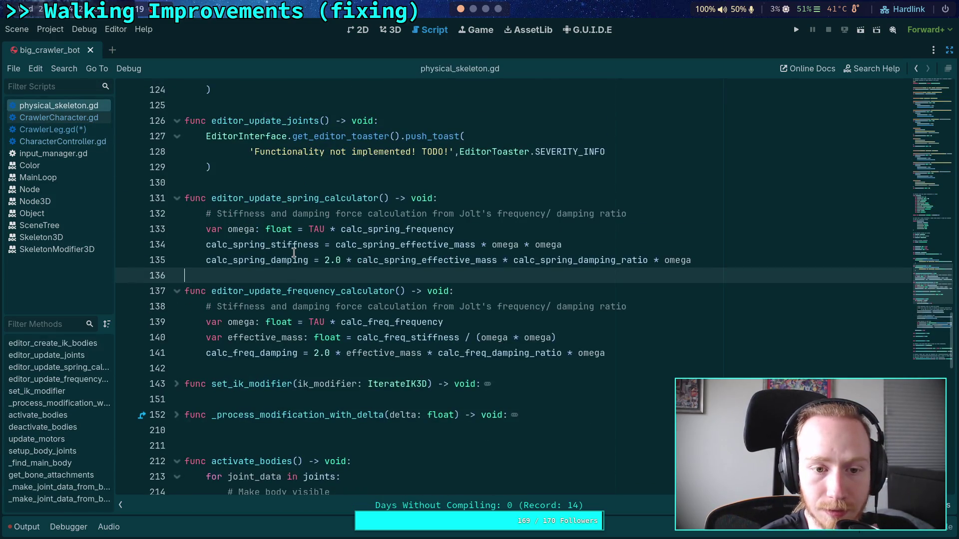
# Step: Browse physical_skeleton.gd, collapsing activate_bodies and expanding _make_joint_data_from_bone_target
pyautogui.scroll(-4, 293, 252)
pyautogui.click(176, 276)
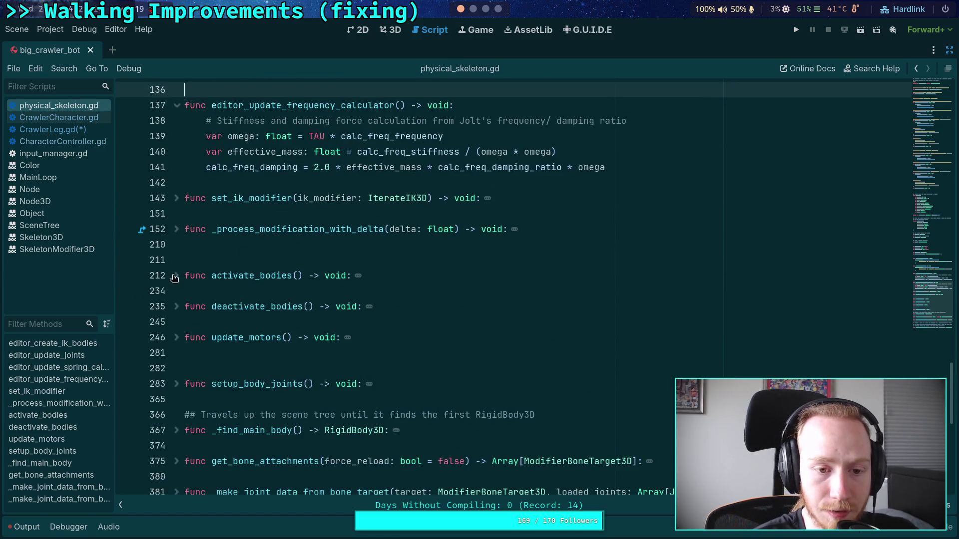
pyautogui.scroll(-5, 199, 299)
pyautogui.click(176, 260)
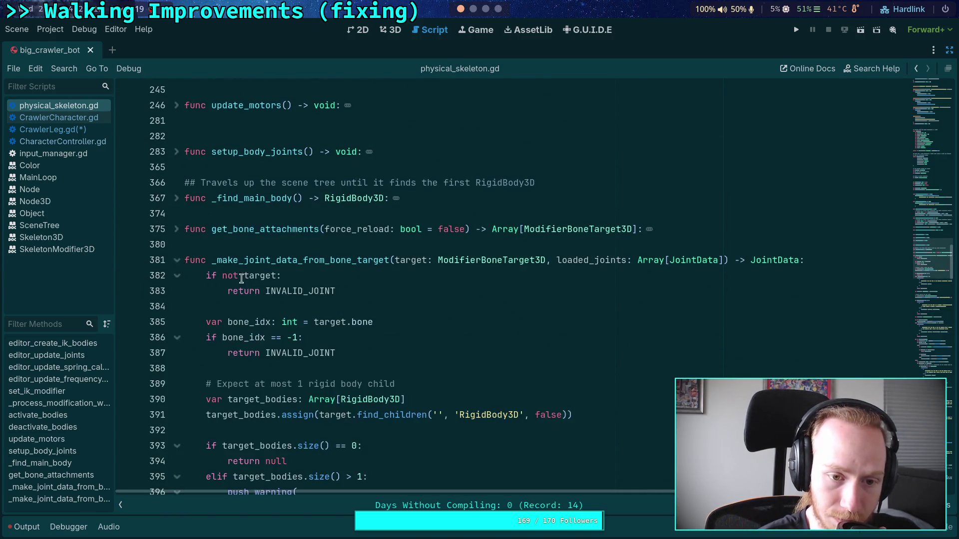
pyautogui.scroll(-20, 242, 278)
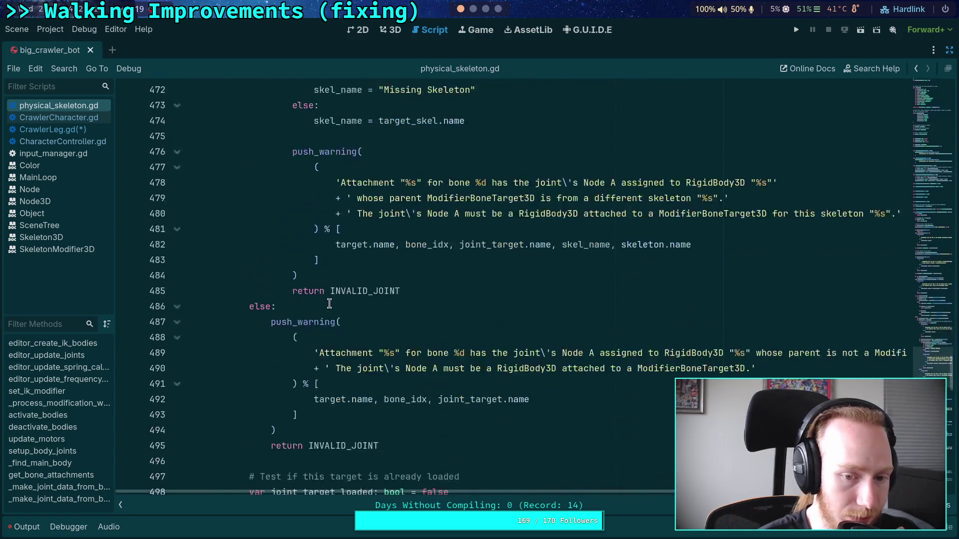
pyautogui.scroll(-20, 329, 304)
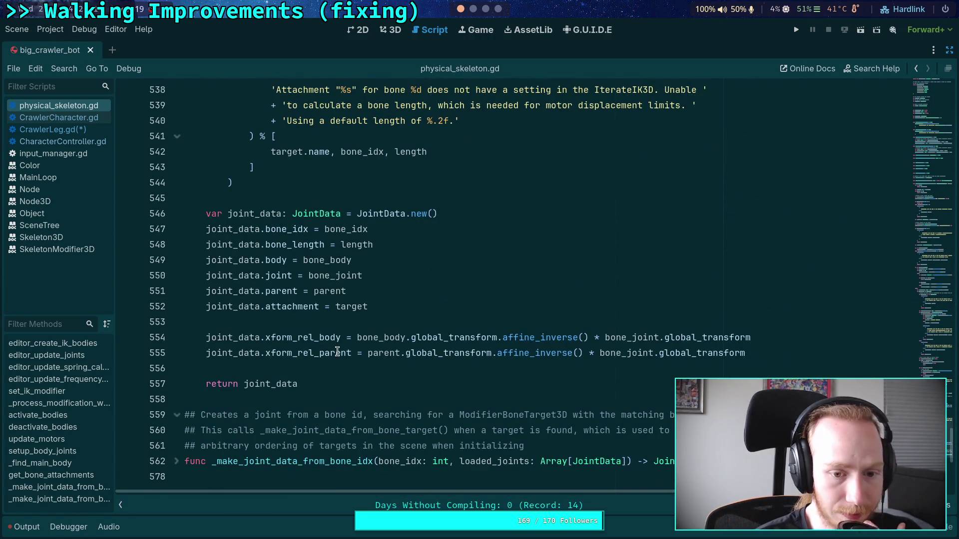
pyautogui.scroll(1, 394, 339)
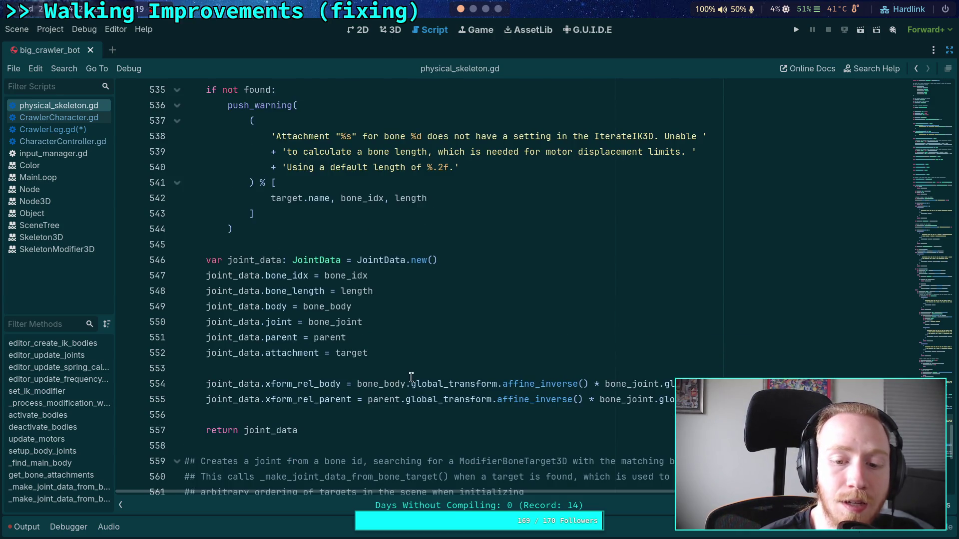
# Step: Inspect the xform_rel_body expression on line 554, then switch to CrawlerLeg.gd
pyautogui.moveTo(357, 384); pyautogui.dragTo(589, 383)
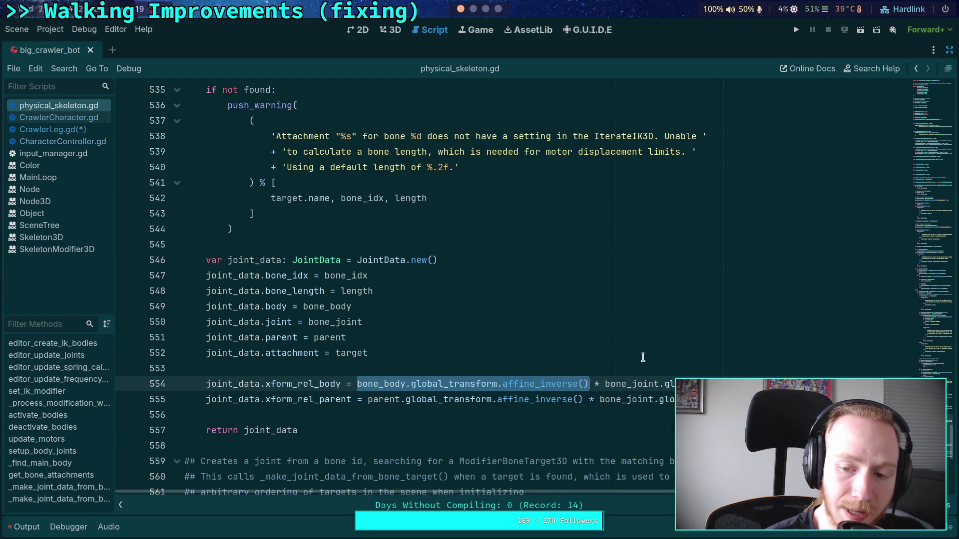
pyautogui.moveTo(426, 385)
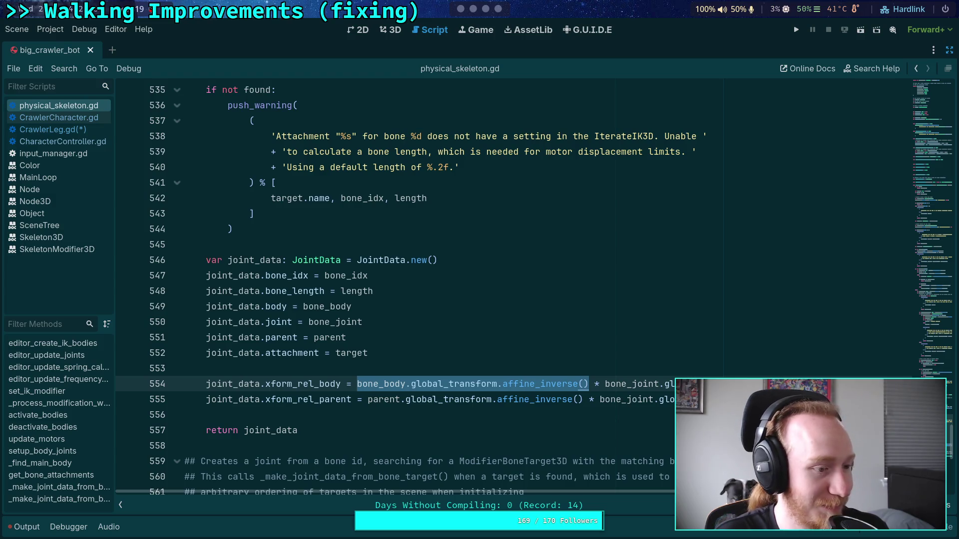
pyautogui.click(400, 368)
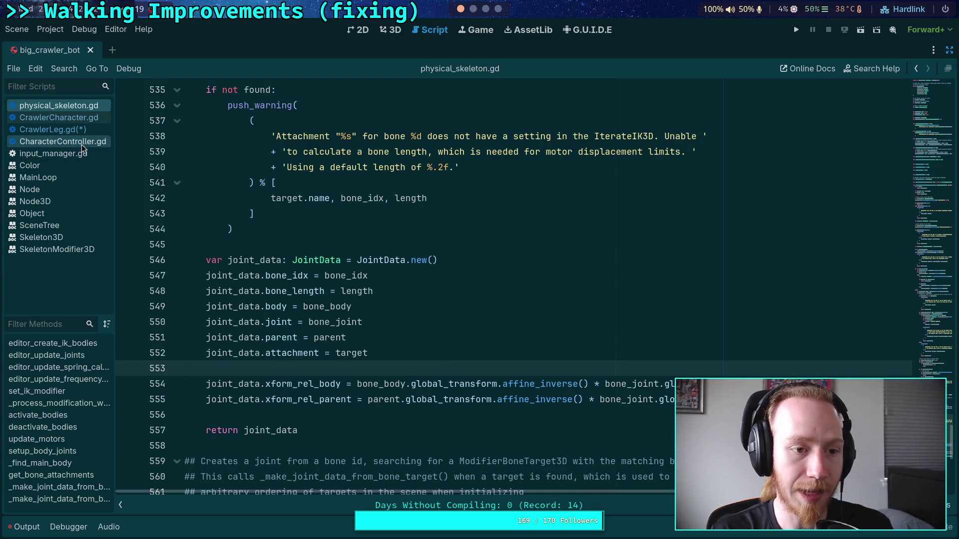
pyautogui.click(80, 129)
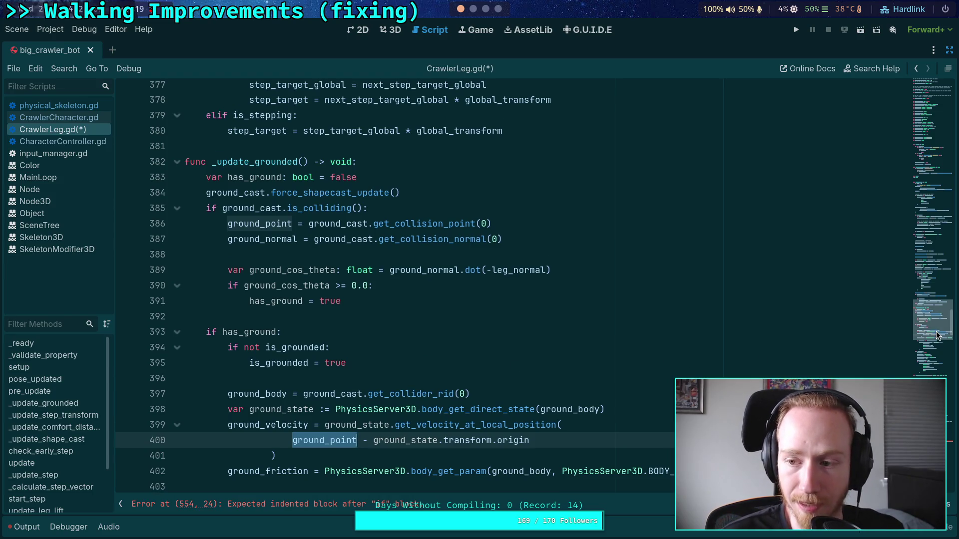
# Step: Select ground_body on line 397 and search the script for its other uses
pyautogui.scroll(-2, 937, 339)
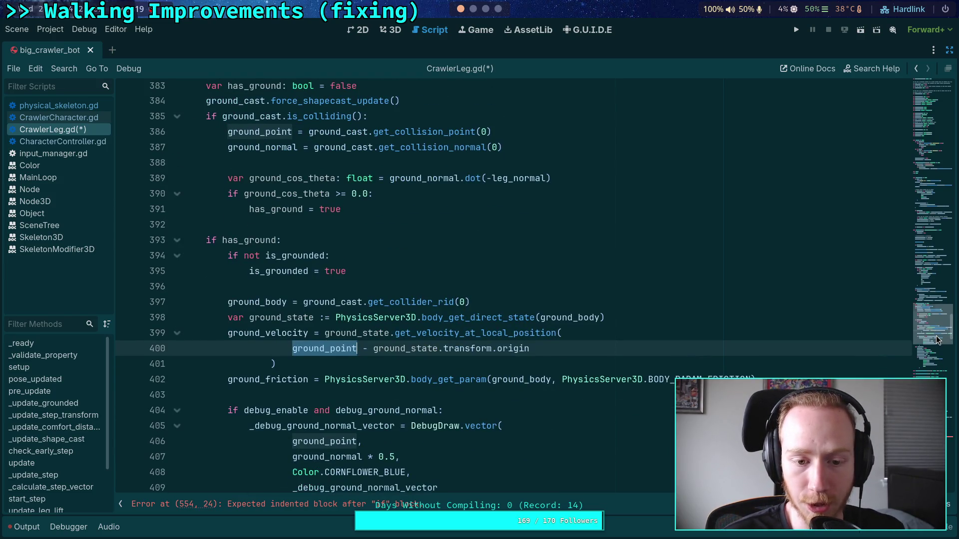
pyautogui.doubleClick(229, 302)
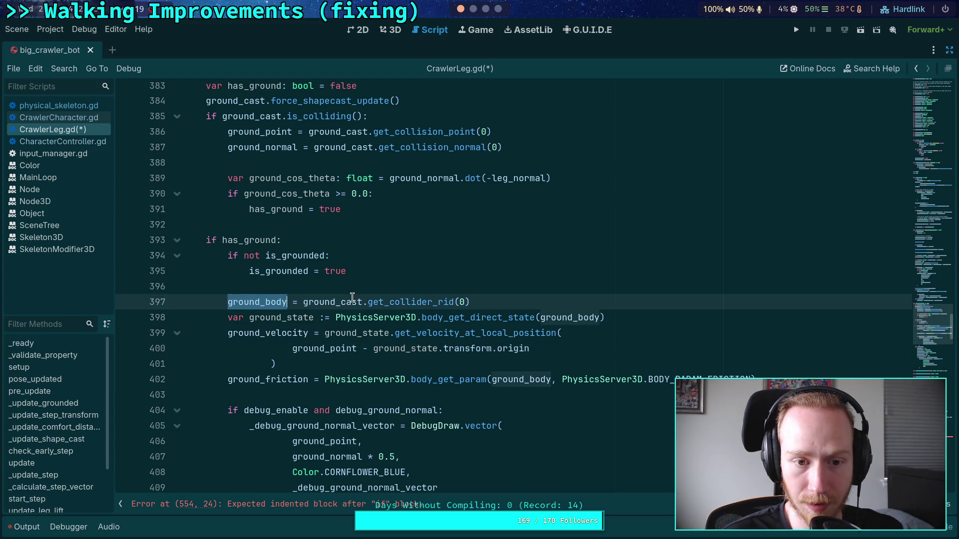
pyautogui.scroll(2, 352, 298)
pyautogui.scroll(-1, 360, 296)
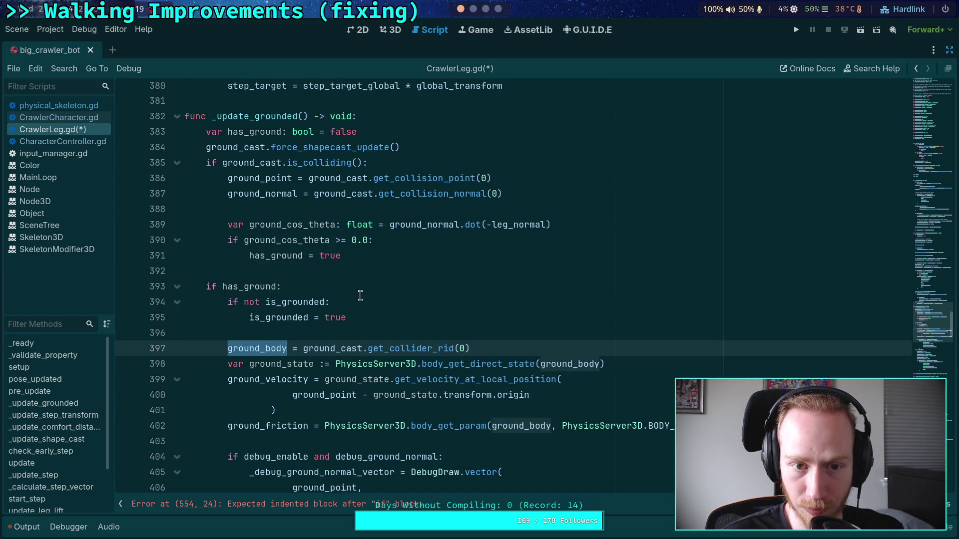
pyautogui.scroll(-1, 360, 295)
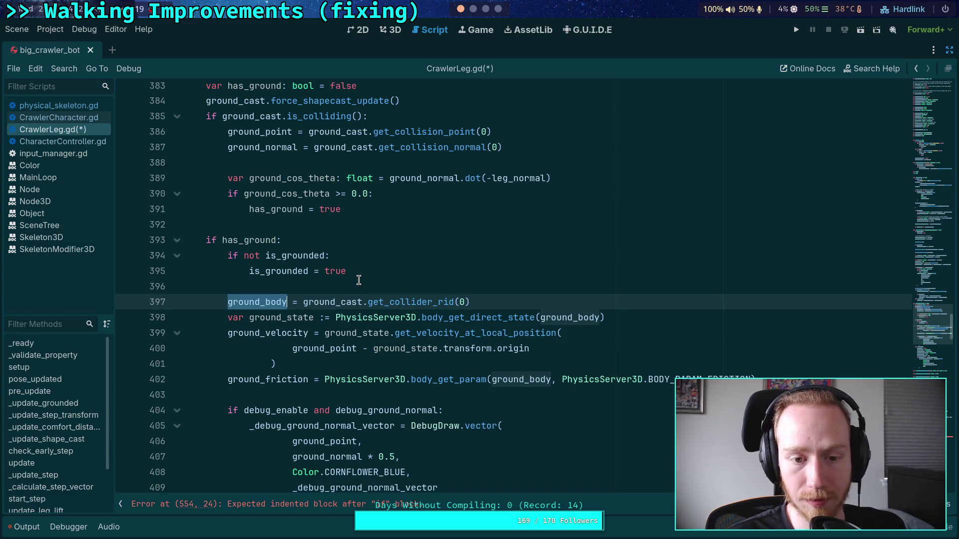
pyautogui.scroll(2, 358, 280)
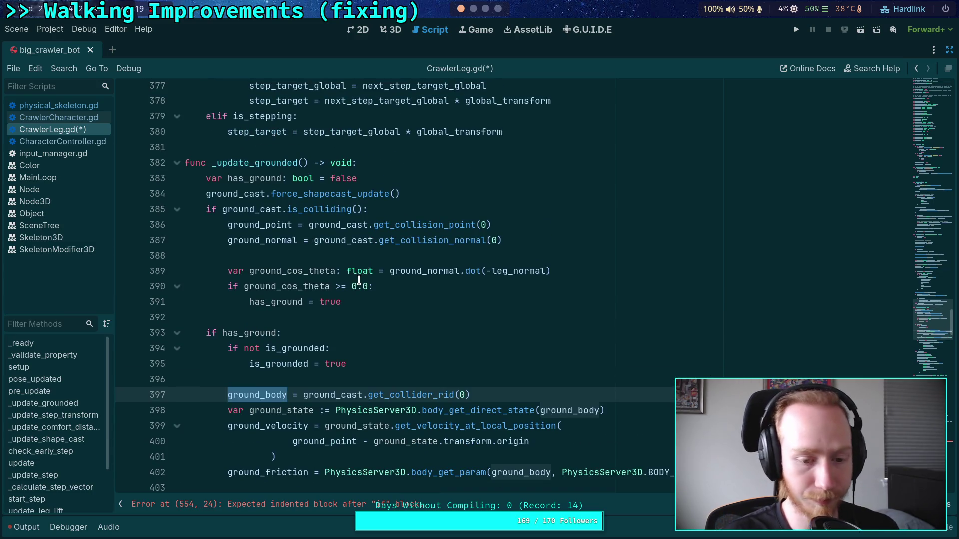
pyautogui.hotkey('ctrl', 'f')
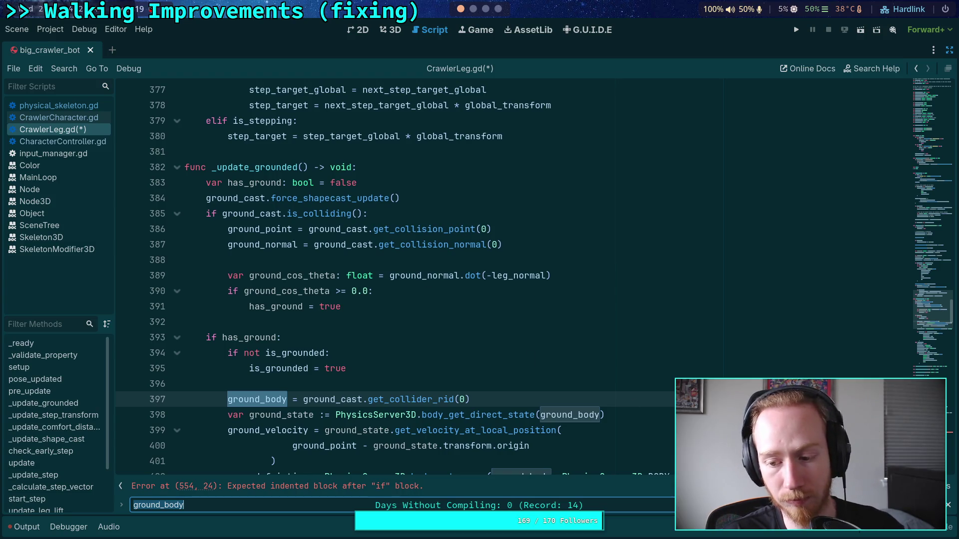
pyautogui.press('Return')
pyautogui.press('Return')
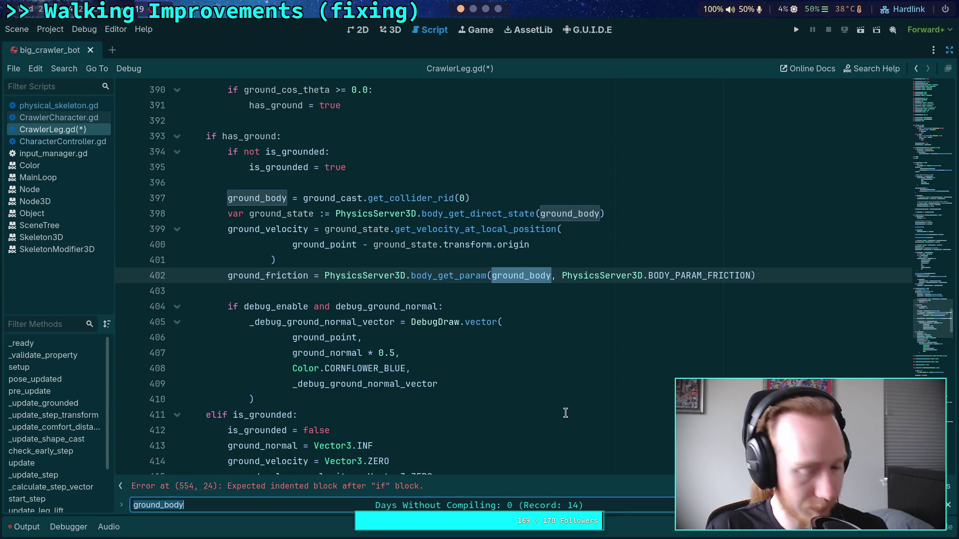
pyautogui.click(477, 11)
pyautogui.click(459, 15)
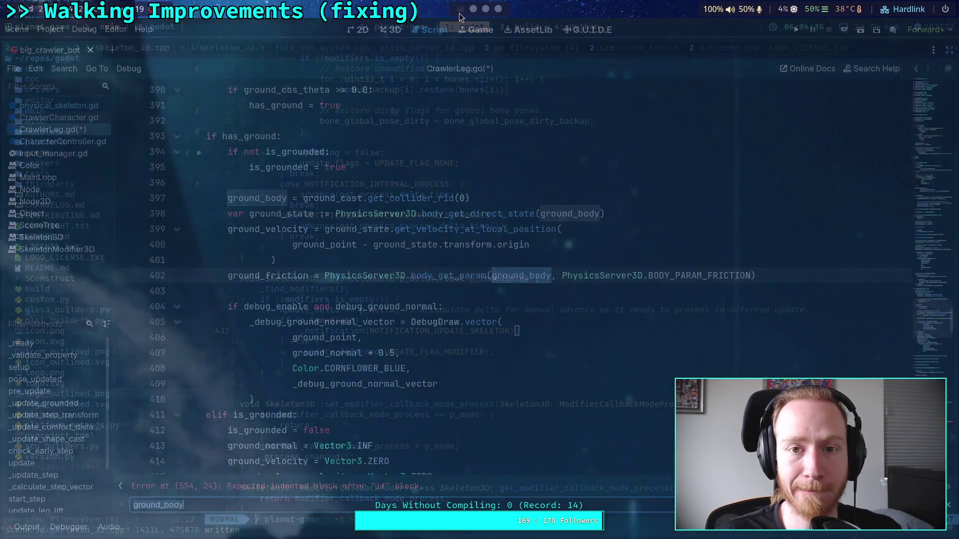
pyautogui.scroll(4, 450, 342)
pyautogui.scroll(-10, 450, 342)
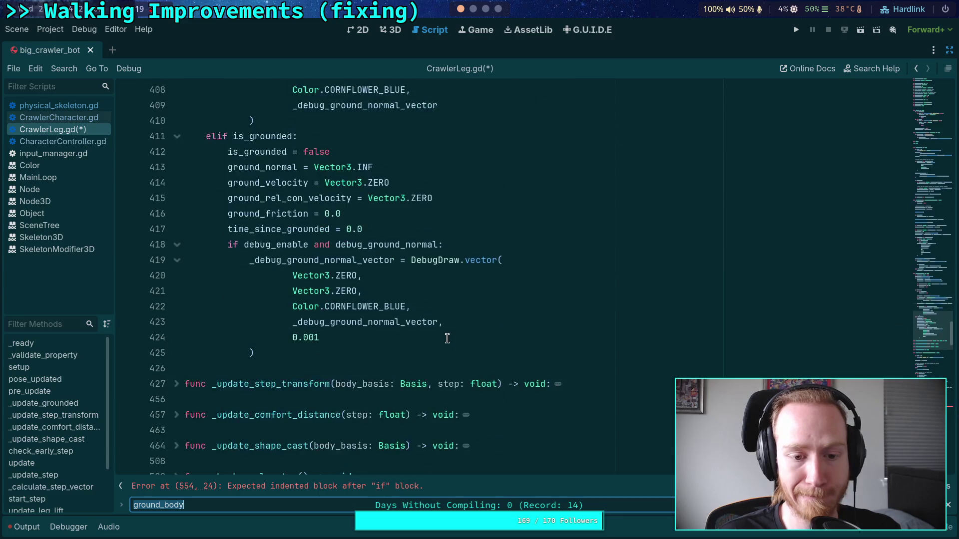
pyautogui.scroll(-20, 447, 338)
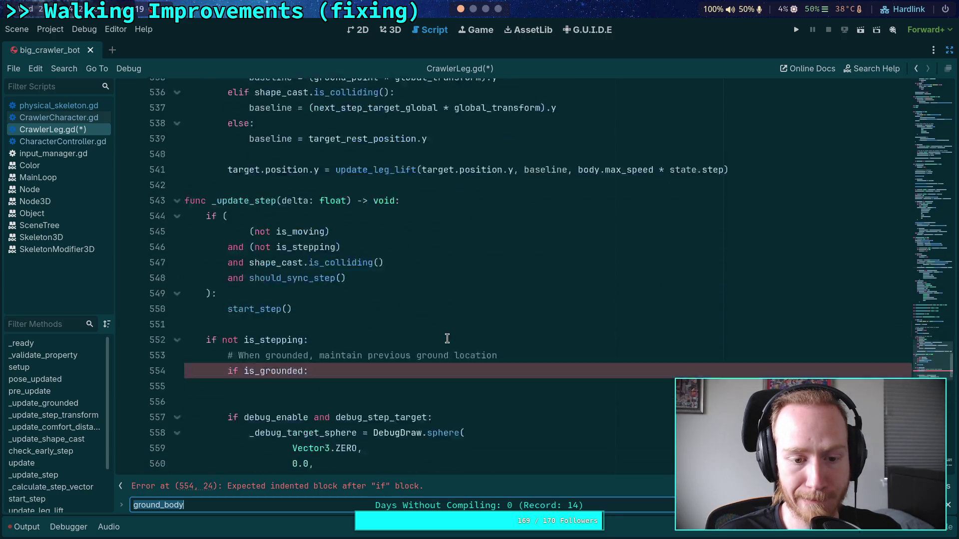
pyautogui.scroll(-1, 447, 339)
pyautogui.click(348, 339)
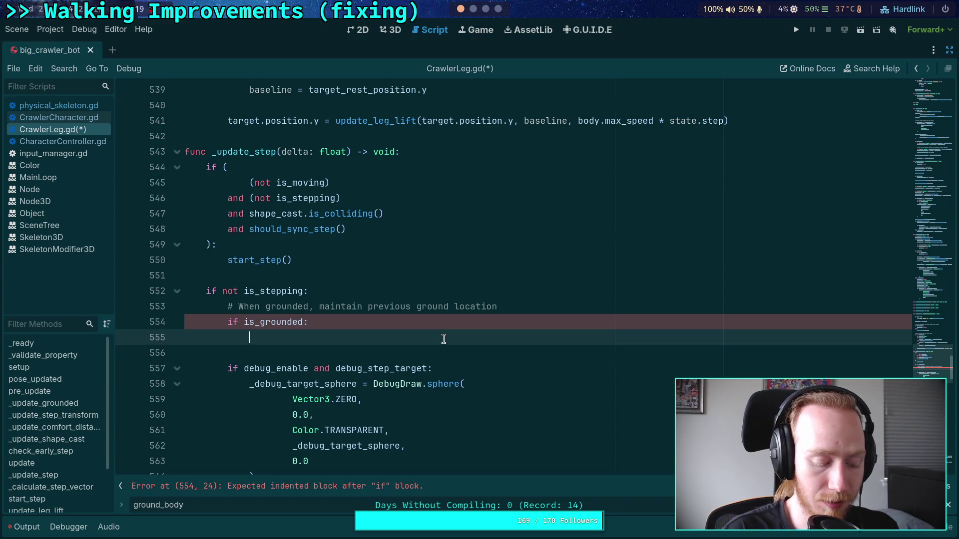
pyautogui.scroll(20, 444, 339)
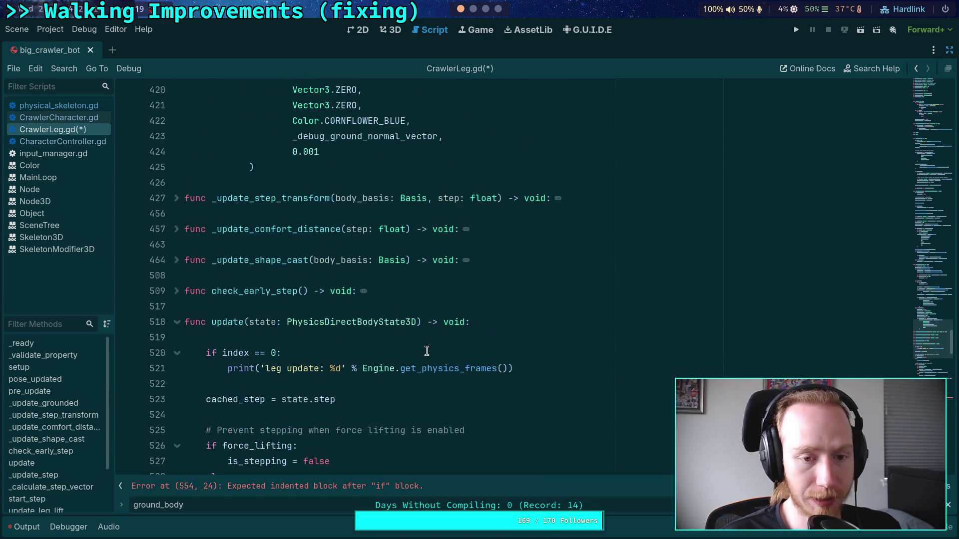
pyautogui.scroll(2, 420, 345)
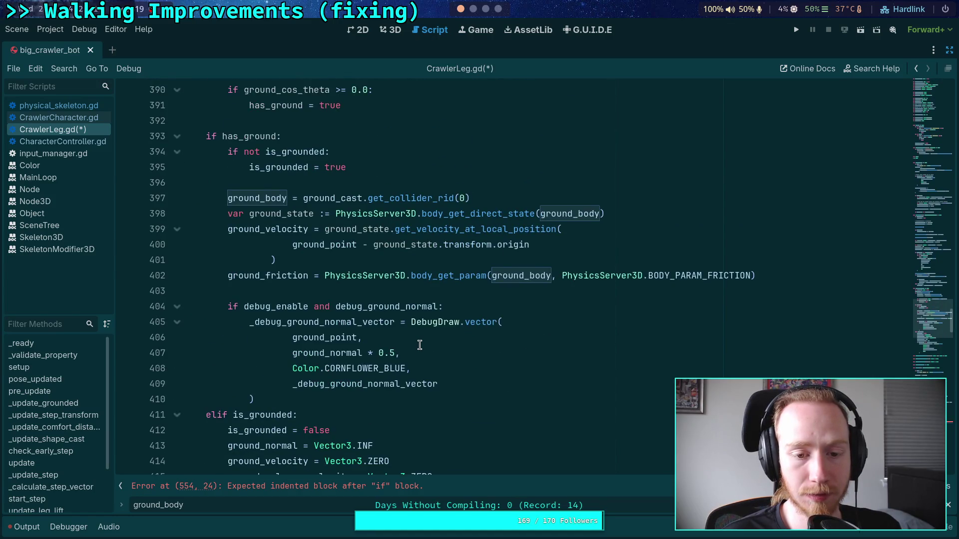
pyautogui.click(458, 290)
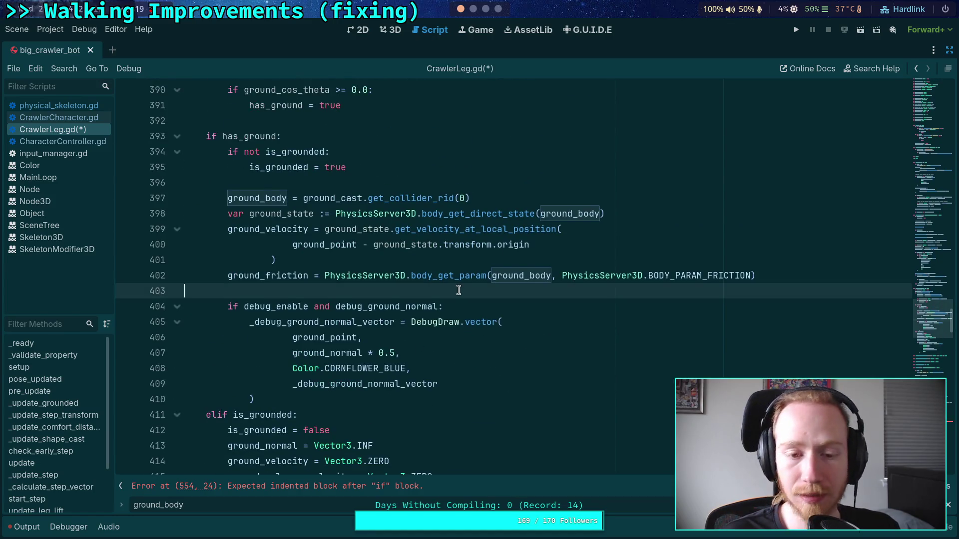
pyautogui.scroll(8, 455, 292)
pyautogui.scroll(-7, 445, 294)
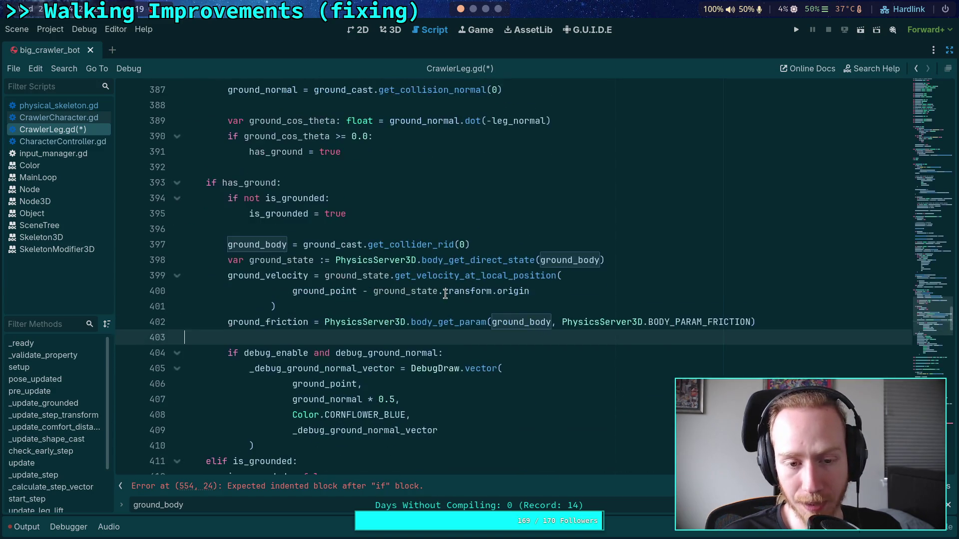
# Step: Insert two blank lines after 'is_grounded = true' at line 396 in _update_grounded
pyautogui.scroll(-6, 445, 294)
pyautogui.scroll(5, 445, 294)
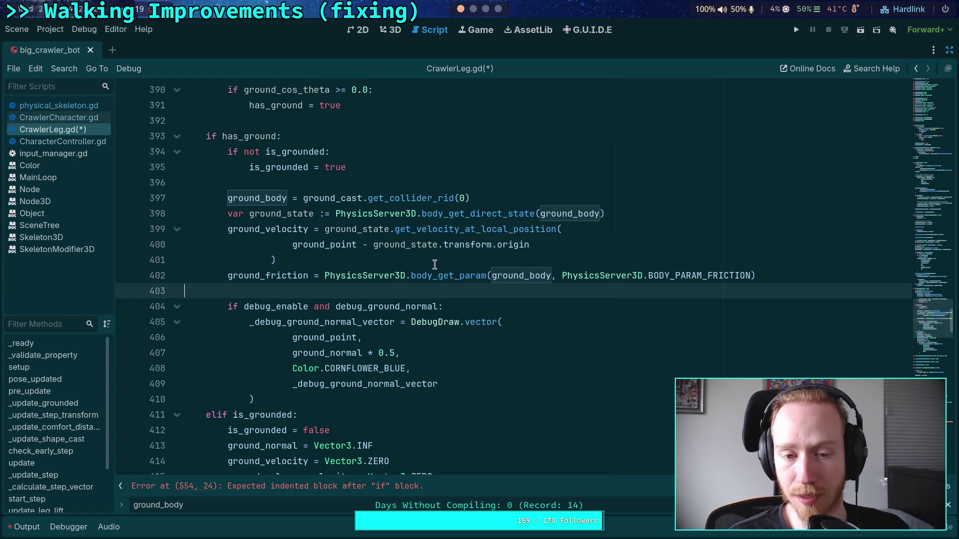
pyautogui.click(424, 195)
pyautogui.click(434, 182)
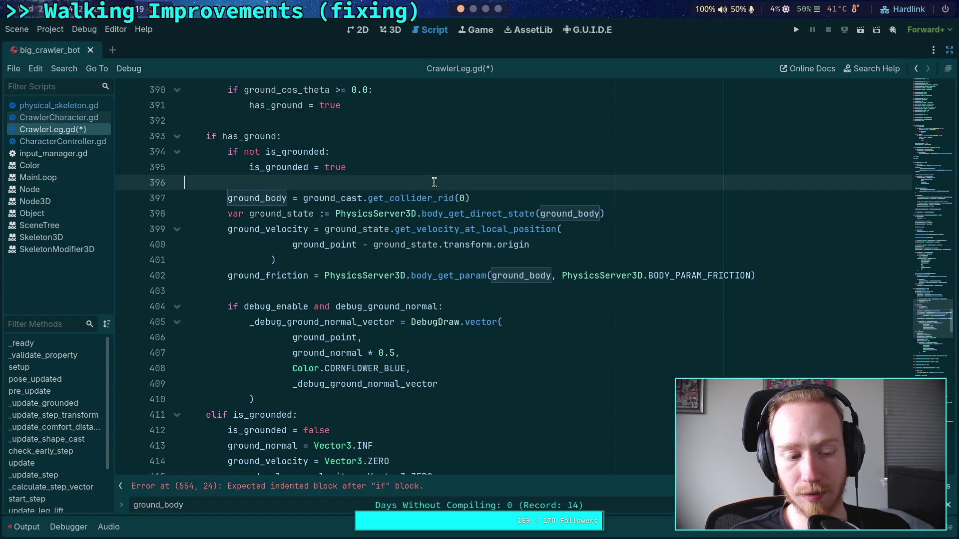
pyautogui.scroll(1, 432, 182)
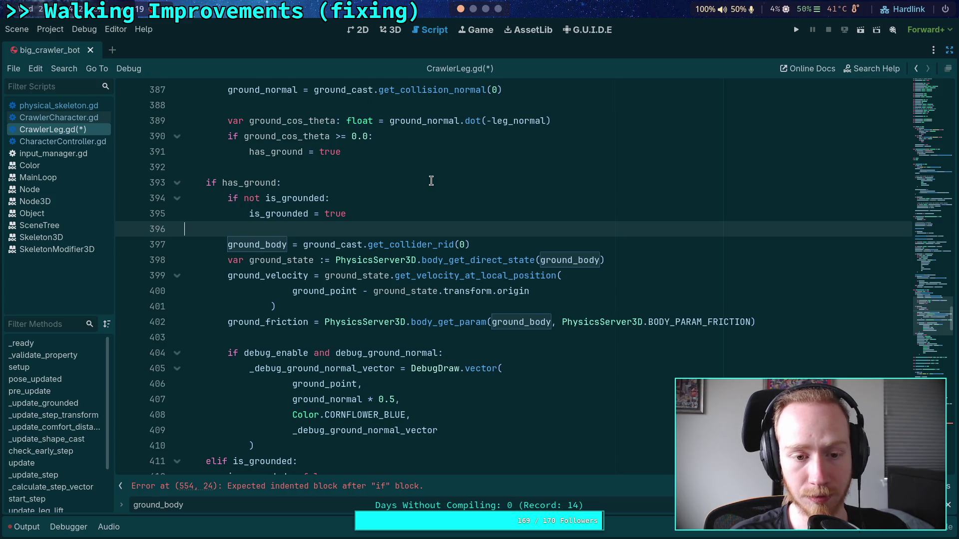
pyautogui.press('Return')
pyautogui.press('Return')
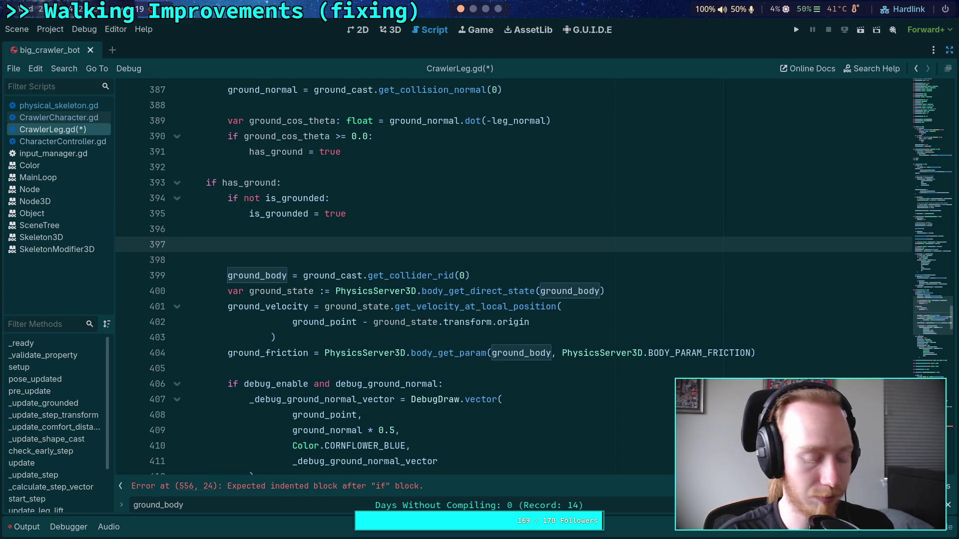
pyautogui.scroll(2, 418, 275)
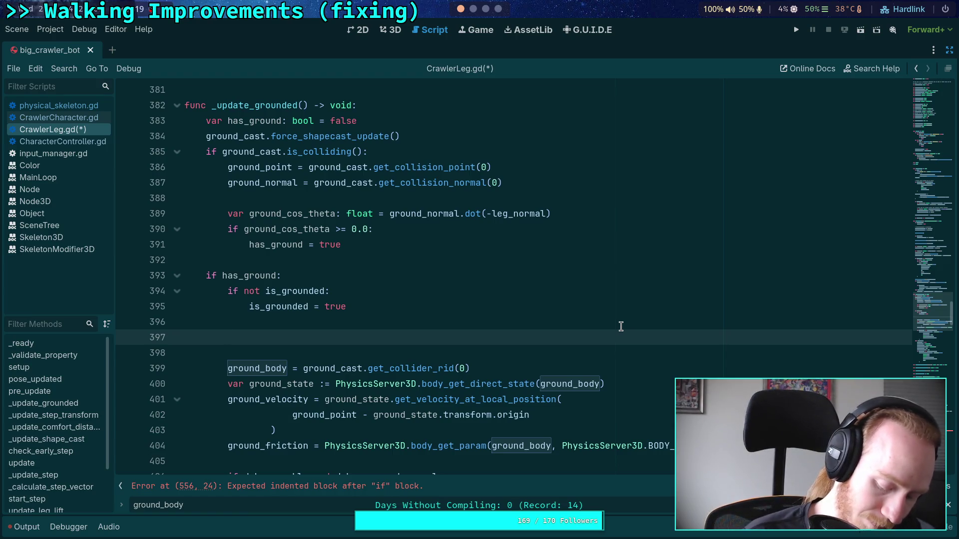
# Step: Delete the two added blank lines and close the ground_body search bar
pyautogui.press('BackSpace')
pyautogui.press('BackSpace')
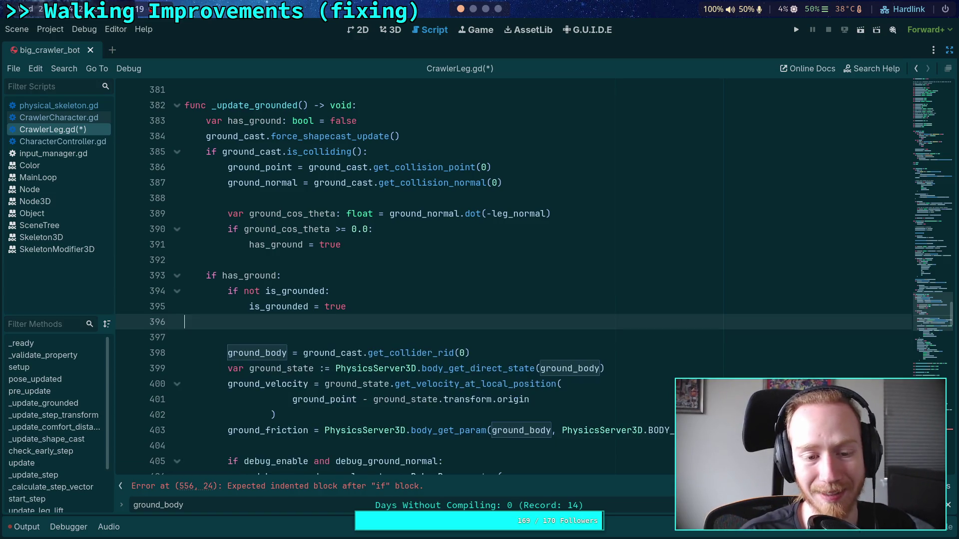
pyautogui.click(401, 262)
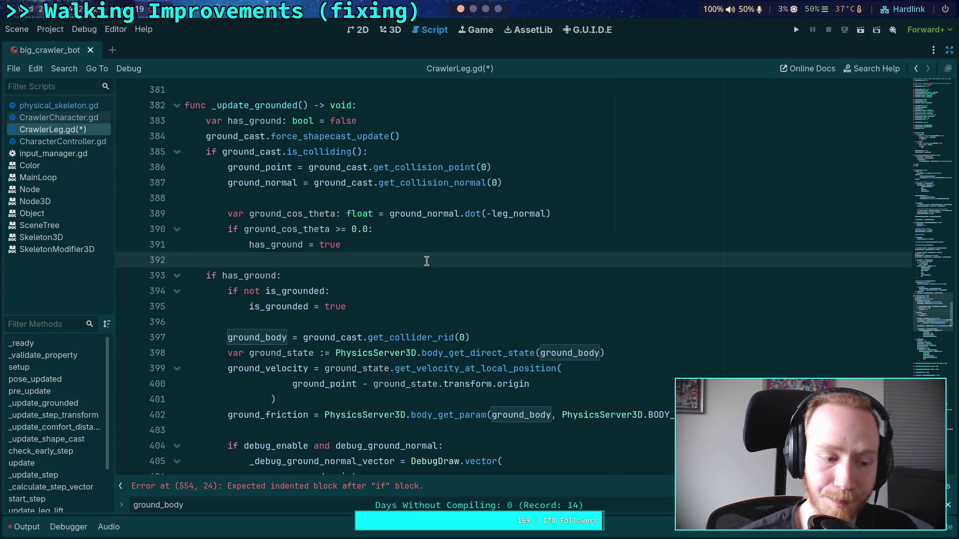
pyautogui.click(328, 321)
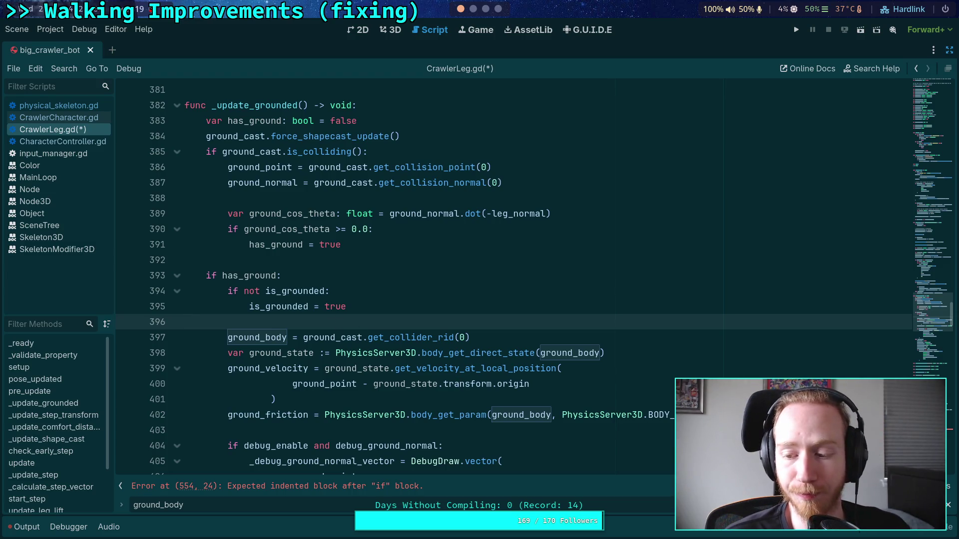
pyautogui.press('Escape')
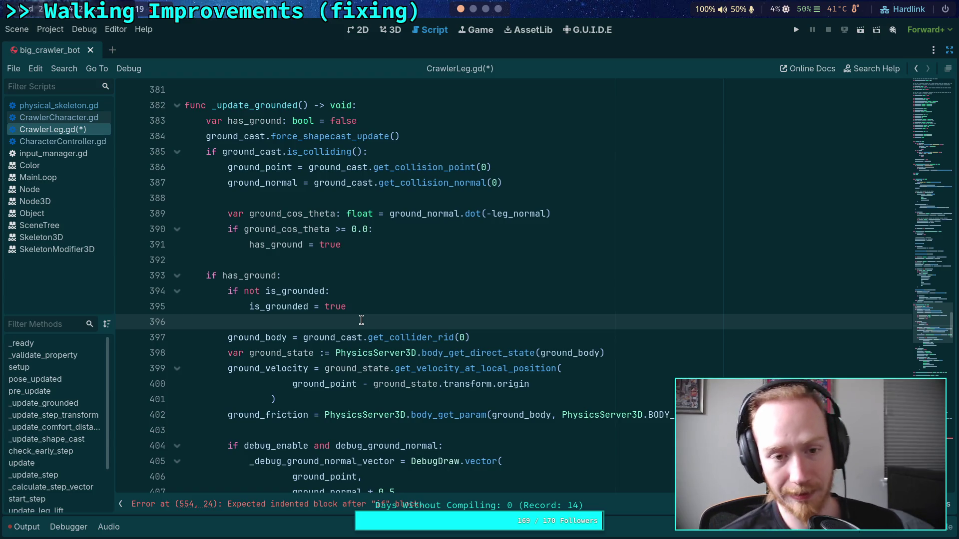
# Step: Add two blank lines at the top of _update_grounded, then scroll up toward the variable declarations
pyautogui.click(403, 131)
pyautogui.click(408, 123)
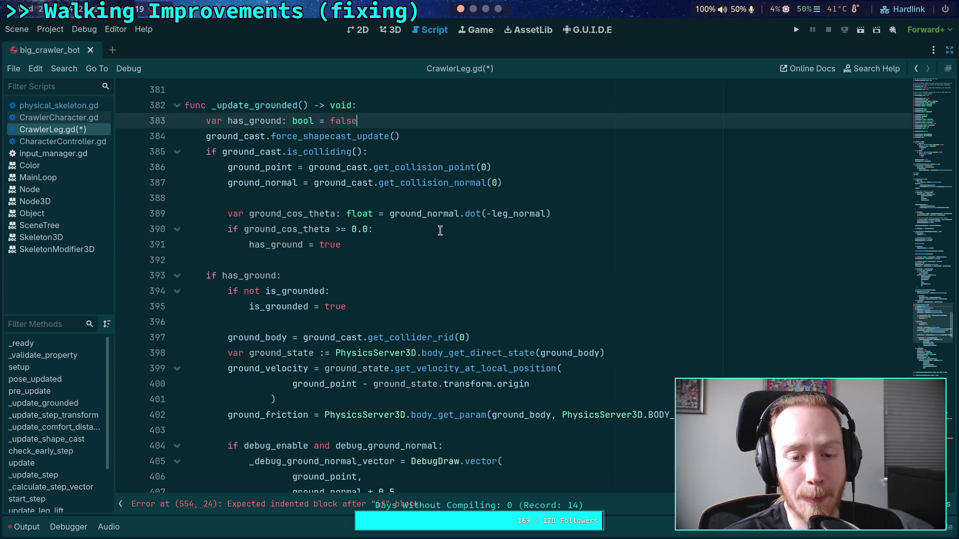
pyautogui.click(411, 108)
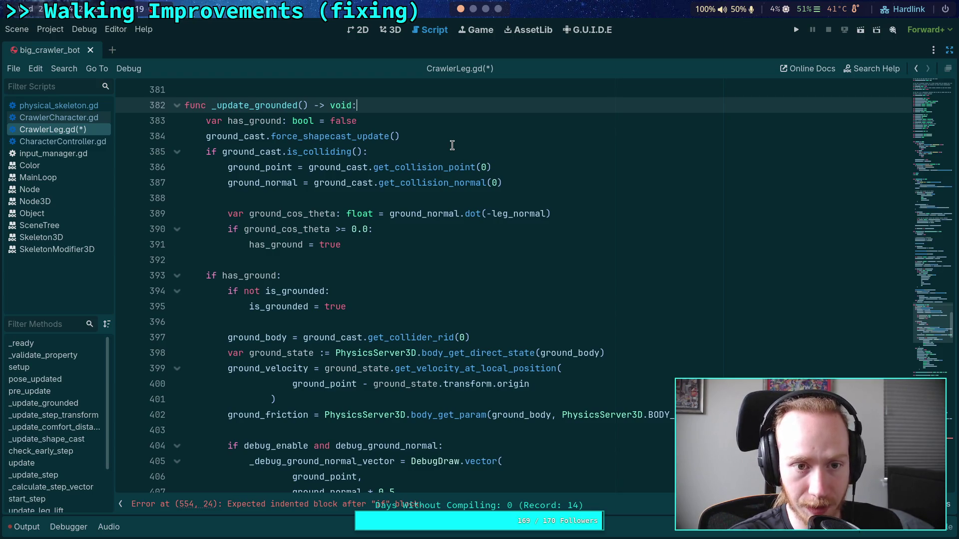
pyautogui.press('Return')
pyautogui.press('Return')
pyautogui.press('Up')
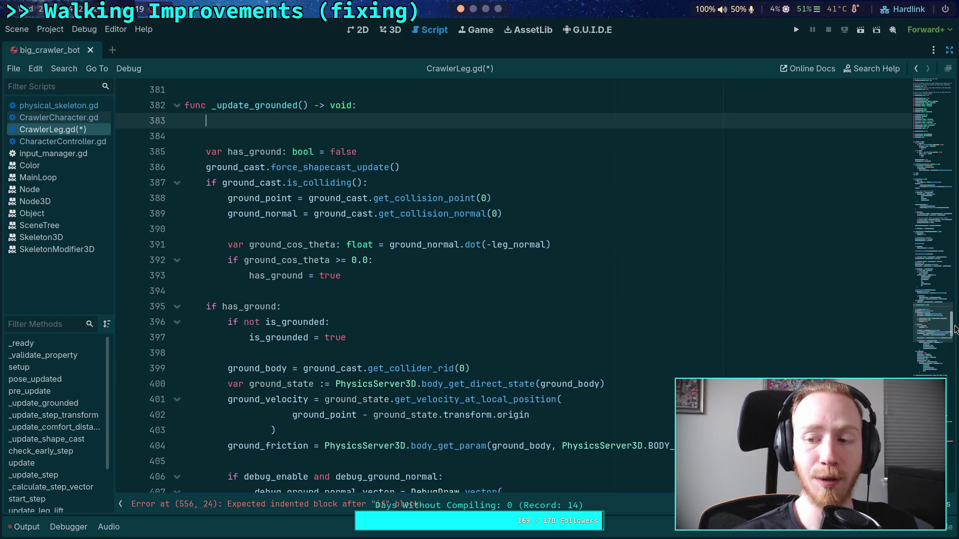
pyautogui.moveTo(925, 330)
pyautogui.mouseDown()
pyautogui.moveTo(939, 312)
pyautogui.moveTo(932, 230)
pyautogui.moveTo(933, 239)
pyautogui.mouseUp()
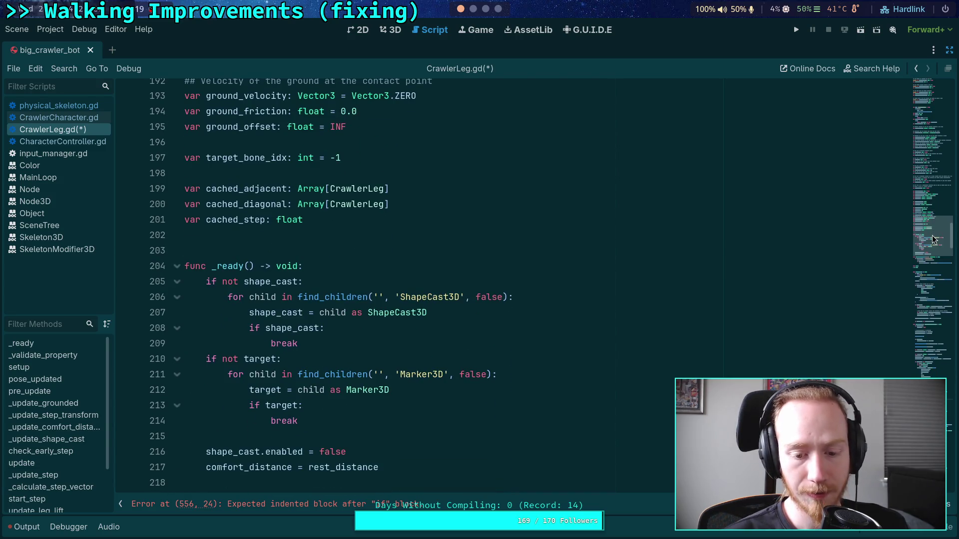
# Step: Declare 'var grounded_last_tick: bool = false' below time_since_grounded
pyautogui.scroll(3, 383, 237)
pyautogui.scroll(10, 382, 237)
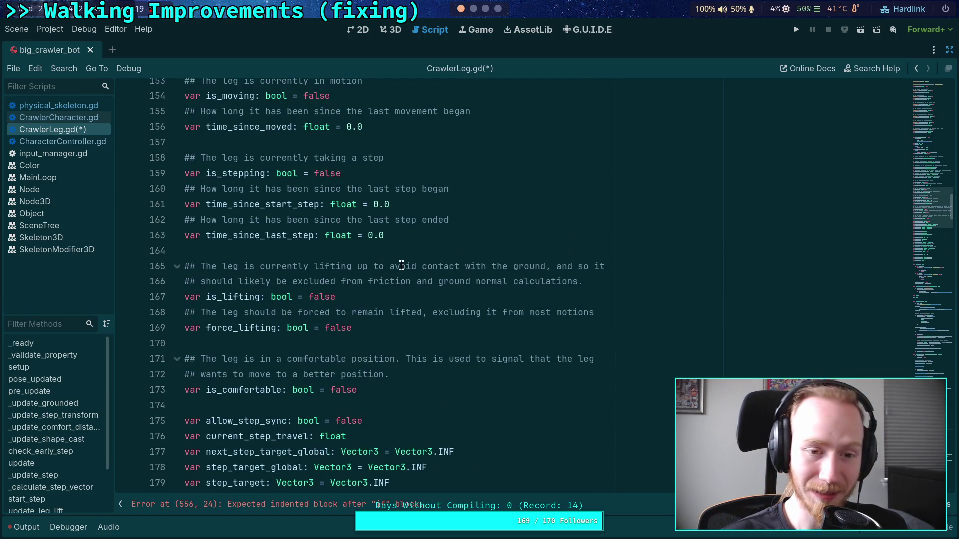
pyautogui.scroll(6, 401, 270)
pyautogui.click(444, 296)
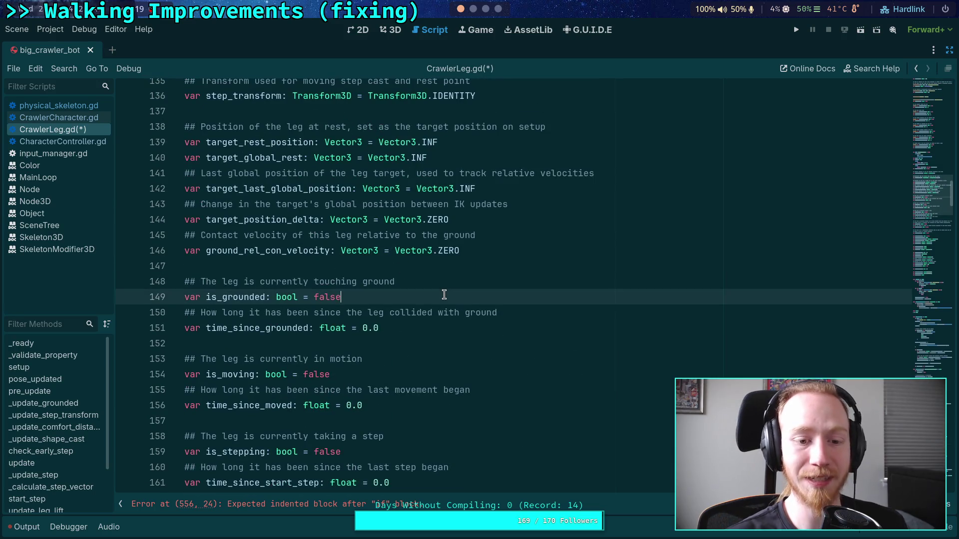
pyautogui.press('Down')
pyautogui.press('Down')
pyautogui.press('Down')
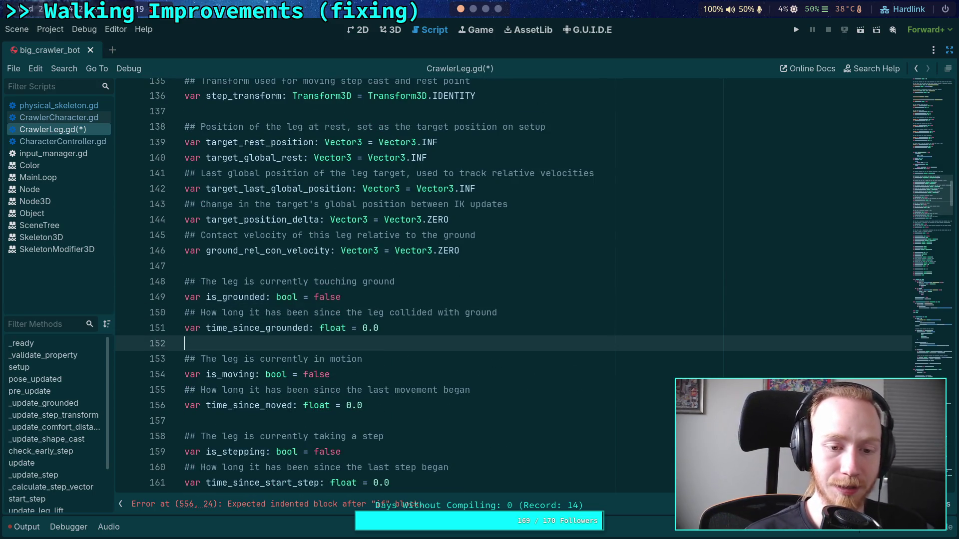
pyautogui.press('Return')
pyautogui.press('Up')
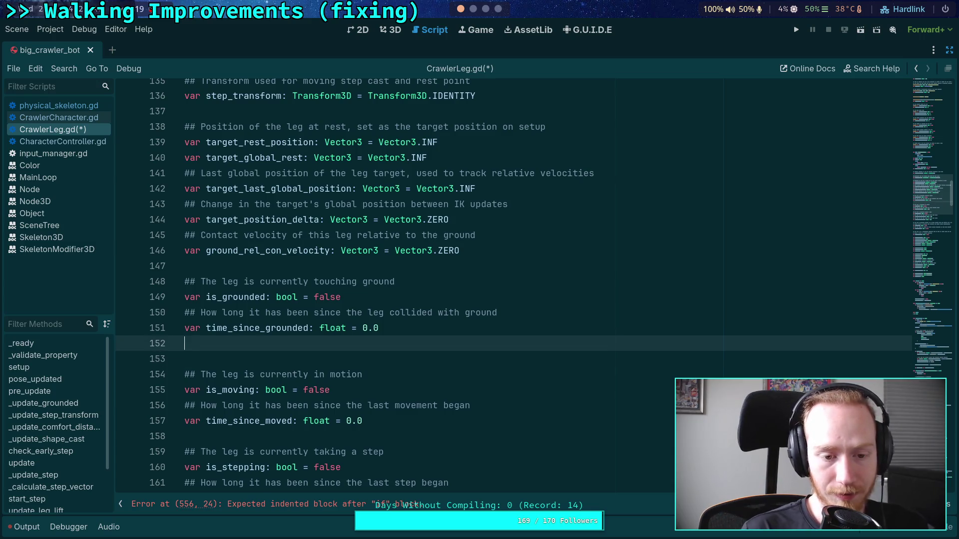
pyautogui.write('var')
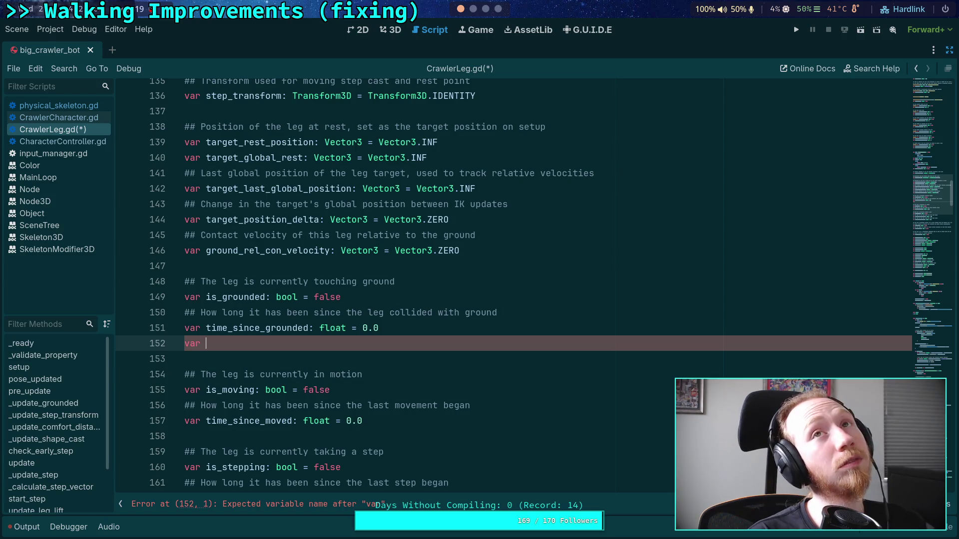
pyautogui.write('grounde')
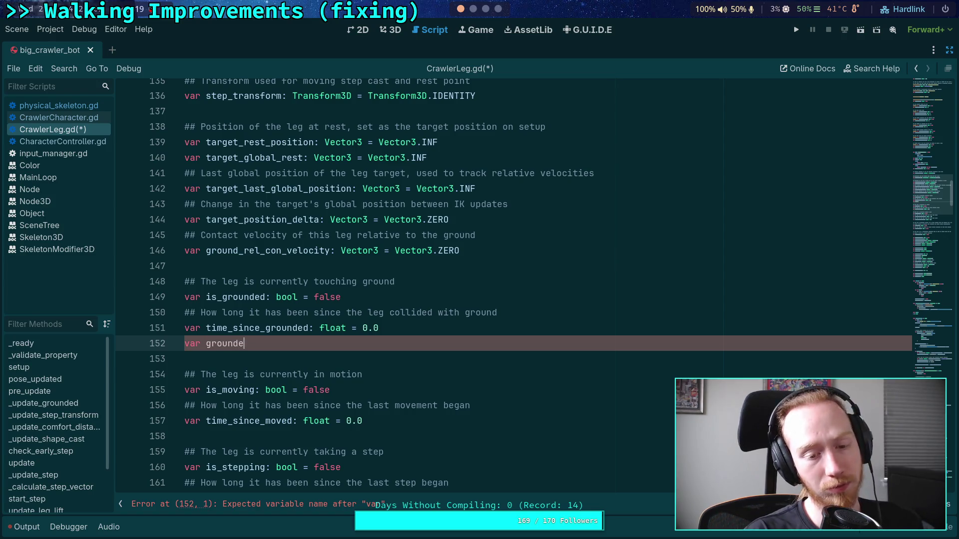
pyautogui.write('d_last_')
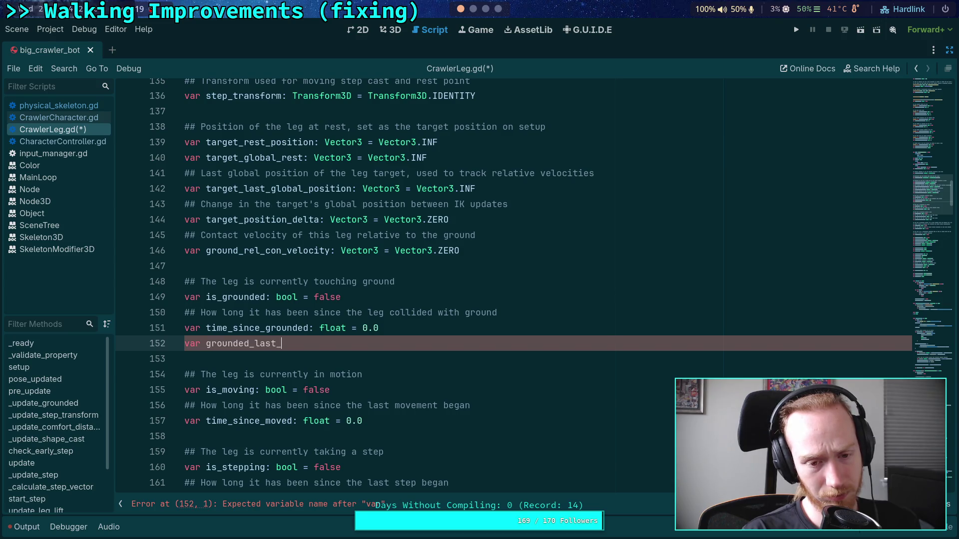
pyautogui.write('tick')
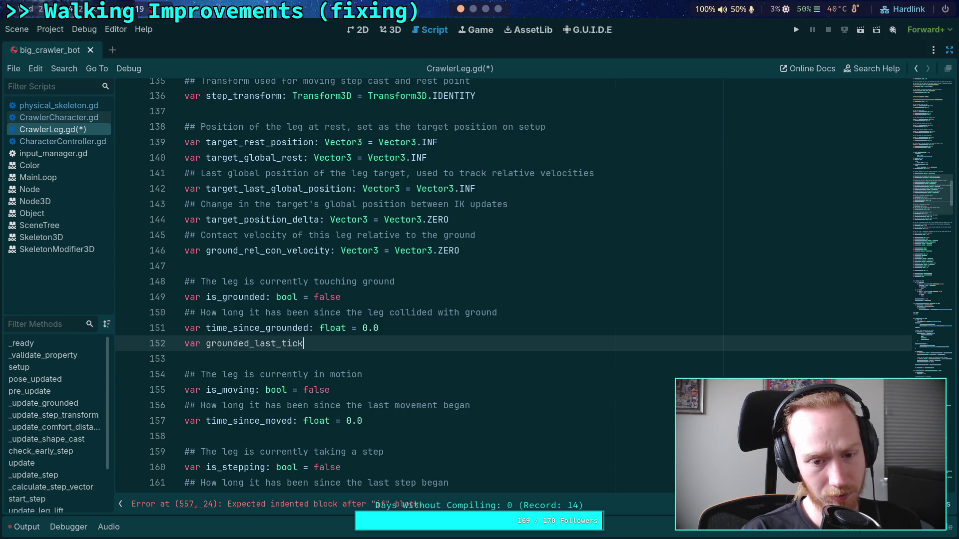
pyautogui.write(': bool = false')
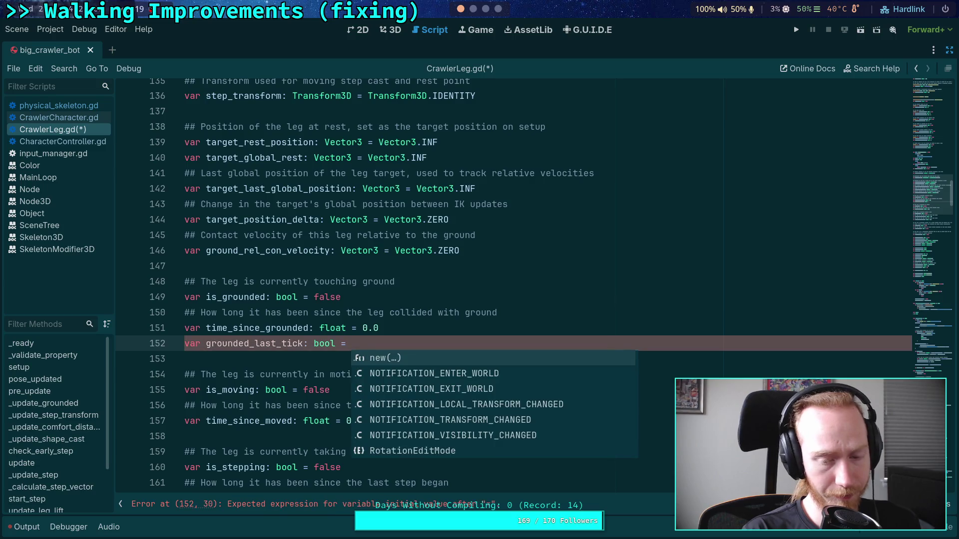
pyautogui.press('Escape')
# Step: Document it with '## If the leg had ground contact from the previous frame' and save
pyautogui.hotkey('ctrl', 'shift', 'Return')
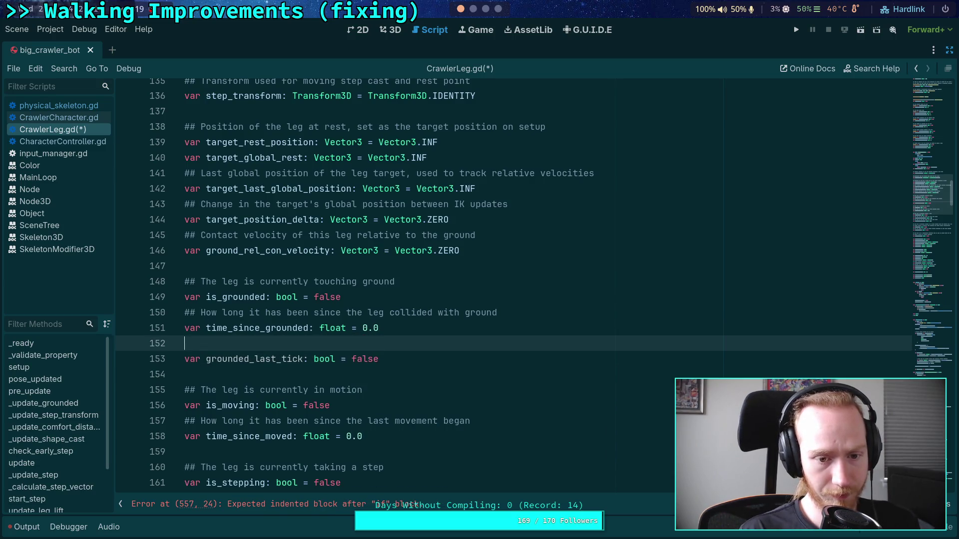
pyautogui.write('## If the leg ')
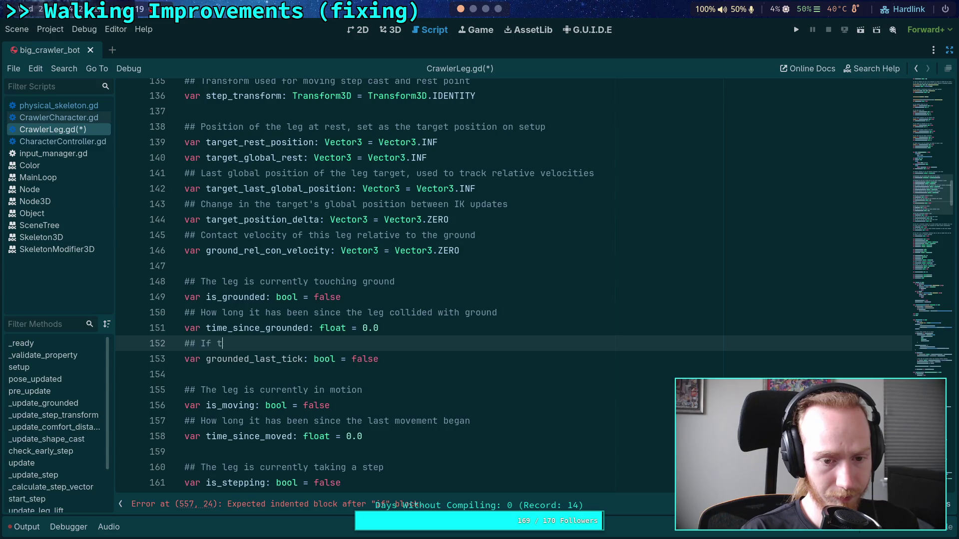
pyautogui.write('had gro')
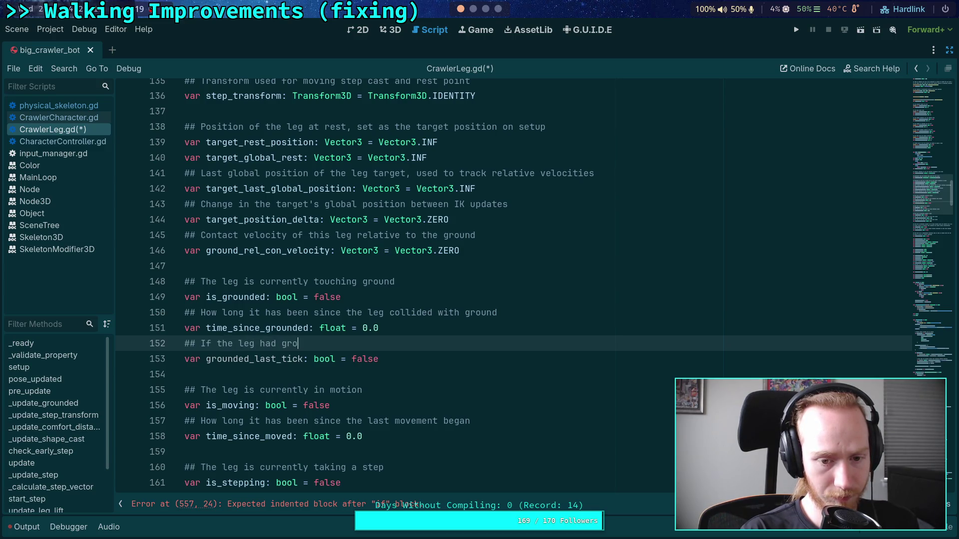
pyautogui.write('und contact frm')
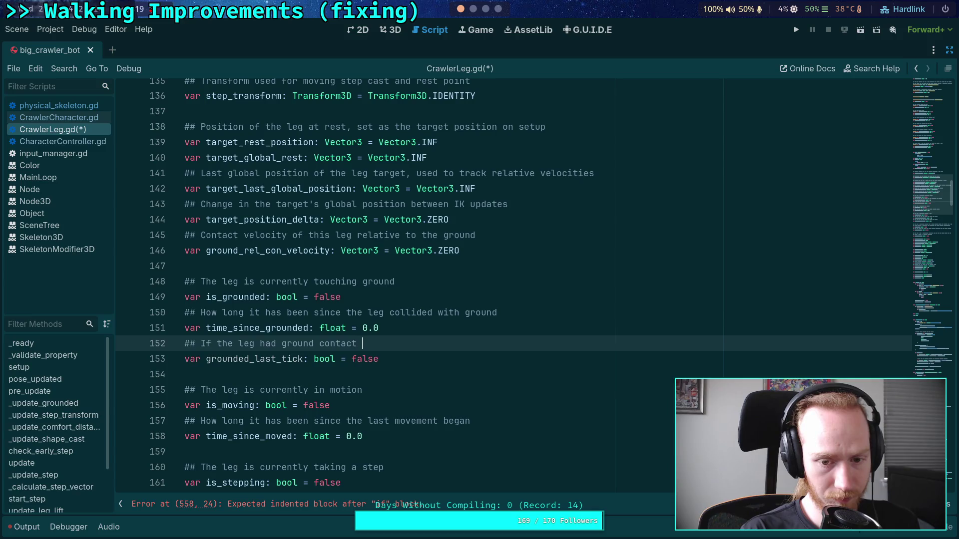
pyautogui.press('BackSpace')
pyautogui.write('o')
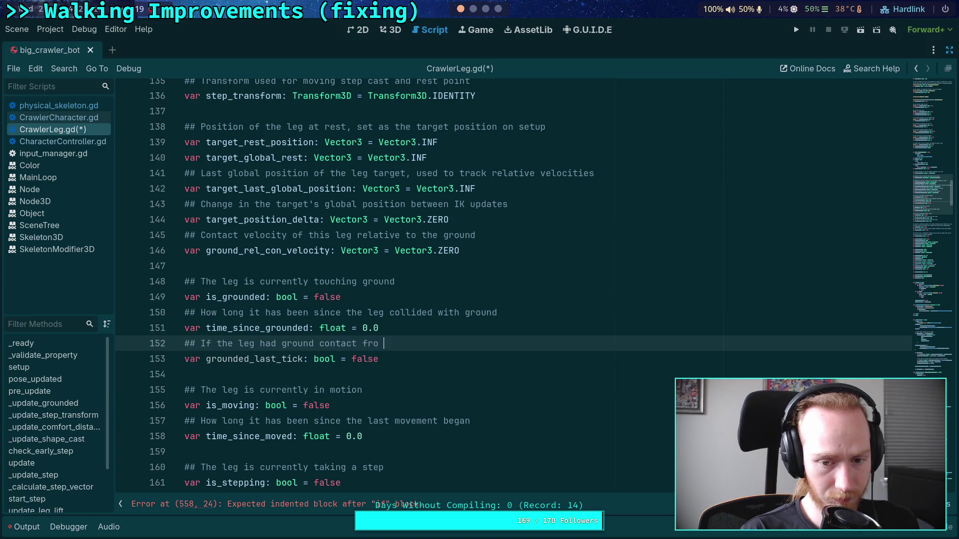
pyautogui.write('m the previ')
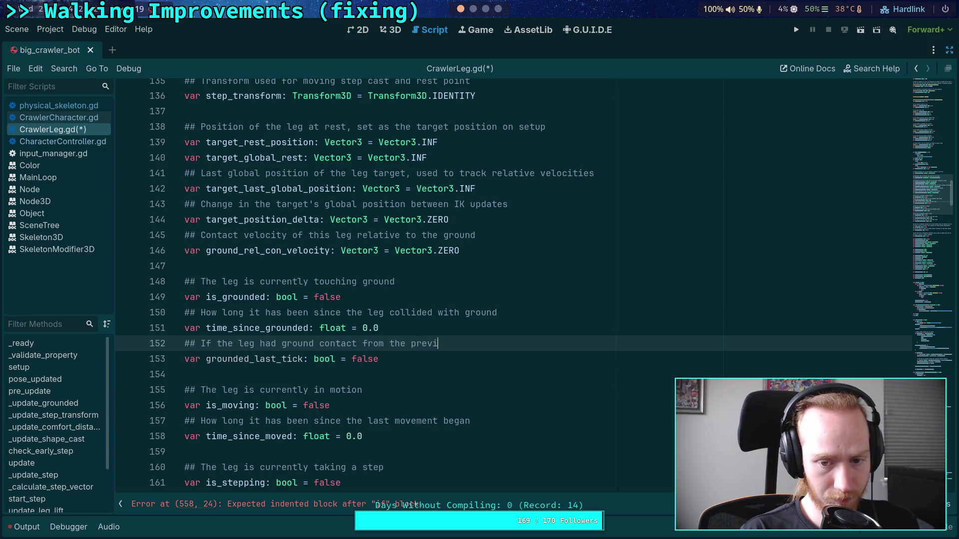
pyautogui.write('ous frame')
pyautogui.hotkey('ctrl', 's')
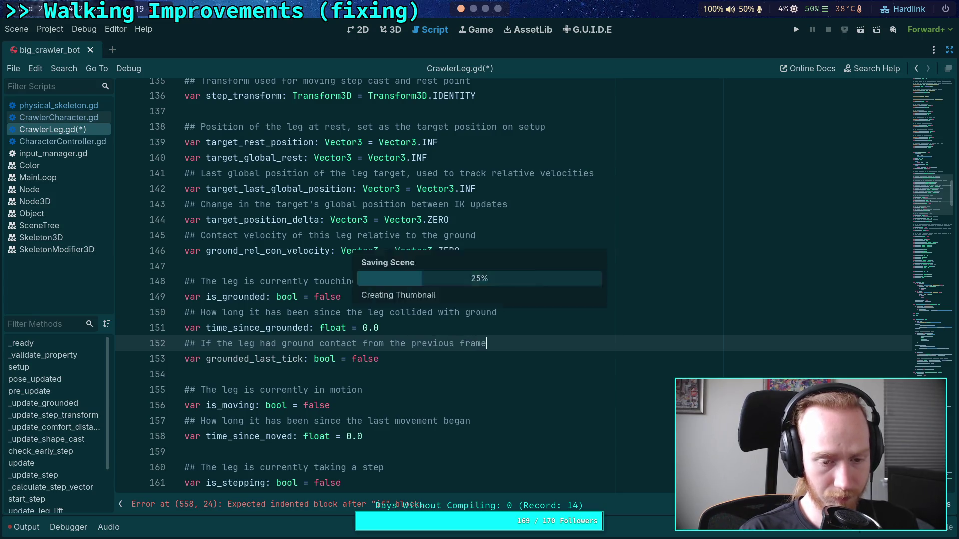
# Step: Fix the indentation error by indenting the empty line inside the grounded branch
pyautogui.click(932, 379)
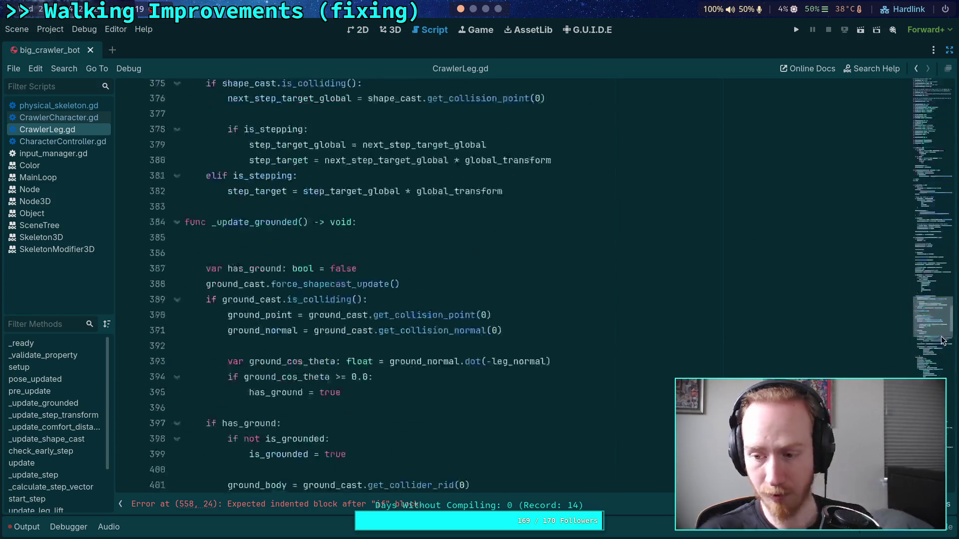
pyautogui.scroll(2, 605, 351)
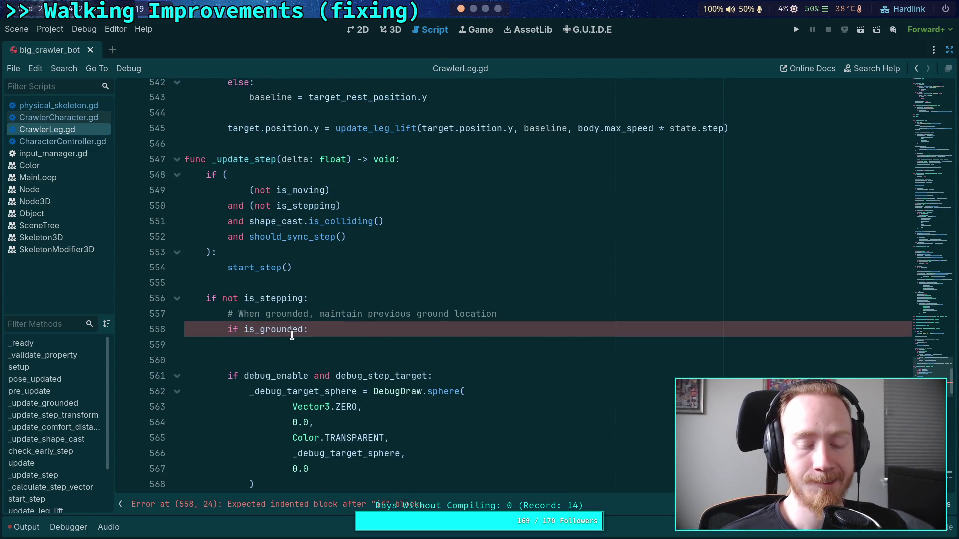
pyautogui.click(349, 344)
pyautogui.press('Tab')
pyautogui.press('Tab')
pyautogui.press('Tab')
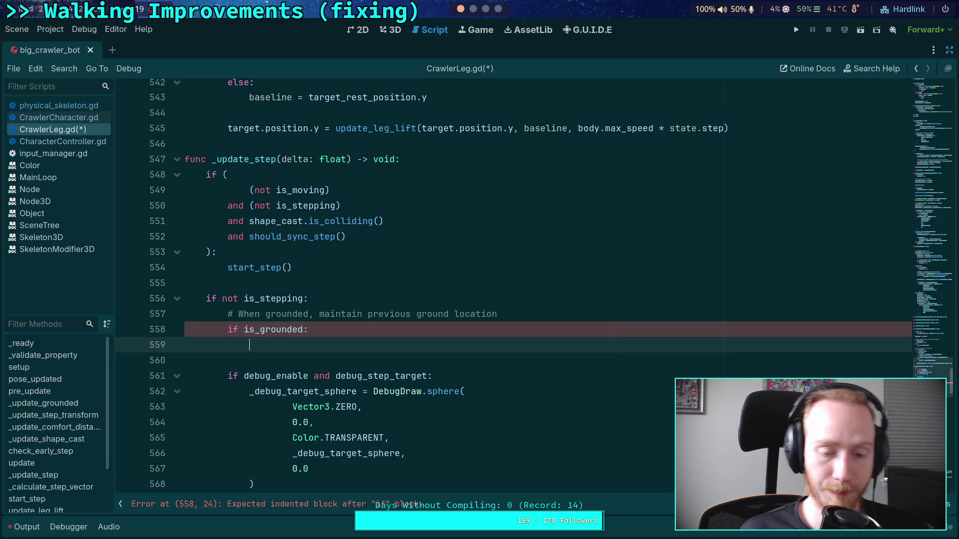
# Step: Change the branch condition on line 558 from is_grounded to grounded_last_tick
pyautogui.click(244, 329)
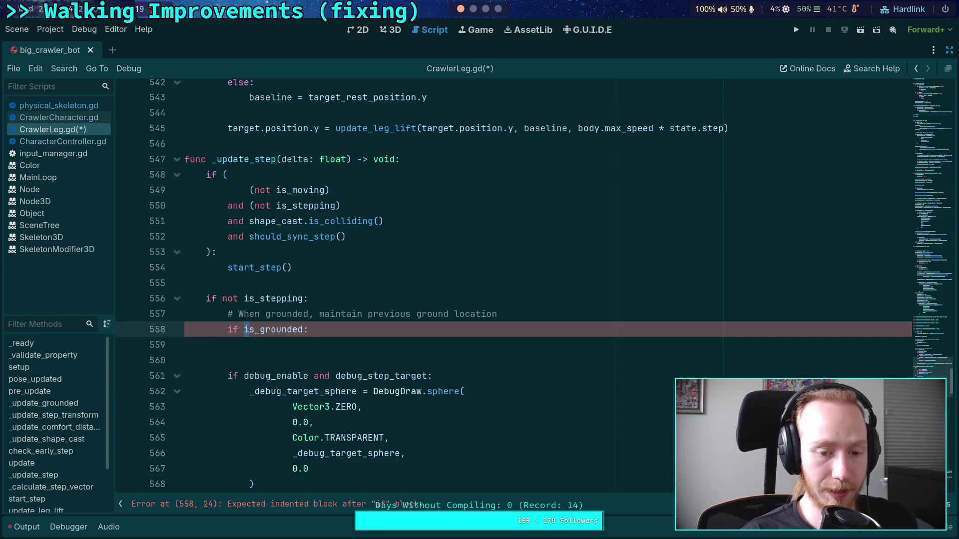
pyautogui.press('Delete')
pyautogui.press('Delete')
pyautogui.press('Delete')
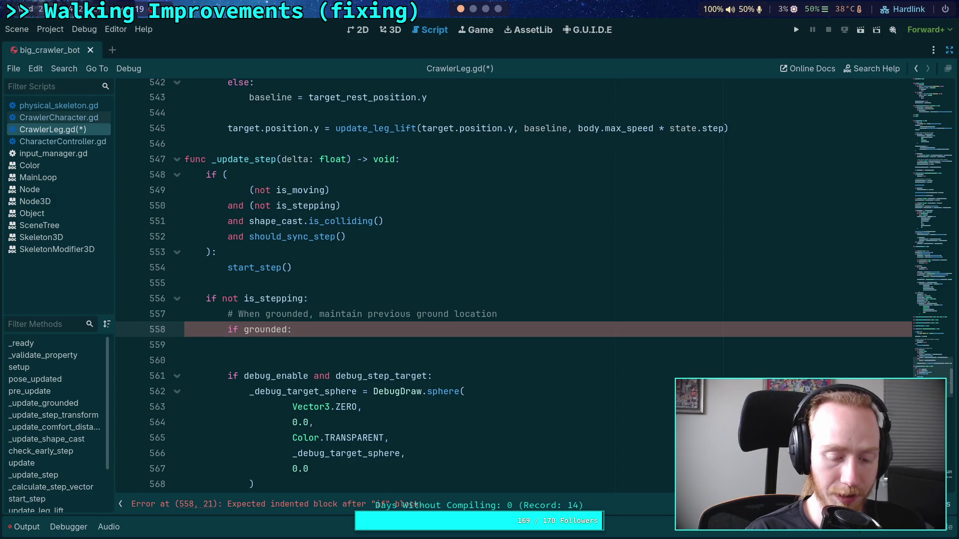
pyautogui.press('Right')
pyautogui.write('_l')
pyautogui.press('Return')
pyautogui.press('Down')
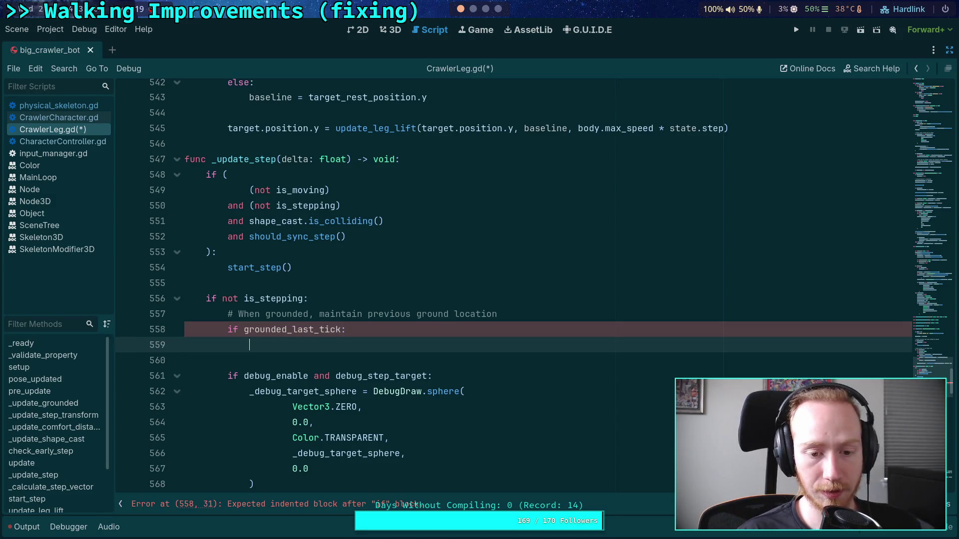
pyautogui.scroll(-3, 295, 354)
pyautogui.scroll(-1, 299, 349)
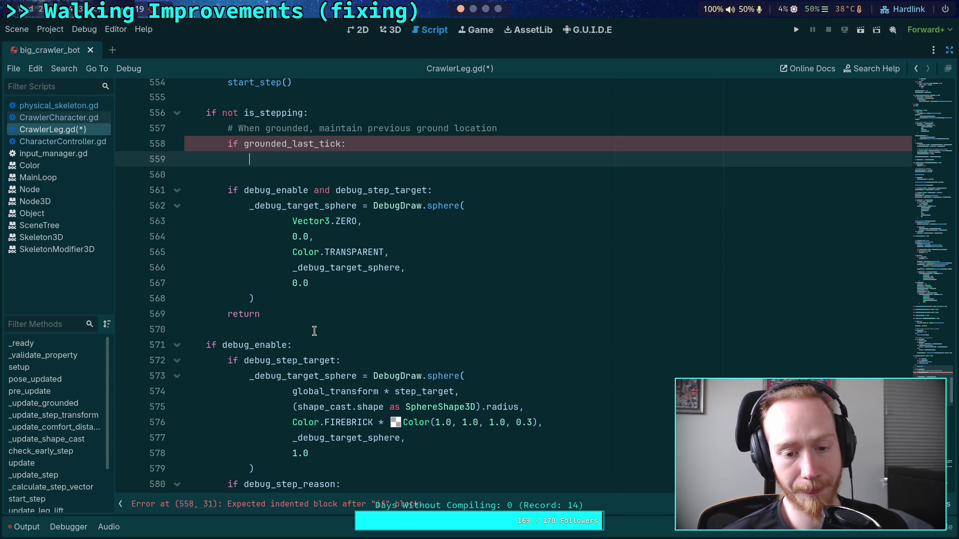
pyautogui.scroll(3, 313, 331)
pyautogui.scroll(10, 314, 330)
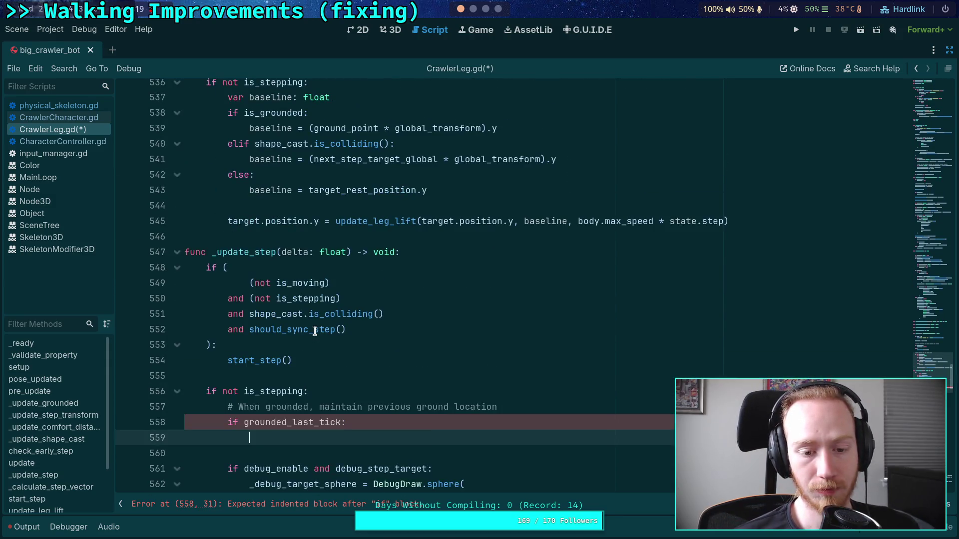
pyautogui.scroll(4, 319, 330)
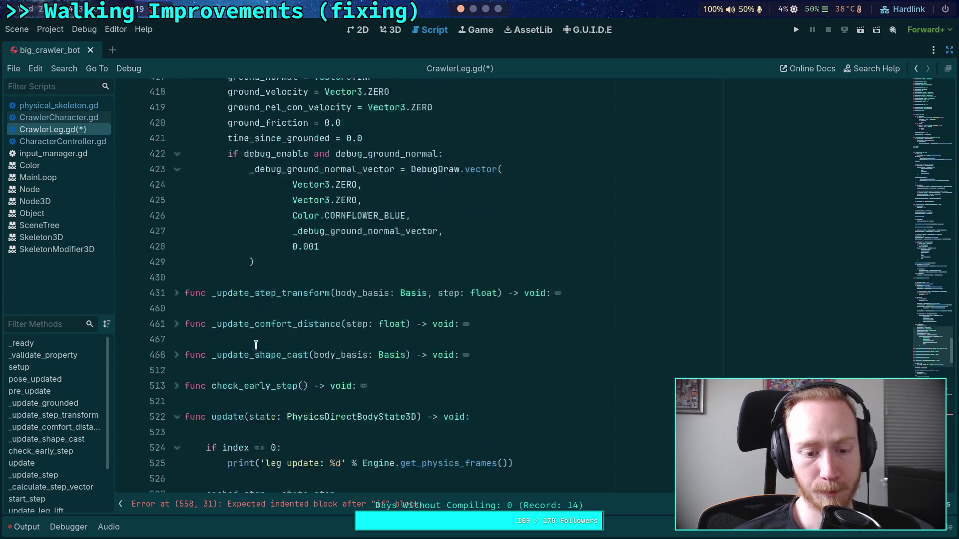
# Step: Fold func update() at line 522 and select the grounded_last_tick condition on line 558
pyautogui.scroll(-2, 255, 343)
pyautogui.click(178, 331)
pyautogui.scroll(-5, 212, 348)
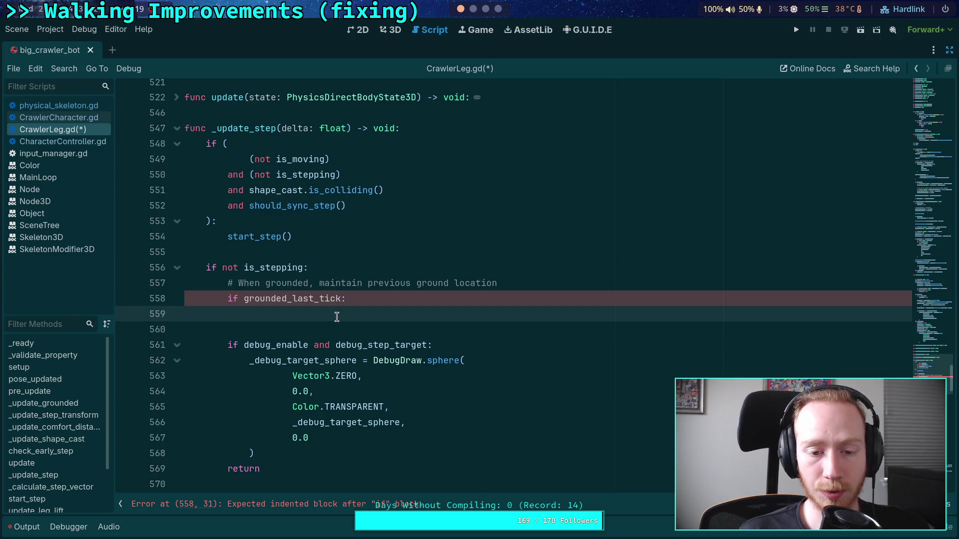
pyautogui.moveTo(243, 298); pyautogui.dragTo(342, 299)
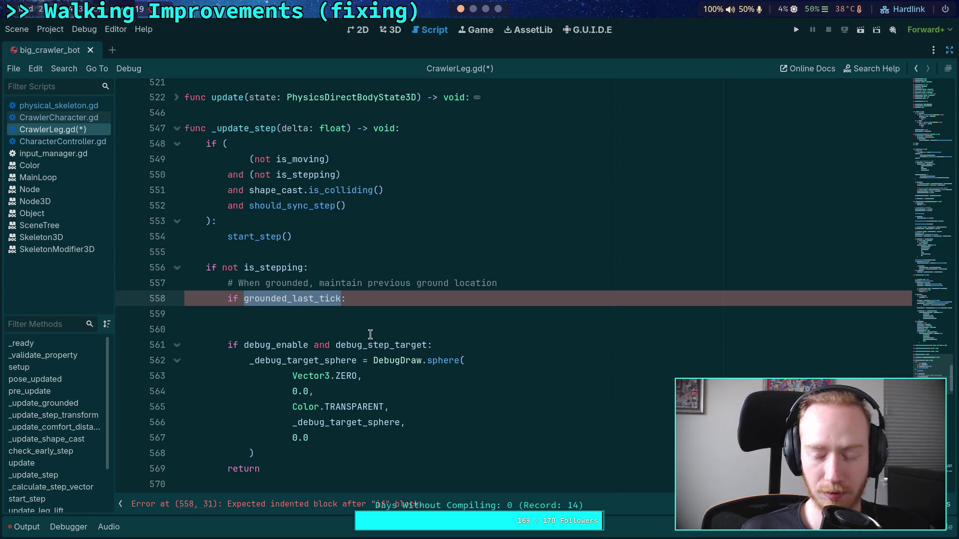
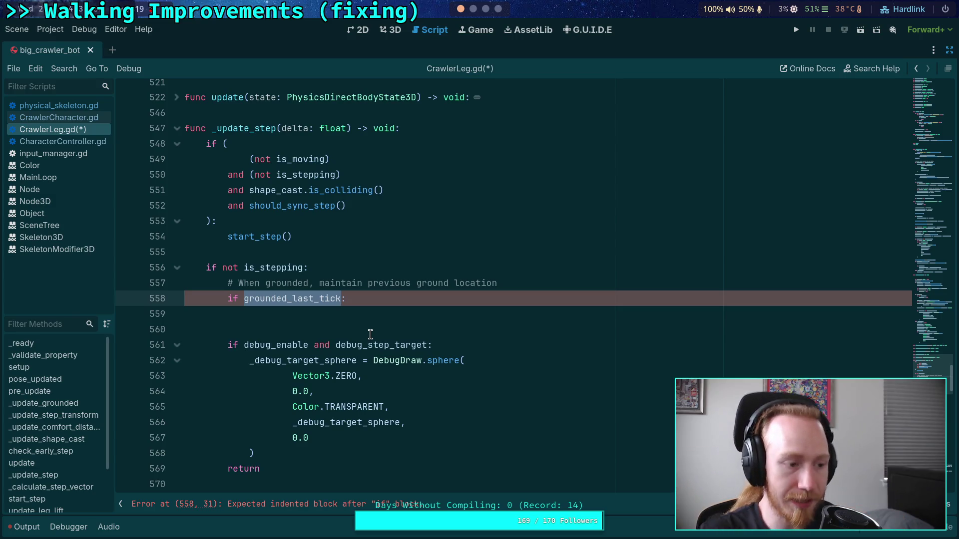
# Step: Put the caret on empty line 559 under 'if grounded_last_tick:' and review the surrounding code
pyautogui.click(397, 318)
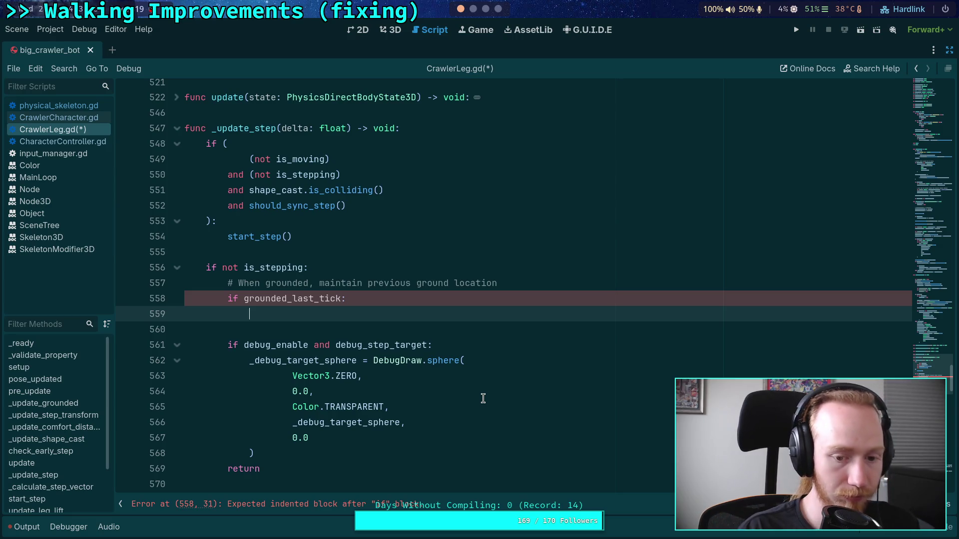
pyautogui.scroll(-15, 483, 398)
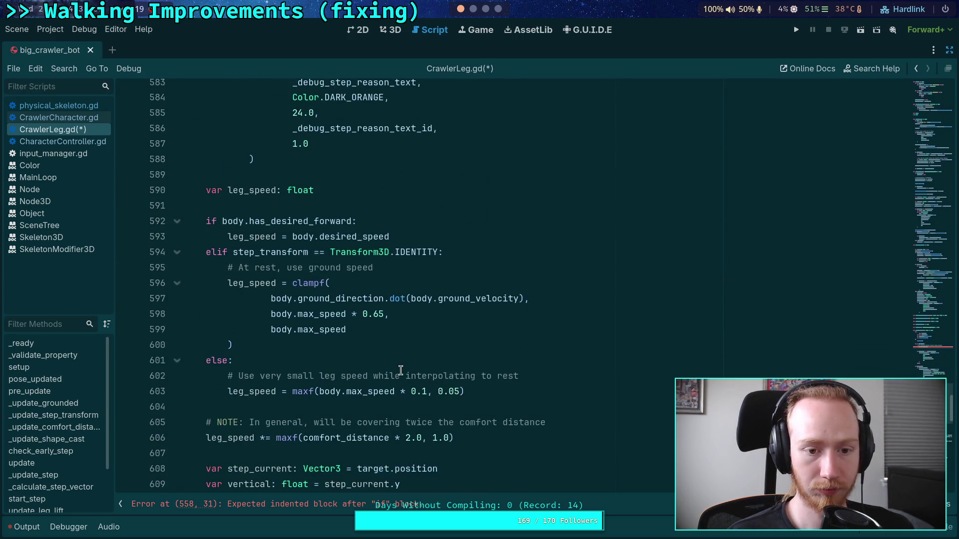
pyautogui.scroll(15, 429, 360)
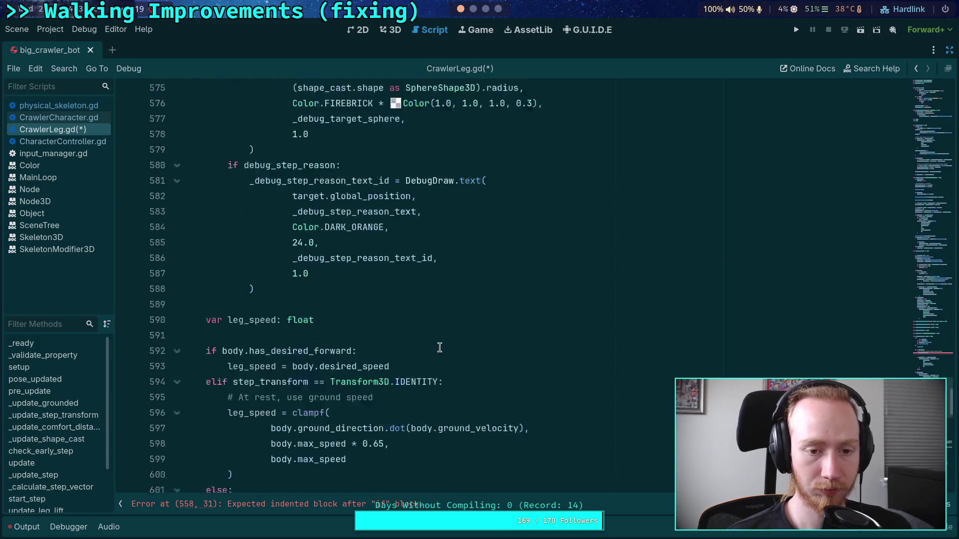
pyautogui.scroll(1, 483, 383)
# Step: Write `target.global_position = ground_last_position` on line 559, using autocomplete for global_position
pyautogui.write('target.glo')
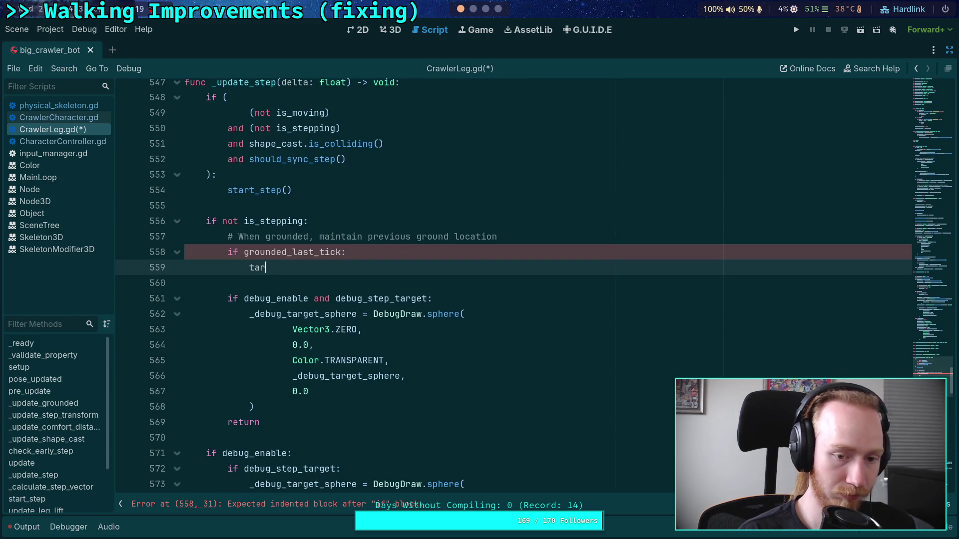
pyautogui.press('Down')
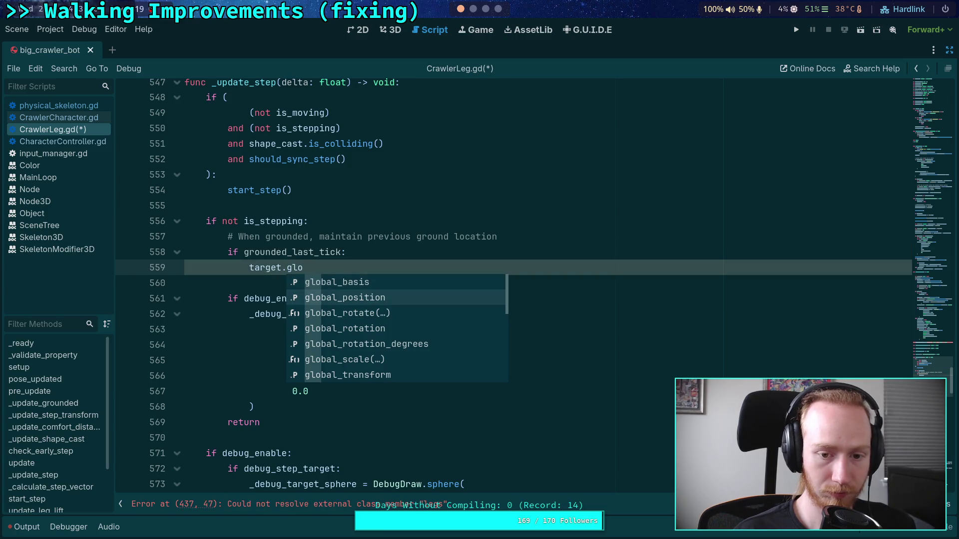
pyautogui.press('Return')
pyautogui.write('=')
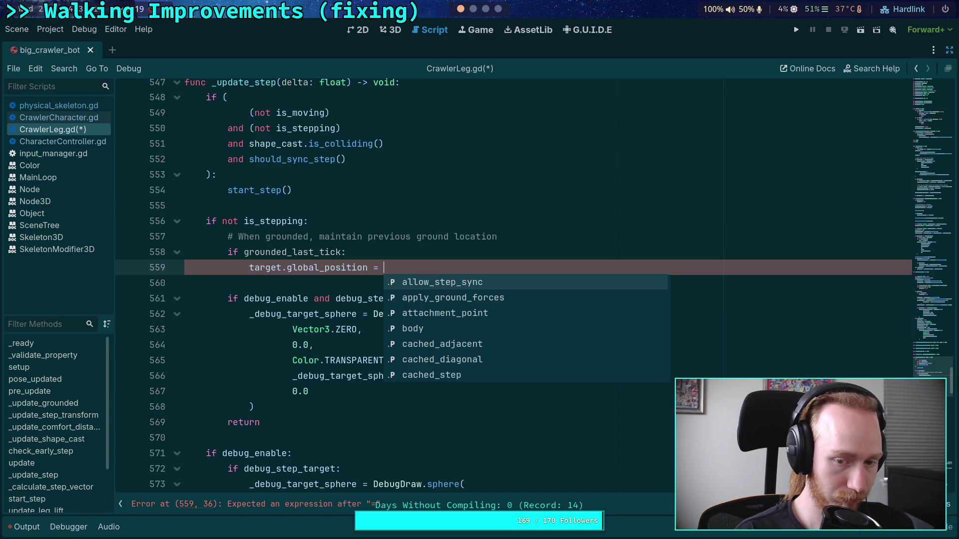
pyautogui.write('ground_')
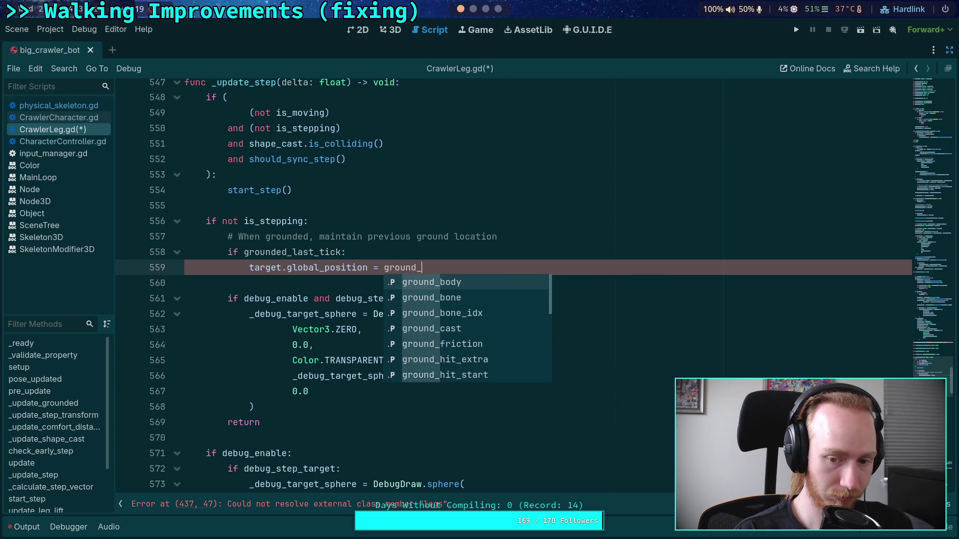
pyautogui.press('BackSpace')
pyautogui.press('BackSpace')
pyautogui.press('BackSpace')
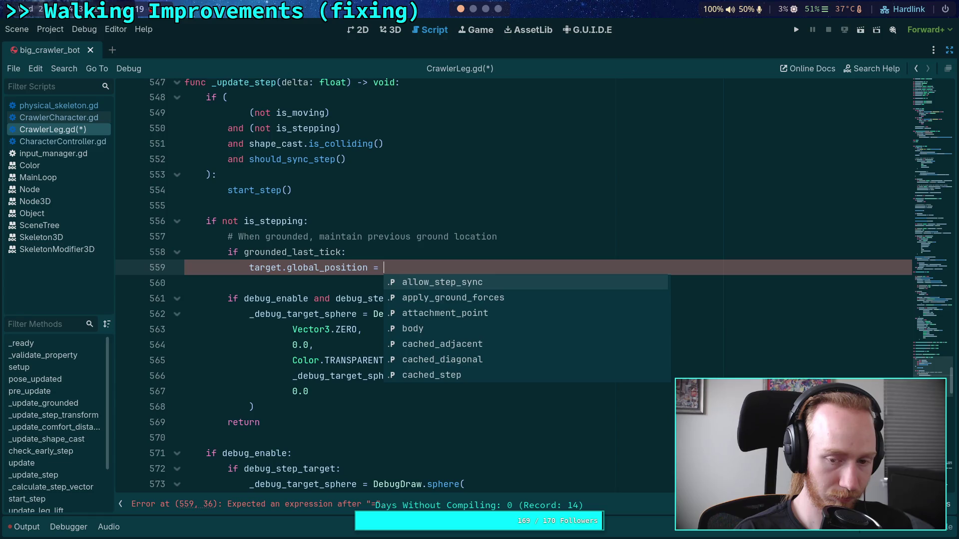
pyautogui.write('ground_last_')
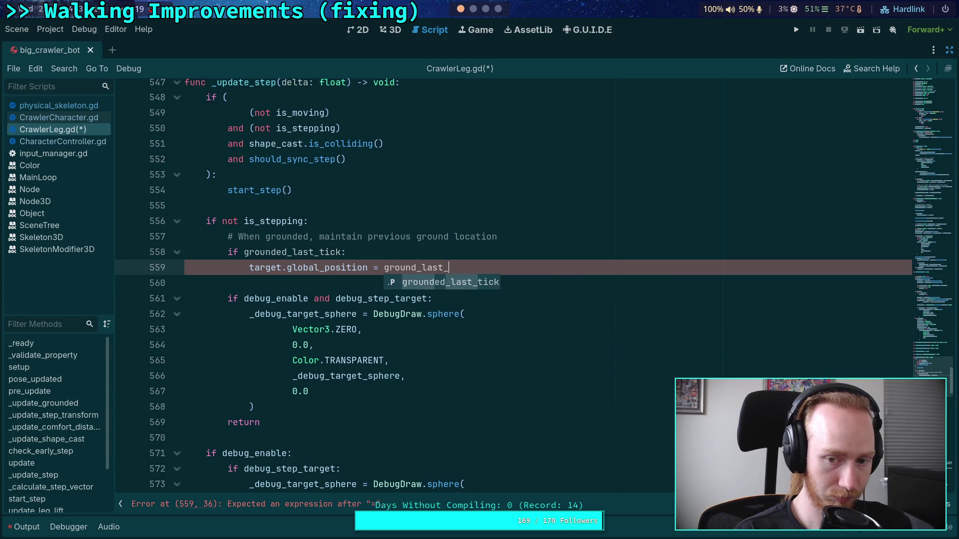
pyautogui.write('position')
pyautogui.press('BackSpace')
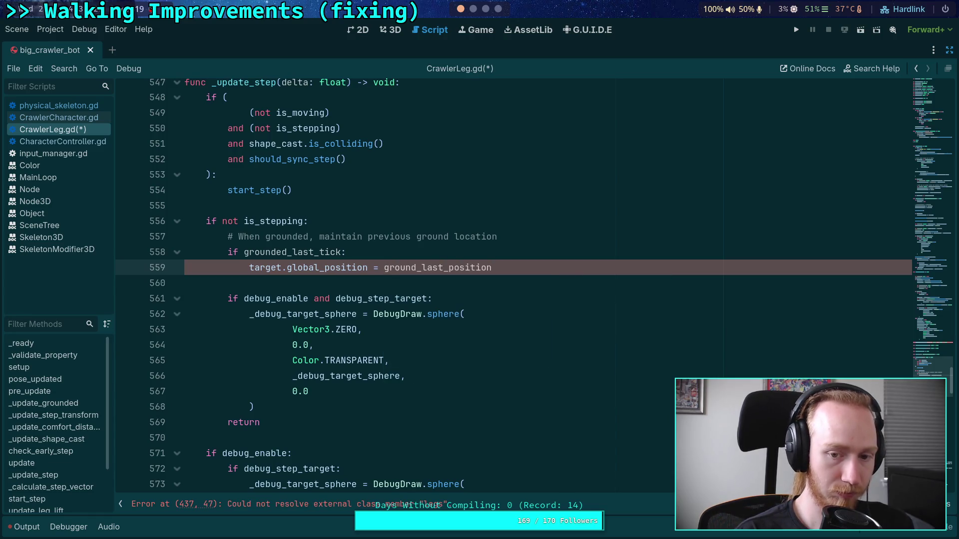
pyautogui.click(377, 268)
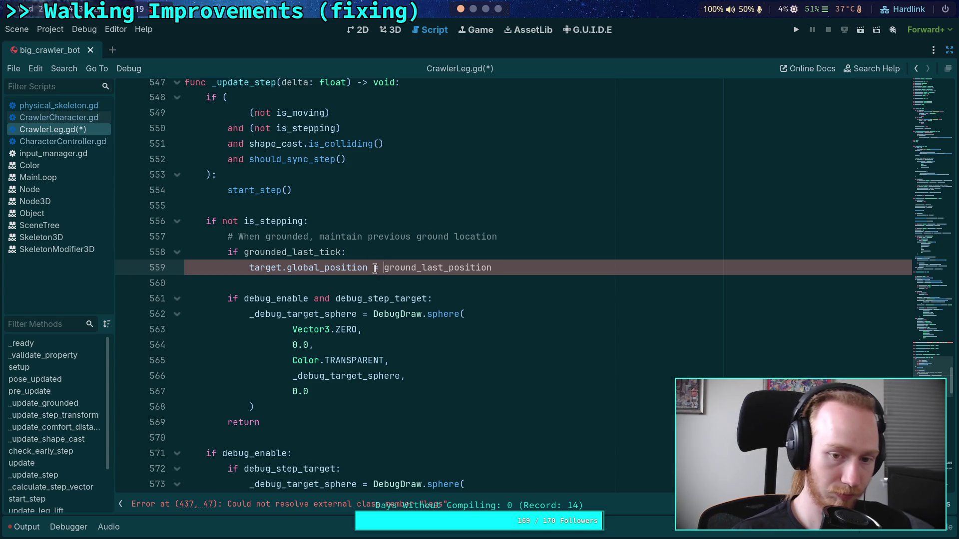
pyautogui.hotkey('ctrl', 'space')
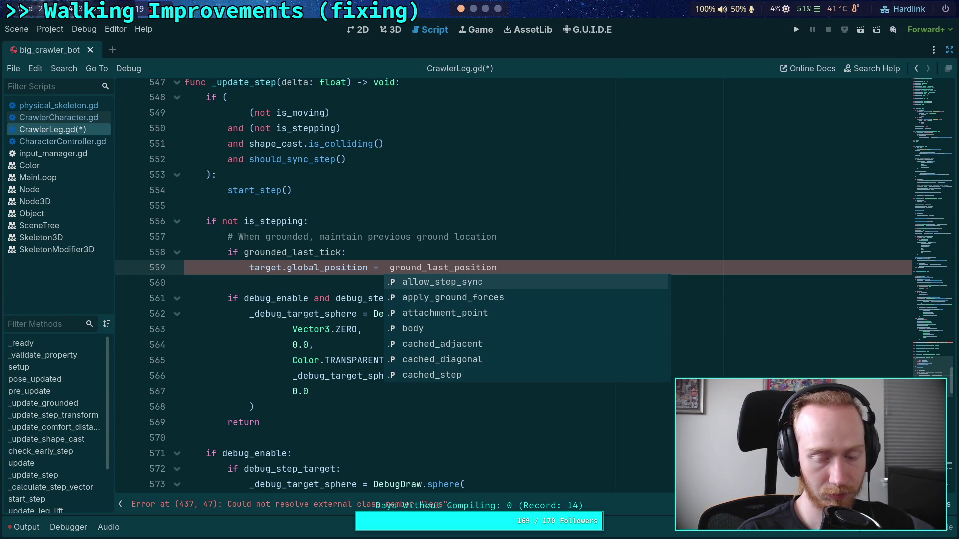
pyautogui.press('Up')
# Step: Insert a line above the assignment declaring `var old_ground_xform: Transform3D`
pyautogui.press('Escape')
pyautogui.press('Up')
pyautogui.press('End')
pyautogui.press('Return')
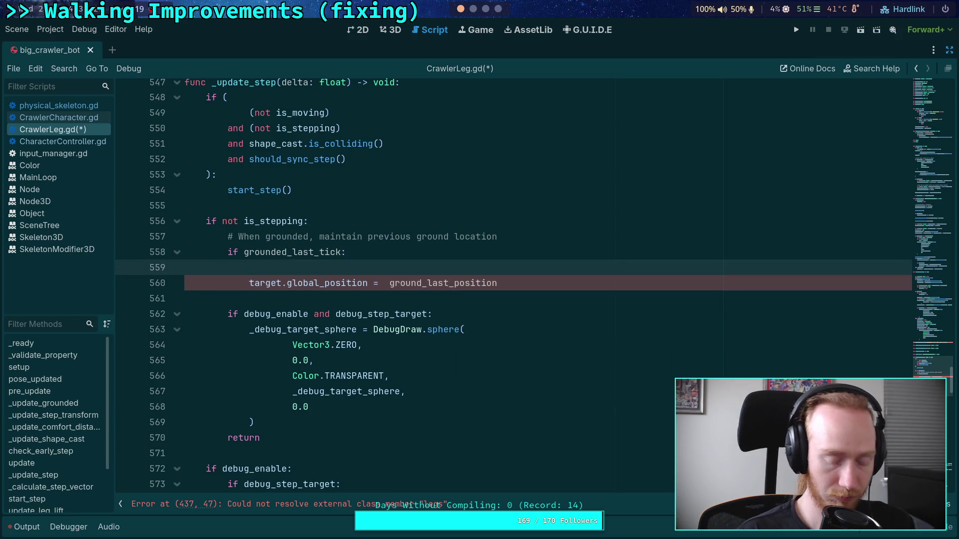
pyautogui.write('var ')
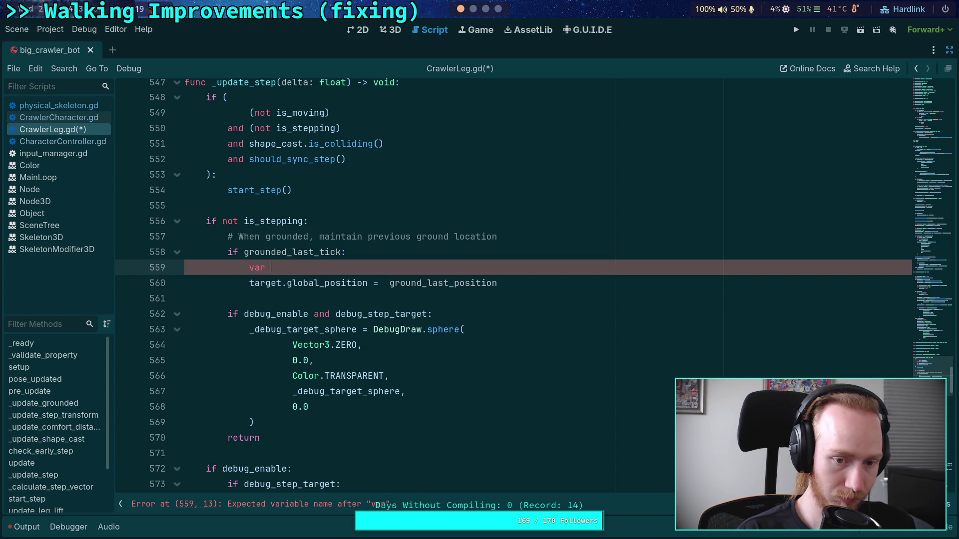
pyautogui.write('ground_')
pyautogui.press('BackSpace')
pyautogui.press('BackSpace')
pyautogui.press('BackSpace')
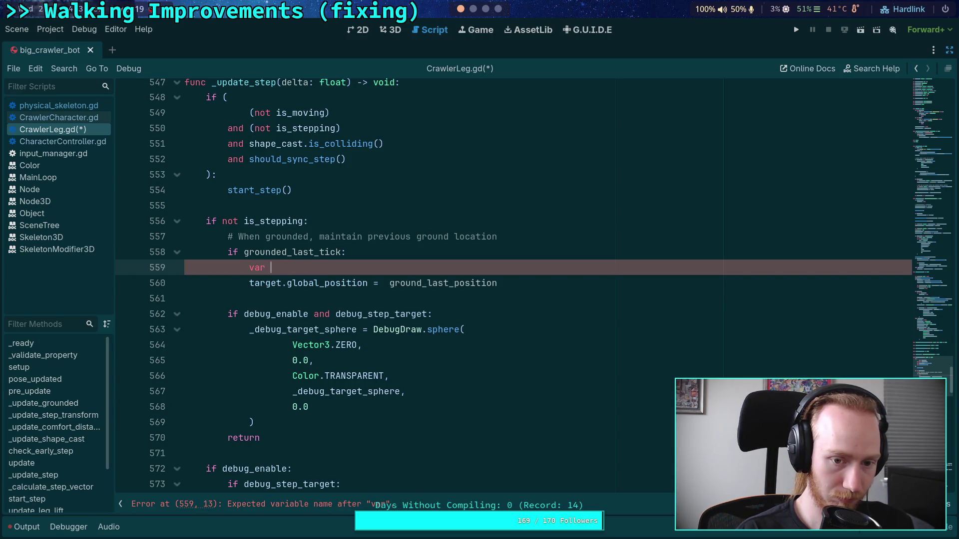
pyautogui.write('old_ground:')
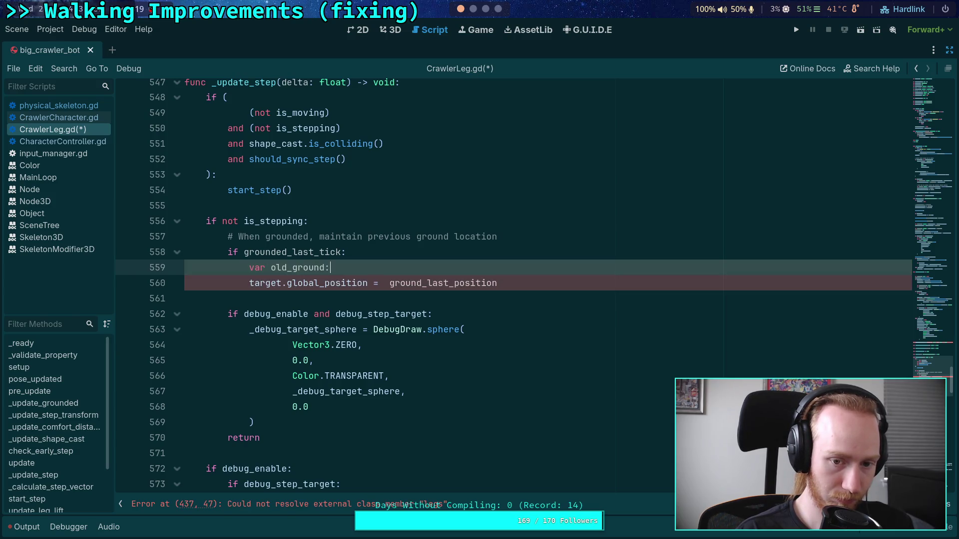
pyautogui.press('BackSpace')
pyautogui.write('_s')
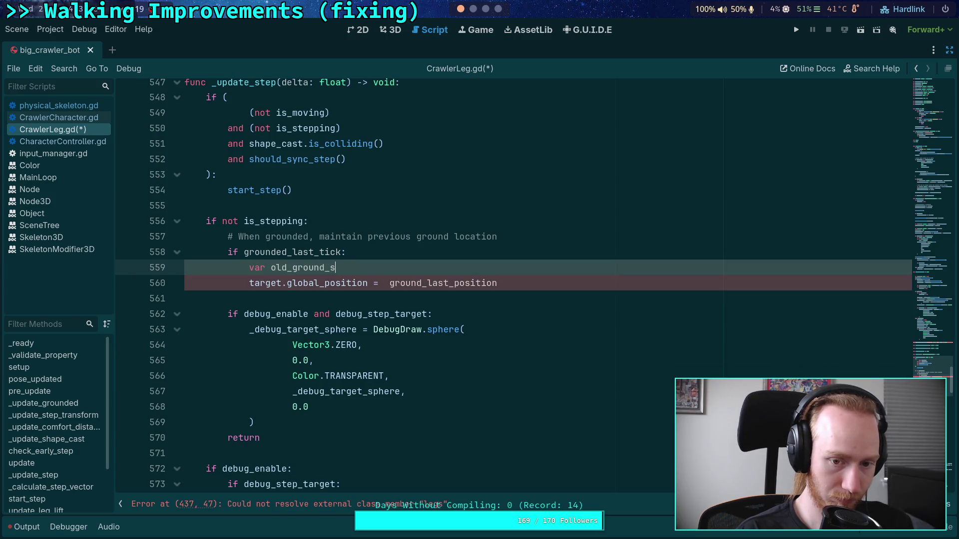
pyautogui.write('tart')
pyautogui.press('BackSpace')
pyautogui.press('BackSpace')
pyautogui.press('BackSpace')
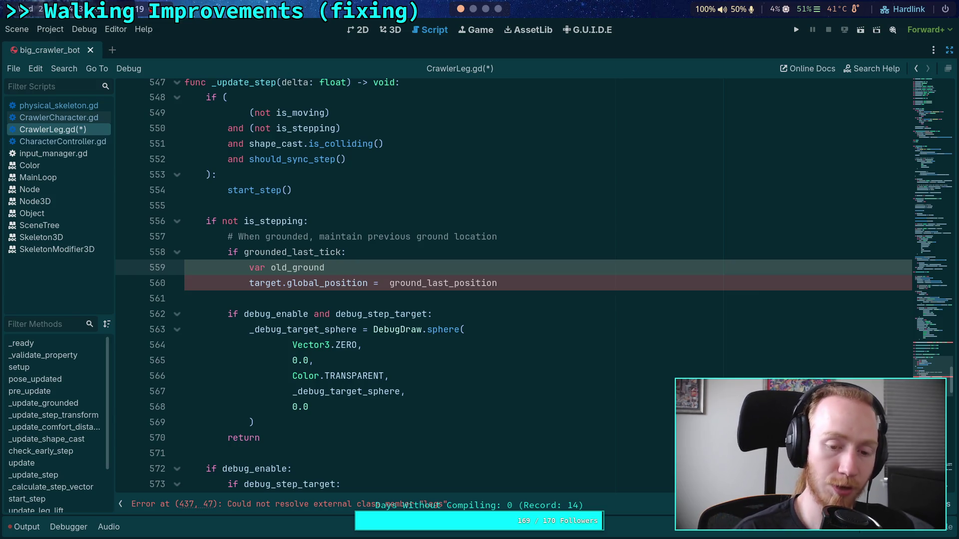
pyautogui.write('_xform: ')
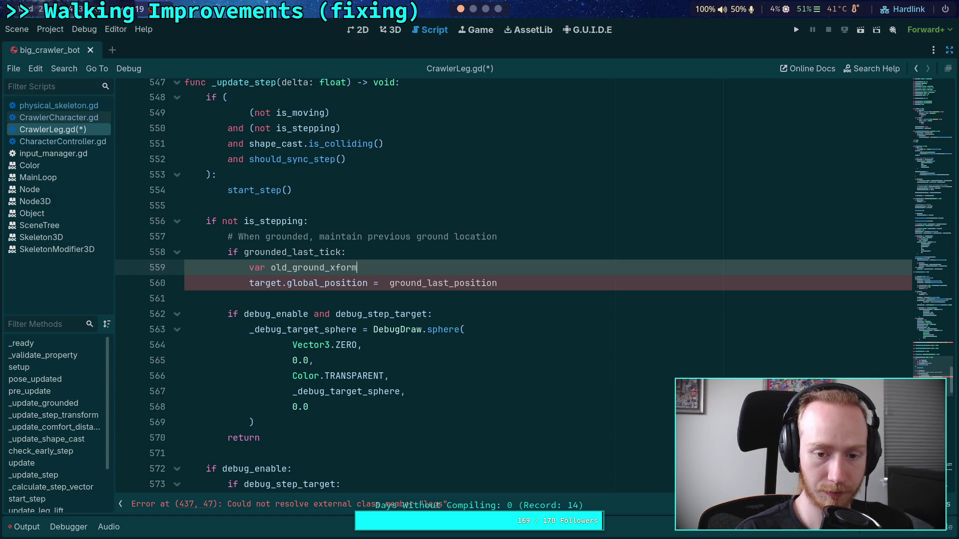
pyautogui.write('Tra')
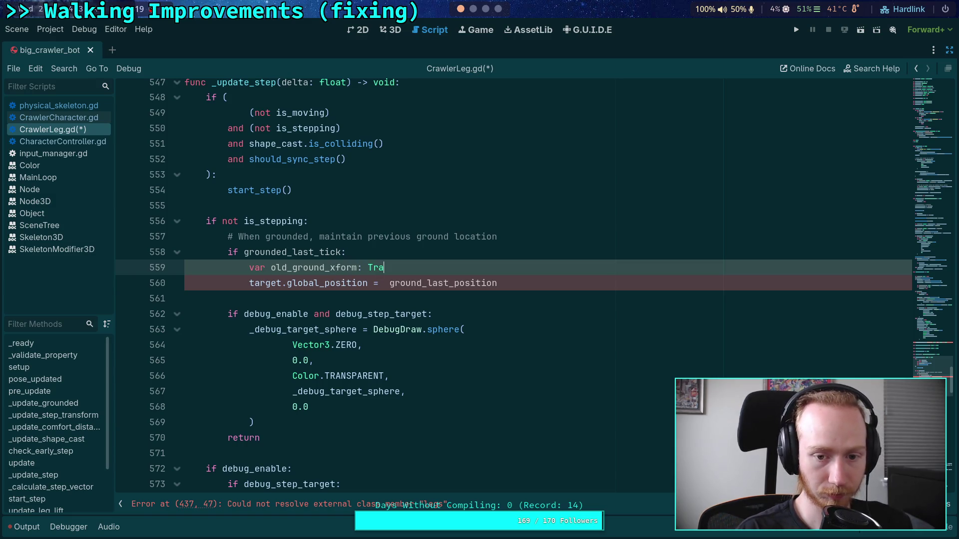
pyautogui.press('Return')
# Step: Assign it `PhysicsServer3D.body_get_param(ground_last_rid, )`, browsing the parameter options for the second argument
pyautogui.write('= PhysisSer')
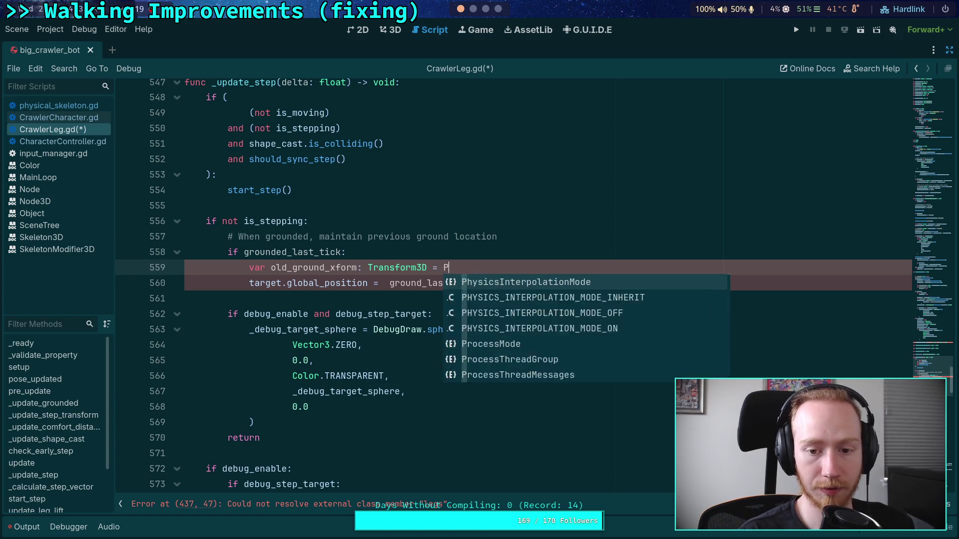
pyautogui.press('Down')
pyautogui.press('Down')
pyautogui.press('Down')
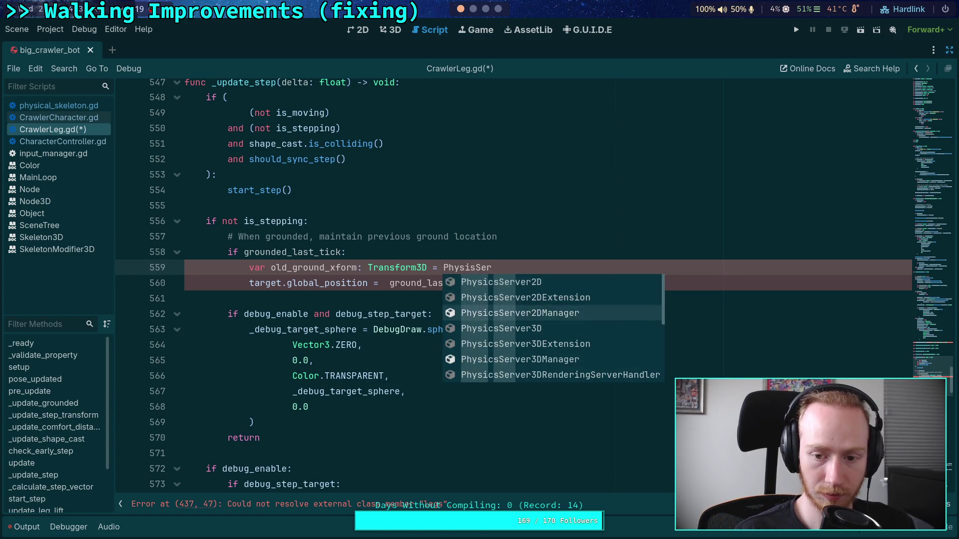
pyautogui.press('Return')
pyautogui.write('.ody')
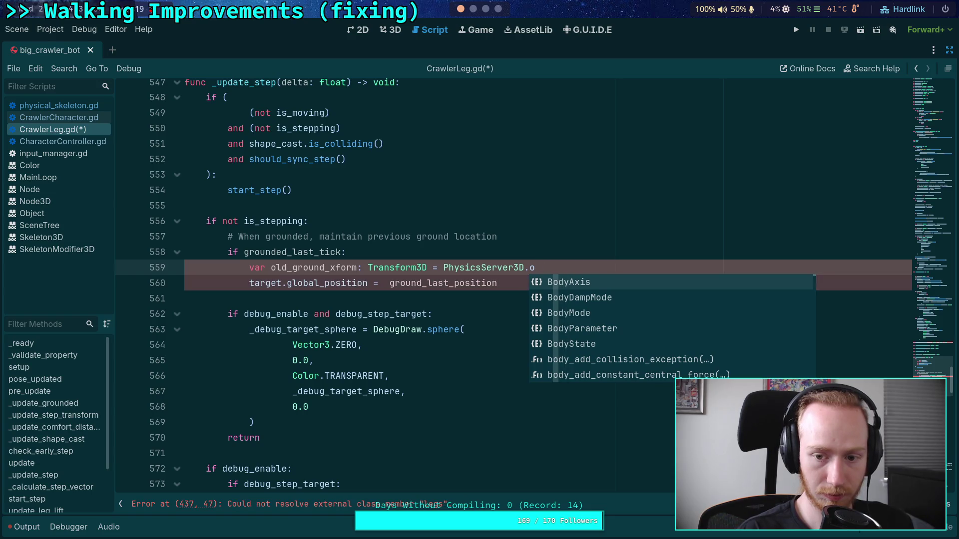
pyautogui.press('BackSpace')
pyautogui.press('BackSpace')
pyautogui.press('BackSpace')
pyautogui.write('body_get_param')
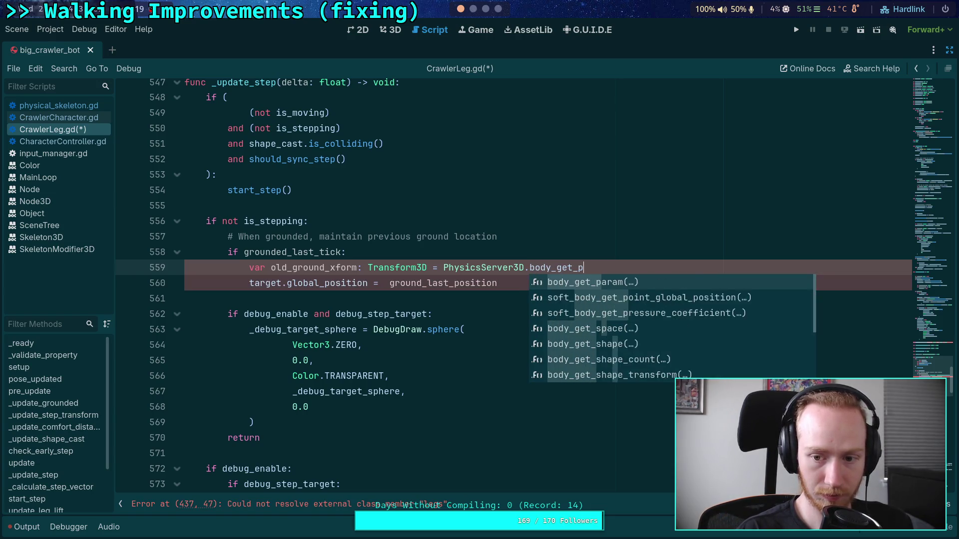
pyautogui.press('Return')
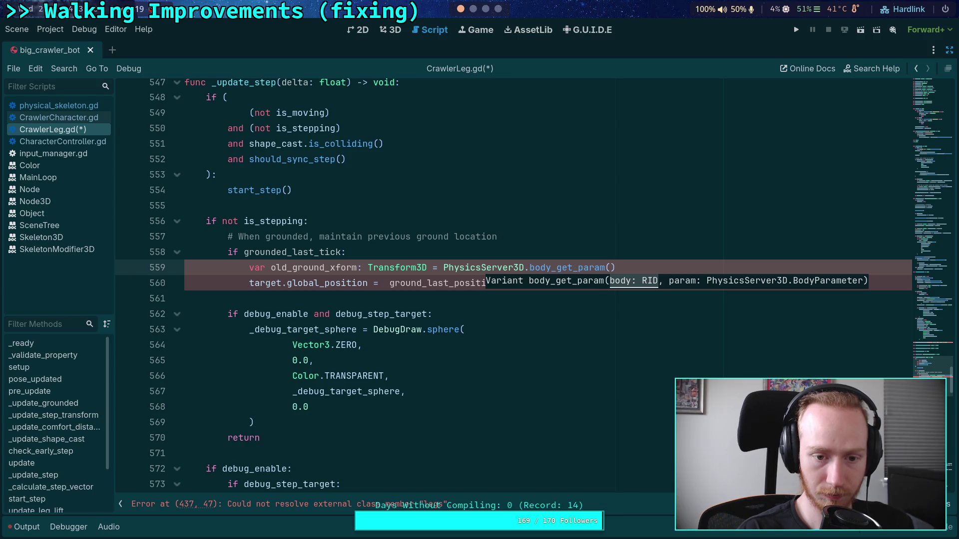
pyautogui.write('old_gr')
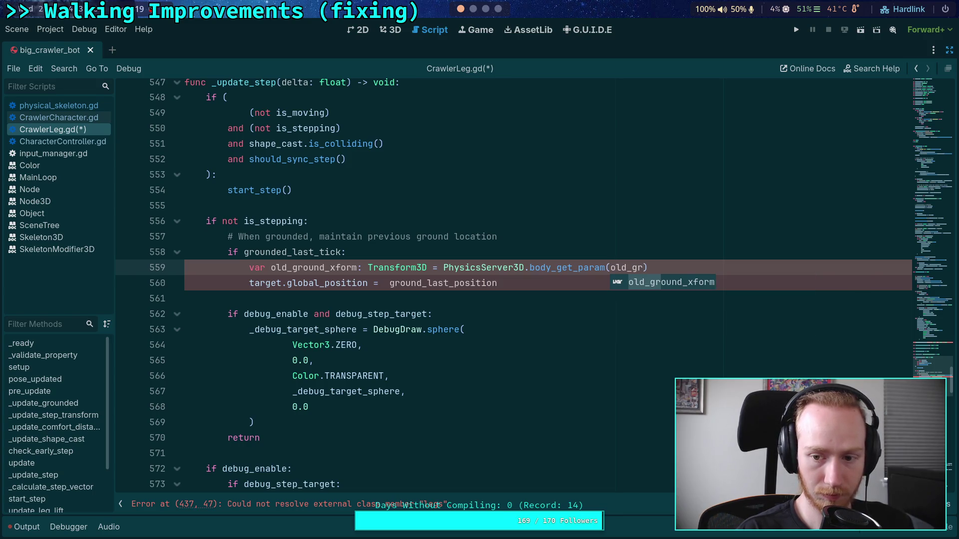
pyautogui.press('BackSpace')
pyautogui.press('BackSpace')
pyautogui.press('BackSpace')
pyautogui.write('grou')
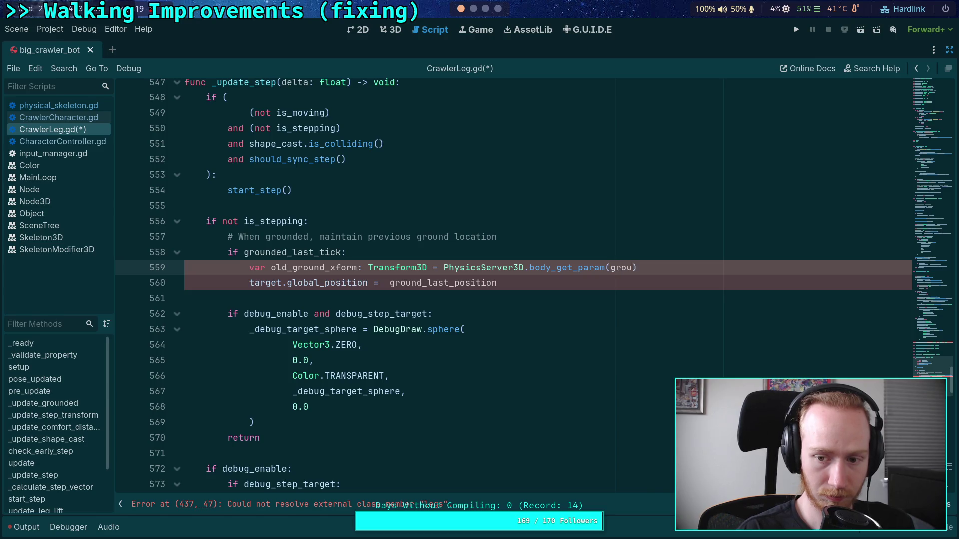
pyautogui.write('nd_last_rid,')
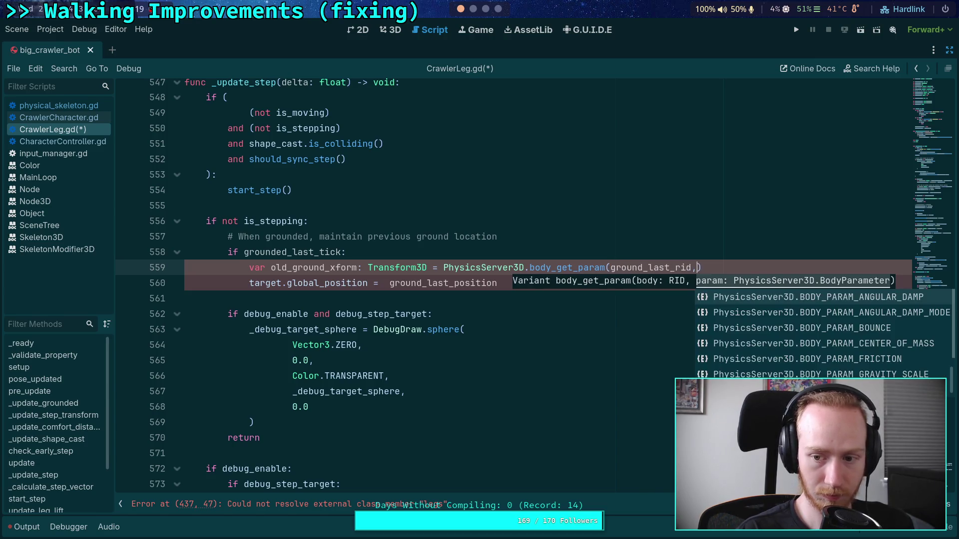
pyautogui.press('Down')
pyautogui.press('Down')
pyautogui.press('Down')
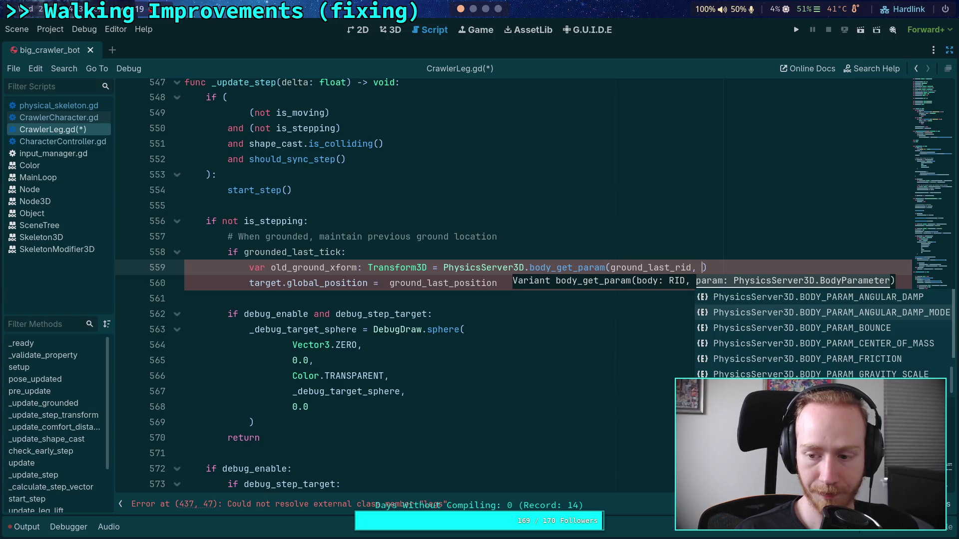
pyautogui.press('Down')
pyautogui.press('Down')
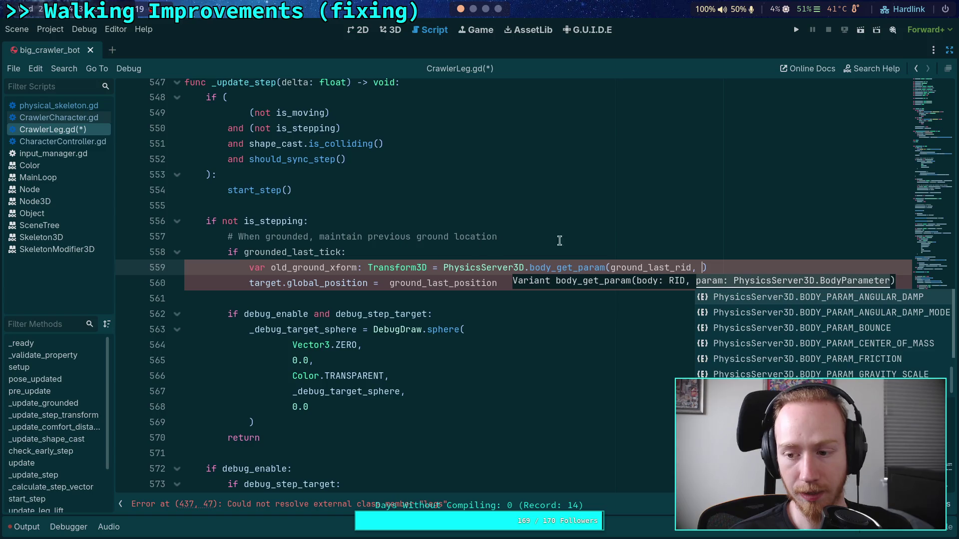
pyautogui.moveTo(709, 267); pyautogui.dragTo(249, 268)
# Step: Rename the variable to old_ground_state, switch to `:=`, and call body_get_direct_state instead of body_get_param
pyautogui.doubleClick(344, 267)
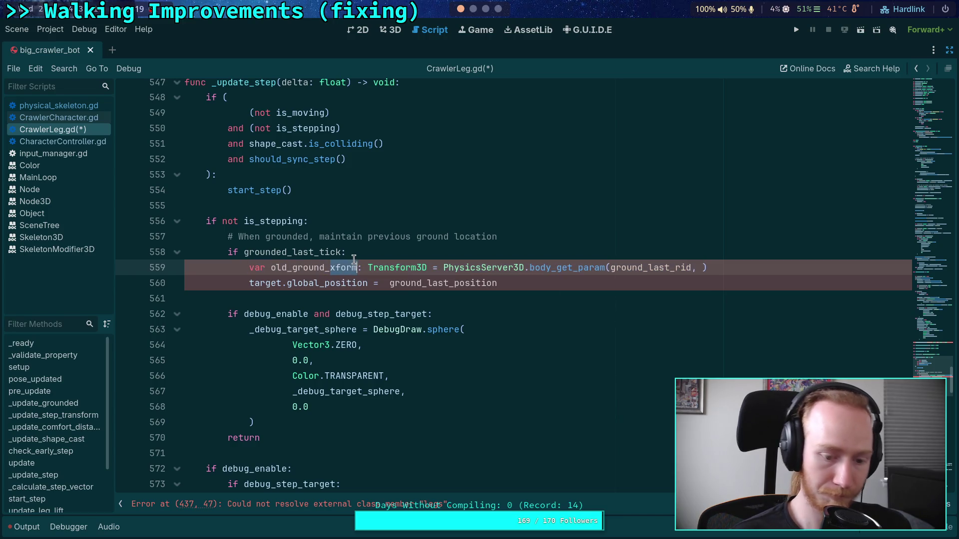
pyautogui.write('state')
pyautogui.doubleClick(409, 268)
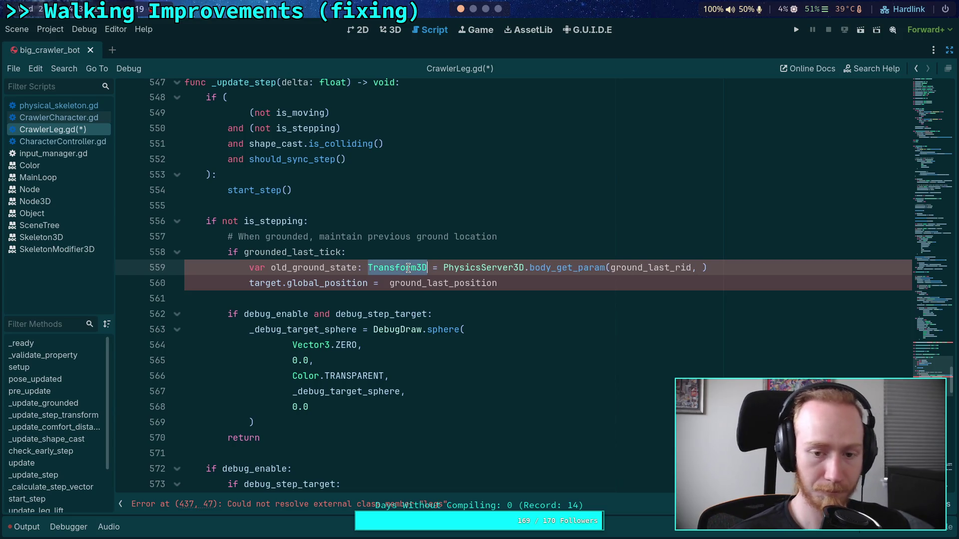
pyautogui.press('BackSpace')
pyautogui.press('BackSpace')
pyautogui.press('BackSpace')
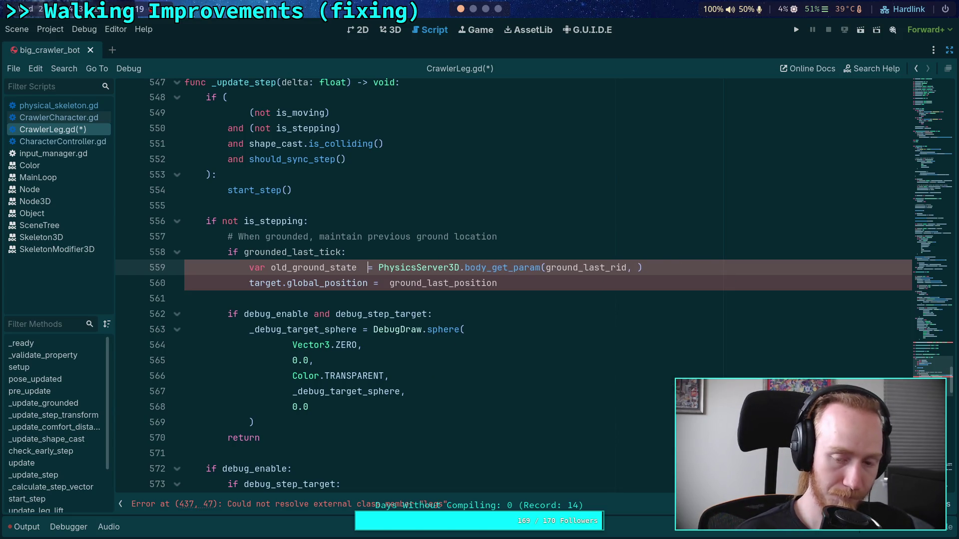
pyautogui.write(':')
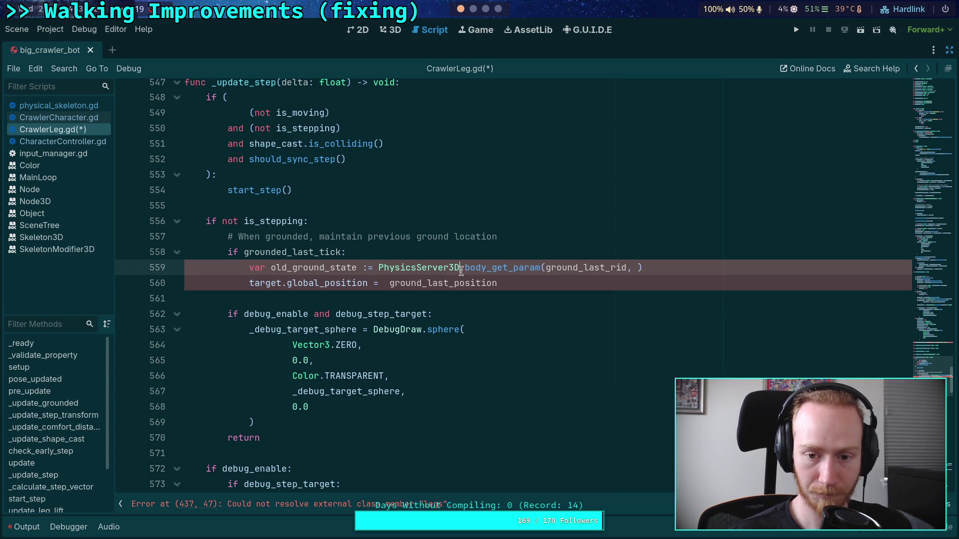
pyautogui.moveTo(460, 271); pyautogui.dragTo(645, 269)
pyautogui.press('BackSpace')
pyautogui.write('body_')
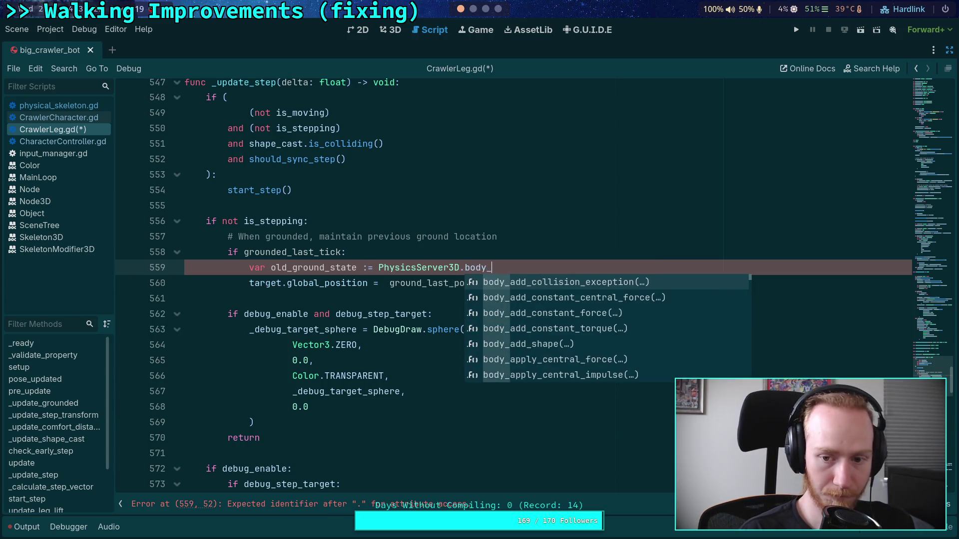
pyautogui.write('get_dire')
pyautogui.press('Return')
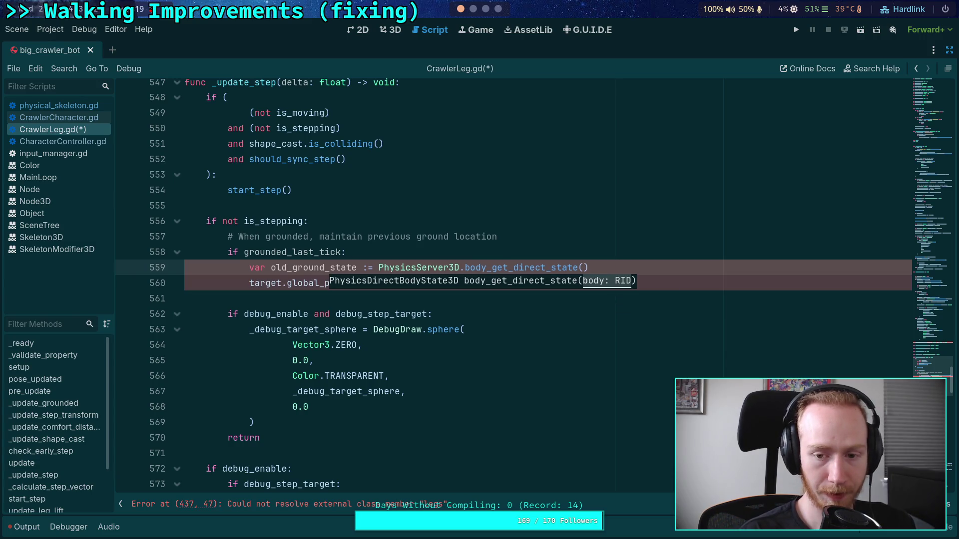
pyautogui.hotkey('ctrl', 'space')
pyautogui.press('Escape')
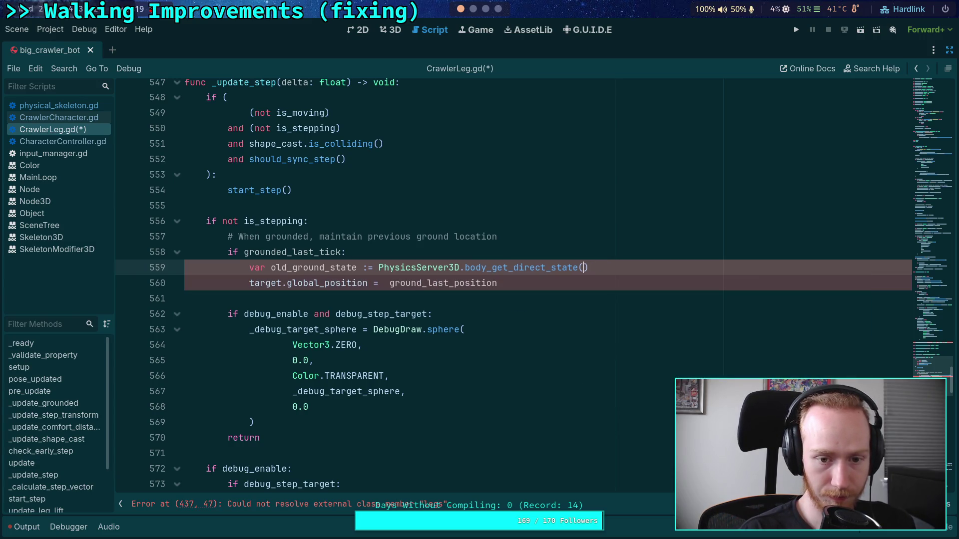
# Step: Pass ground_last_rid to body_get_direct_state, leaving no .transform on line 559
pyautogui.write('ground_last_rid)')
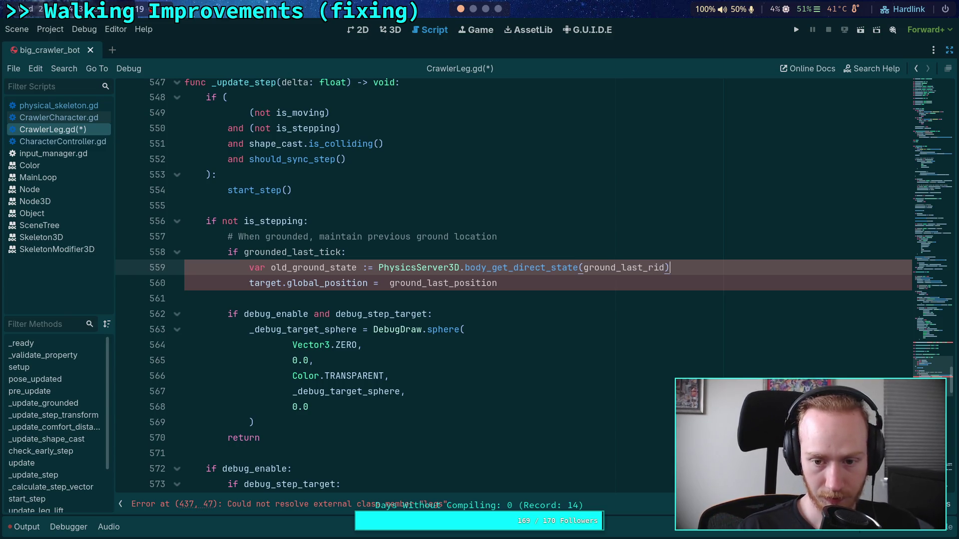
pyautogui.write('.tr')
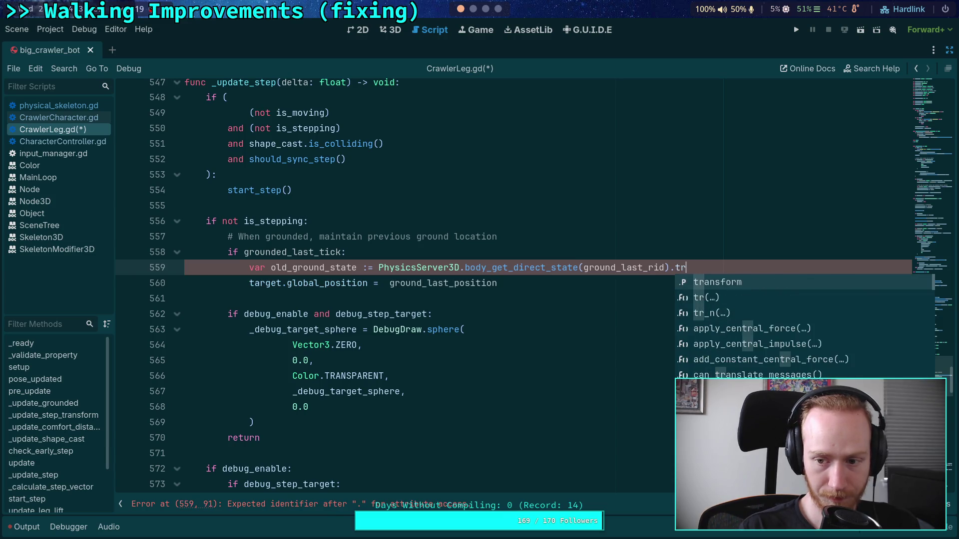
pyautogui.press('Return')
pyautogui.write('.')
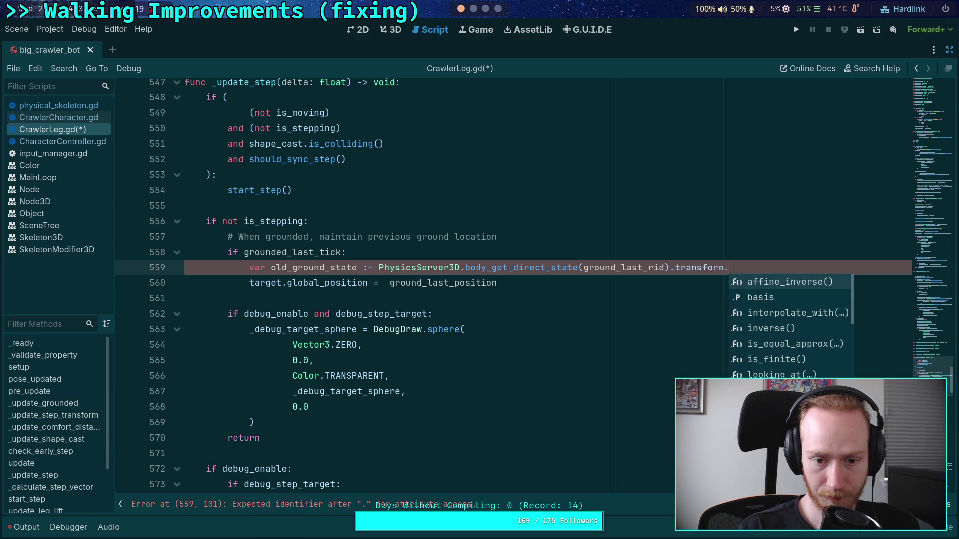
pyautogui.press('BackSpace')
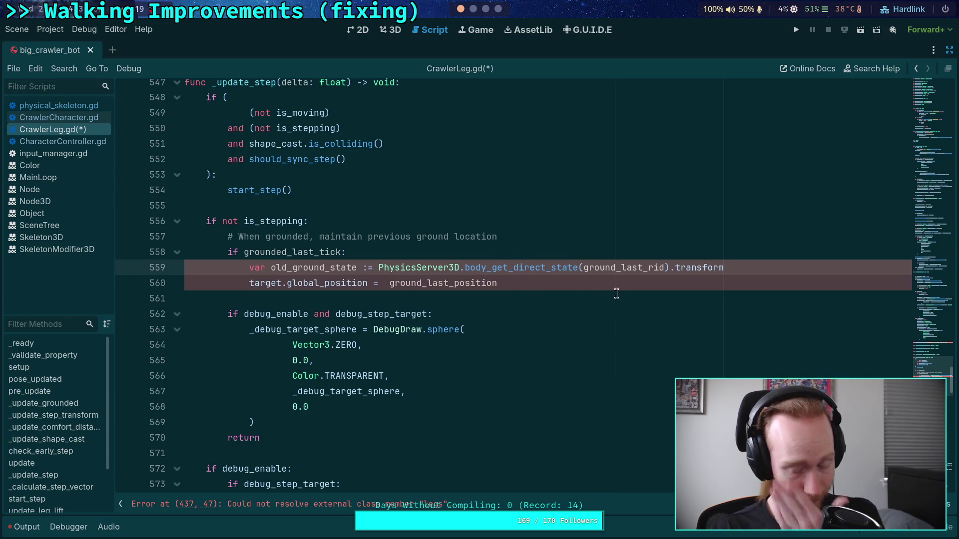
pyautogui.moveTo(675, 268); pyautogui.dragTo(732, 269)
pyautogui.press('BackSpace')
pyautogui.press('BackSpace')
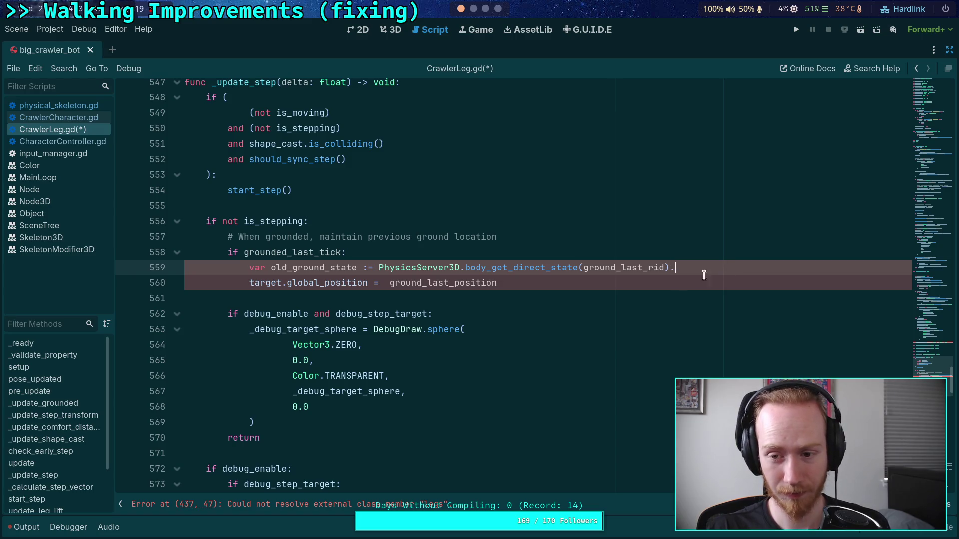
# Step: Change line 560 to `target.global_position = old_ground_state.transform * ground_last_position`
pyautogui.click(383, 281)
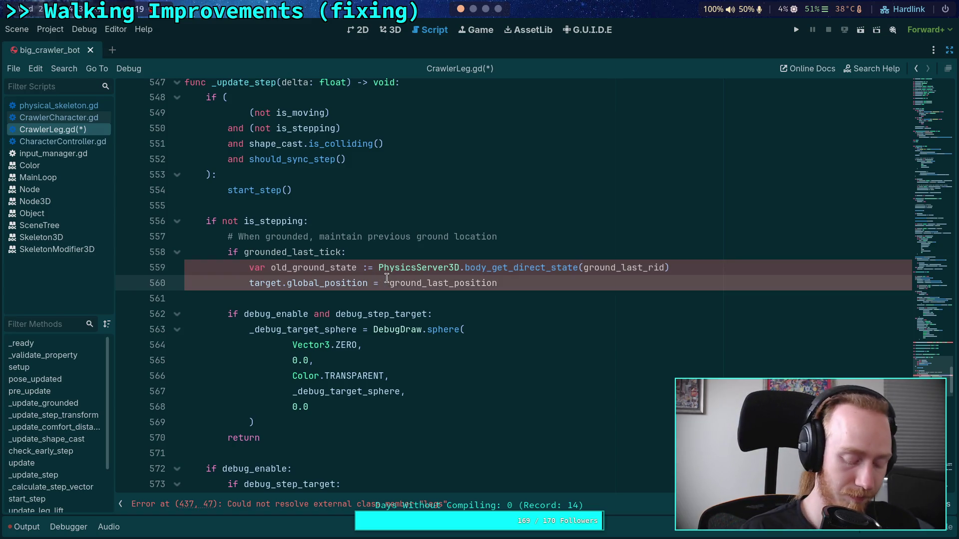
pyautogui.write('old_ground_state. ')
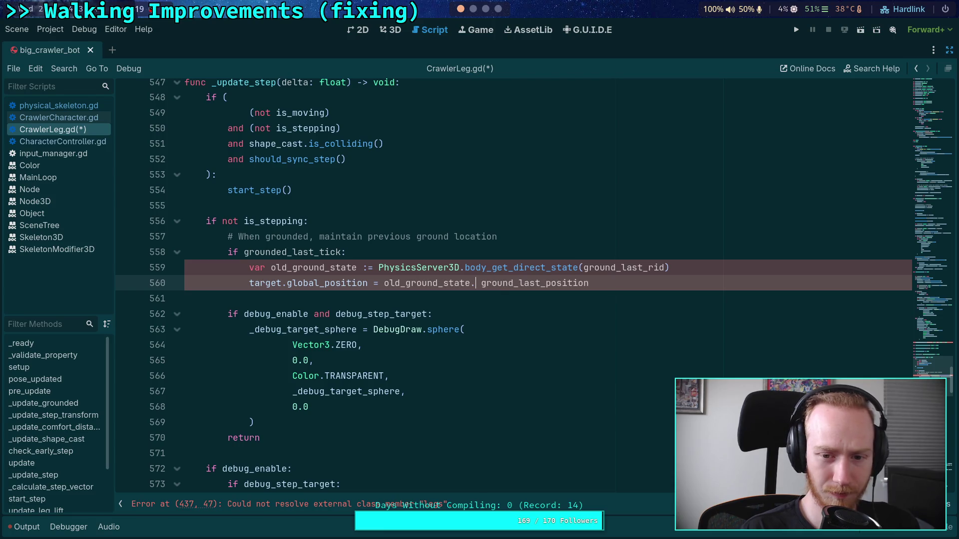
pyautogui.write('tr')
pyautogui.press('Return')
pyautogui.write('*')
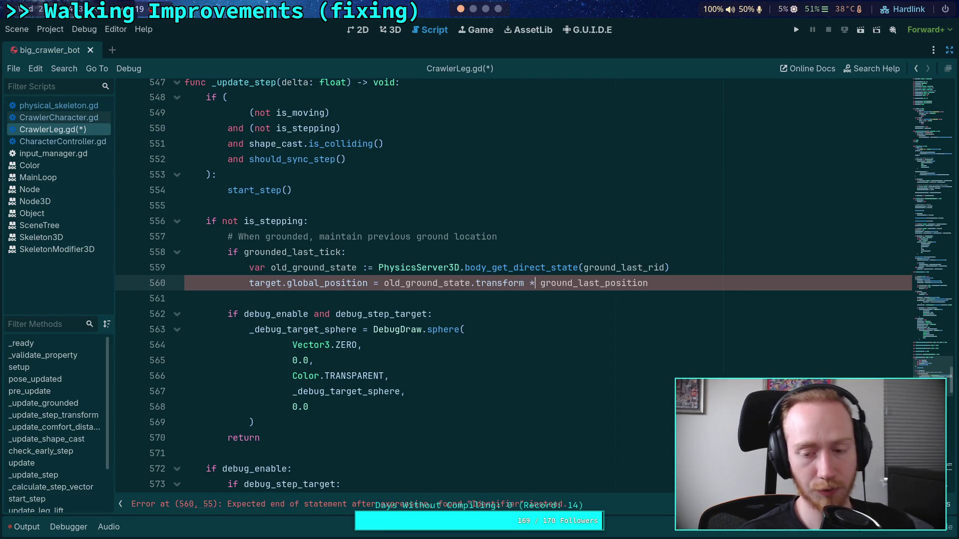
pyautogui.doubleClick(582, 283)
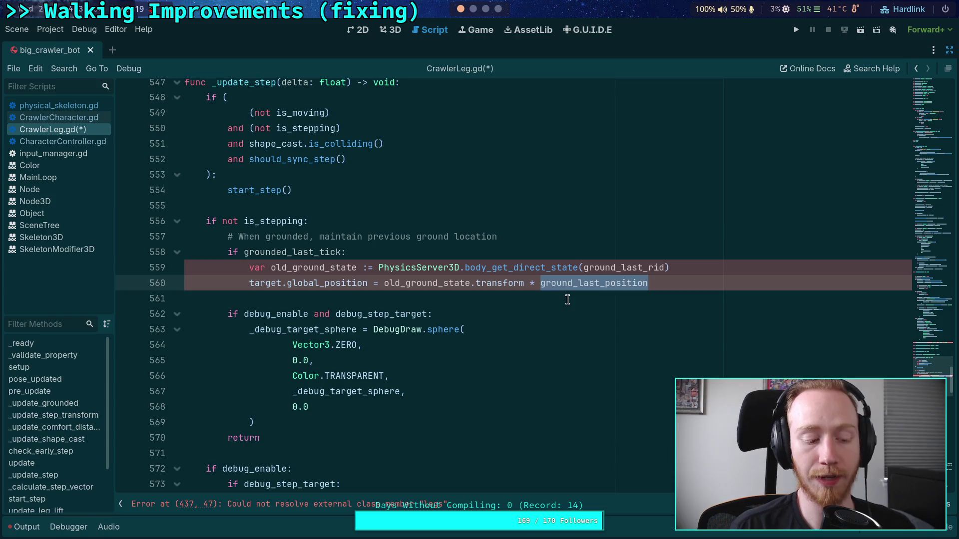
# Step: Scroll up past the _update_step_transform function to the blank line in _update_grounded
pyautogui.scroll(1, 568, 299)
pyautogui.click(479, 282)
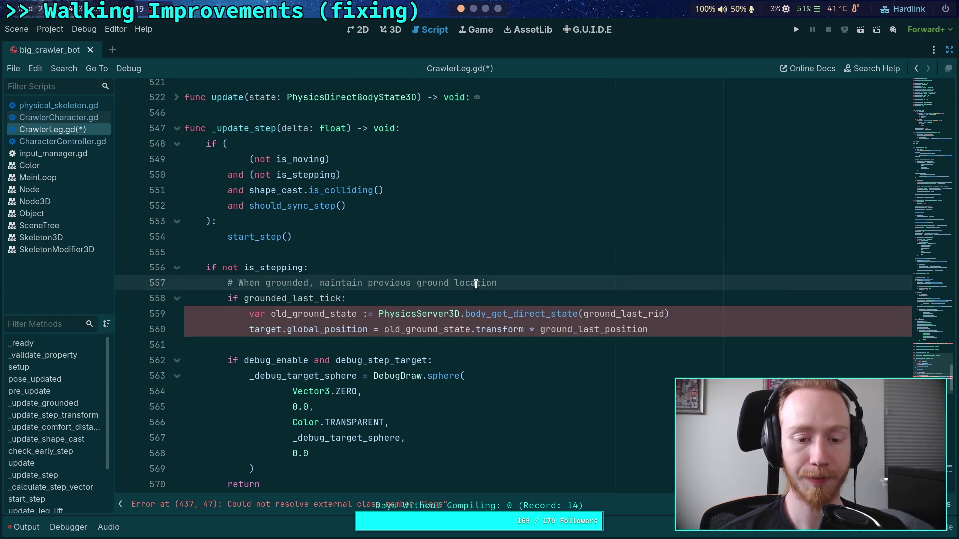
pyautogui.scroll(3, 479, 282)
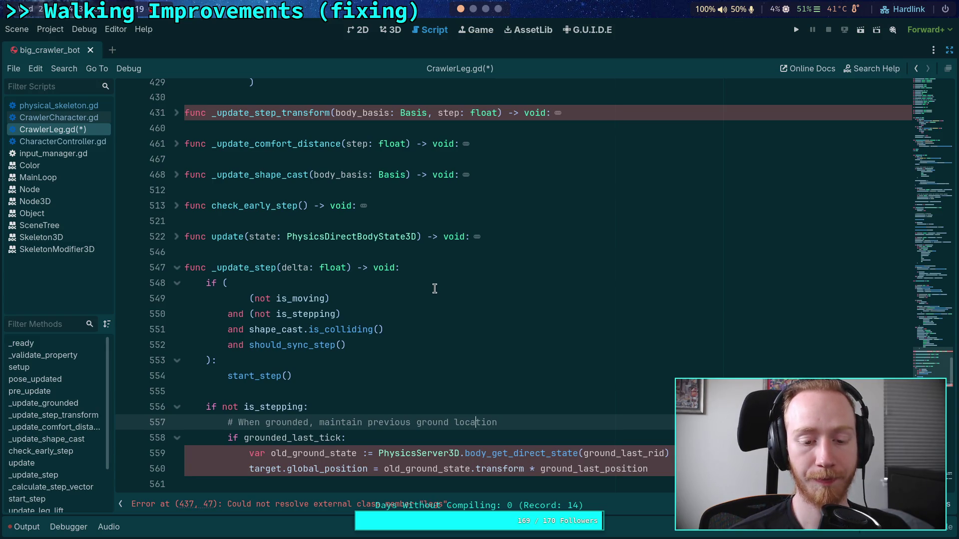
pyautogui.scroll(-2, 434, 282)
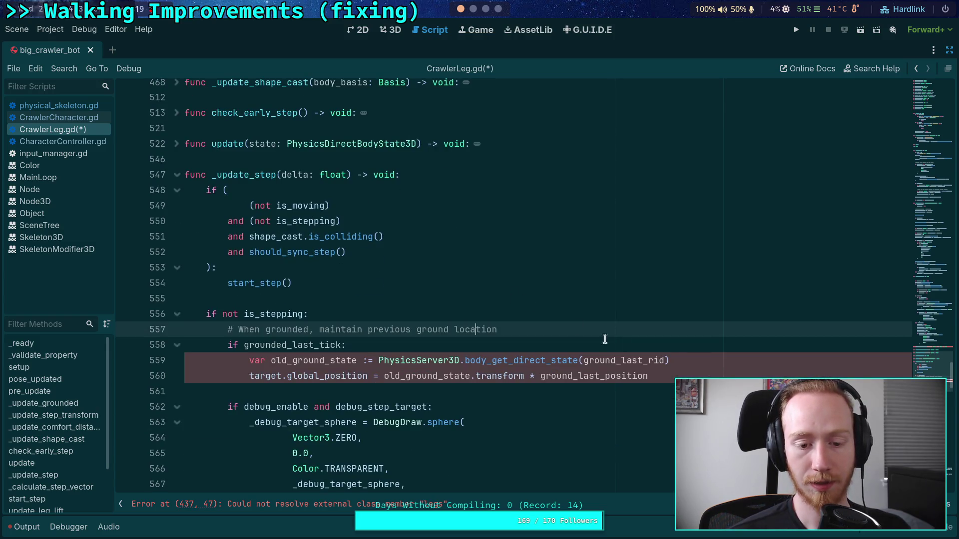
pyautogui.scroll(7, 475, 329)
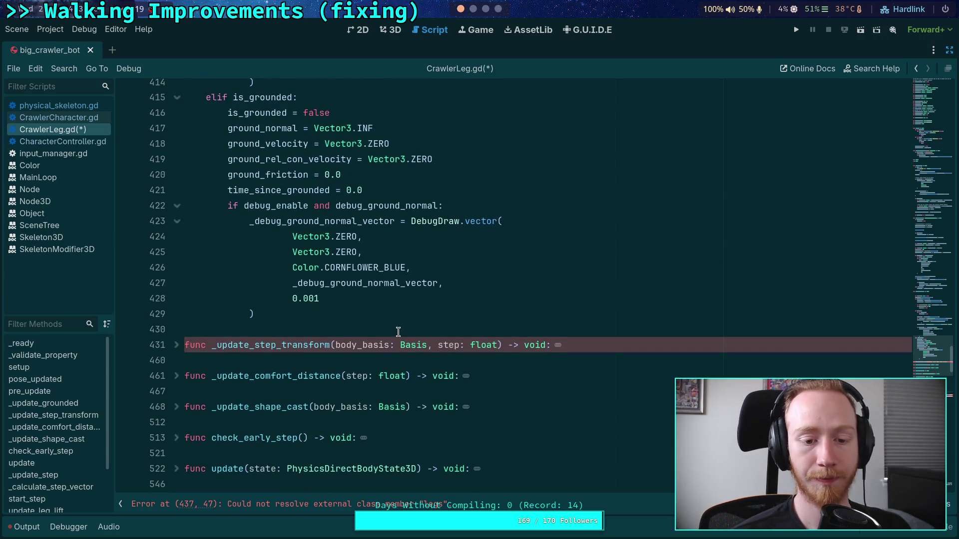
pyautogui.click(177, 344)
pyautogui.scroll(-3, 212, 267)
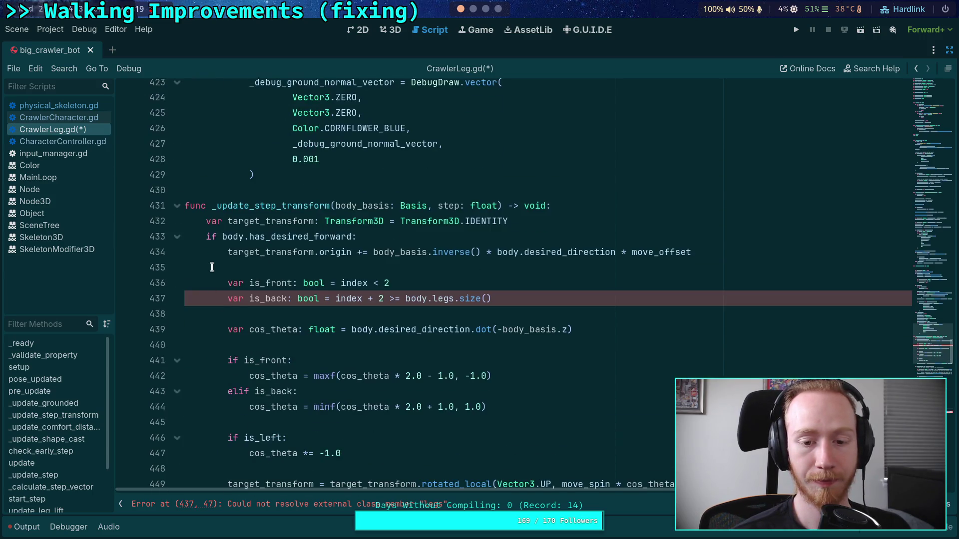
pyautogui.click(177, 206)
pyautogui.scroll(15, 275, 290)
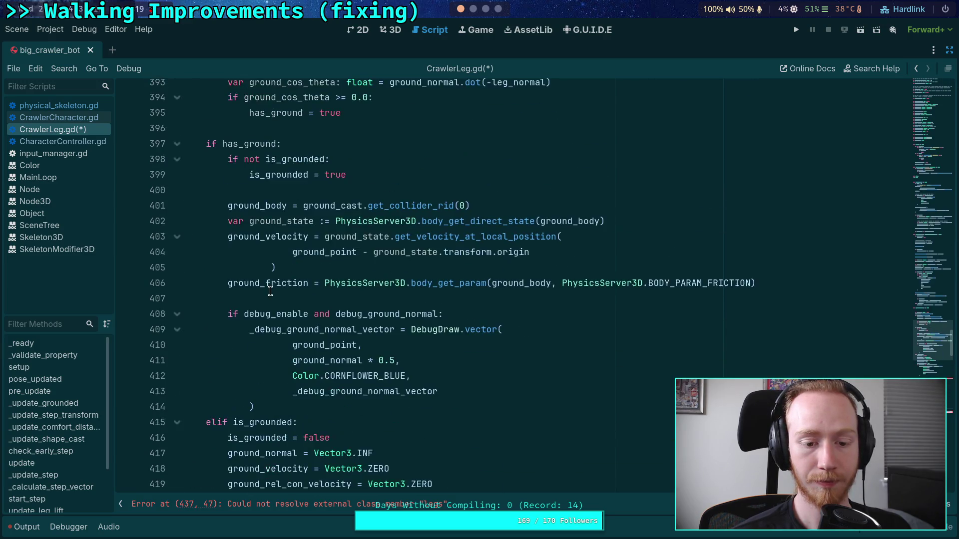
pyautogui.scroll(5, 275, 290)
pyautogui.click(534, 409)
pyautogui.click(510, 434)
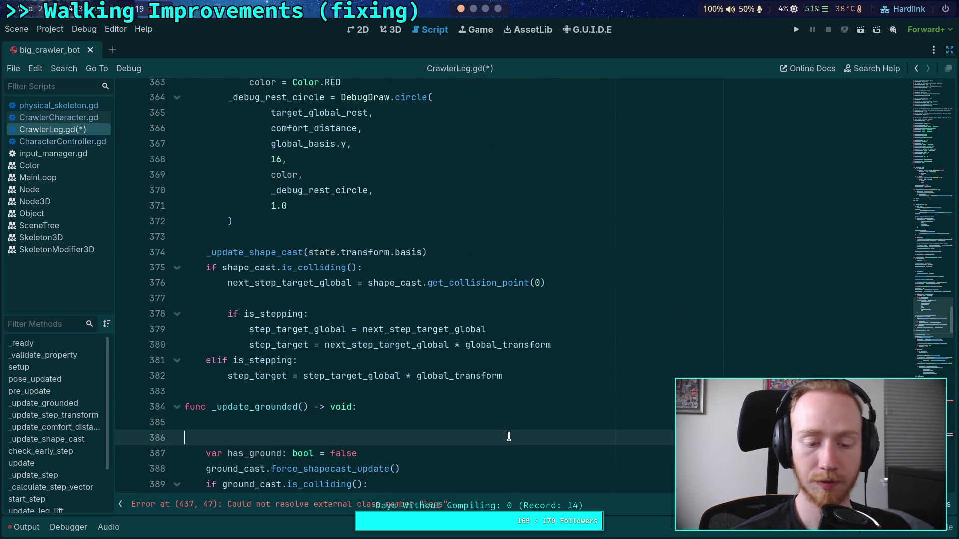
# Step: Write `grounded_last_tick = is_grounded` on line 385 of _update_grounded and open a new line after it
pyautogui.click(527, 424)
pyautogui.scroll(-3, 528, 424)
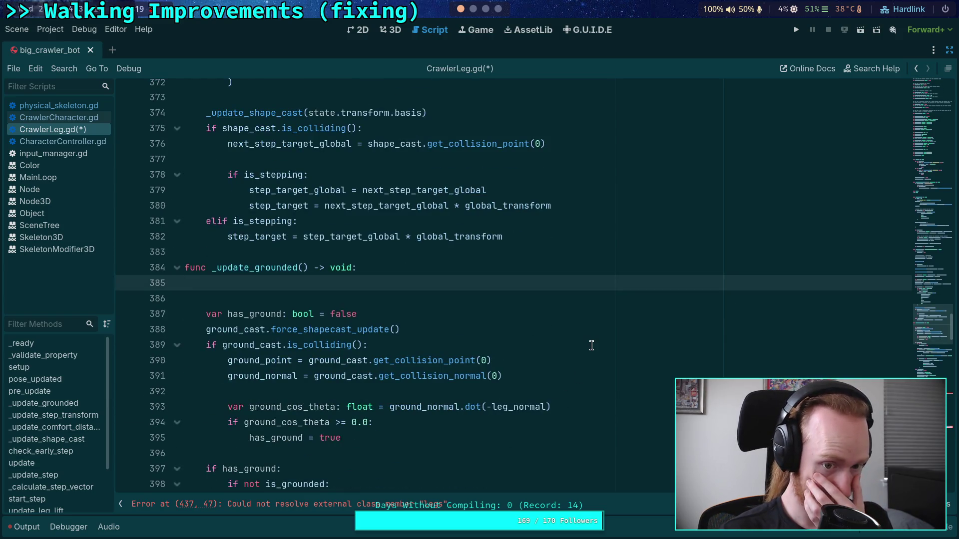
pyautogui.scroll(-2, 591, 345)
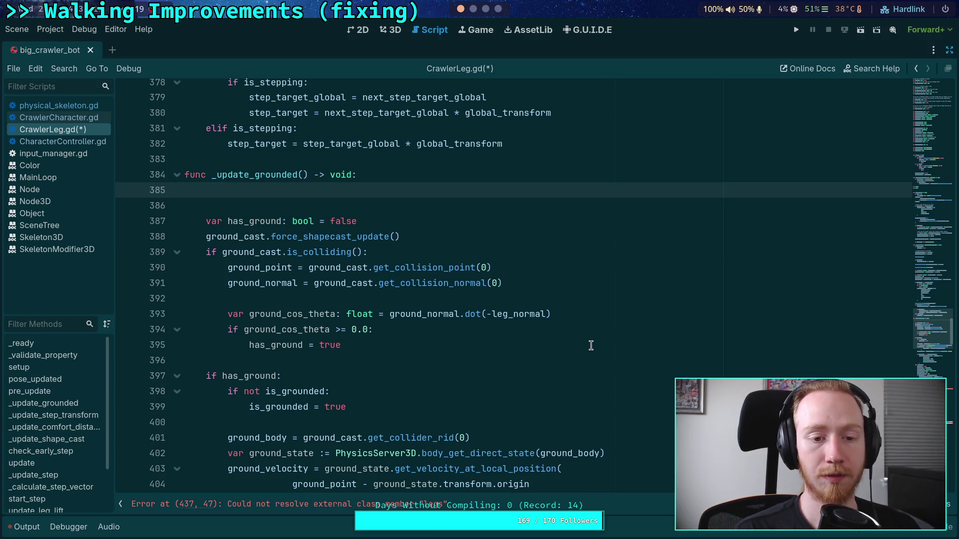
pyautogui.scroll(-4, 554, 316)
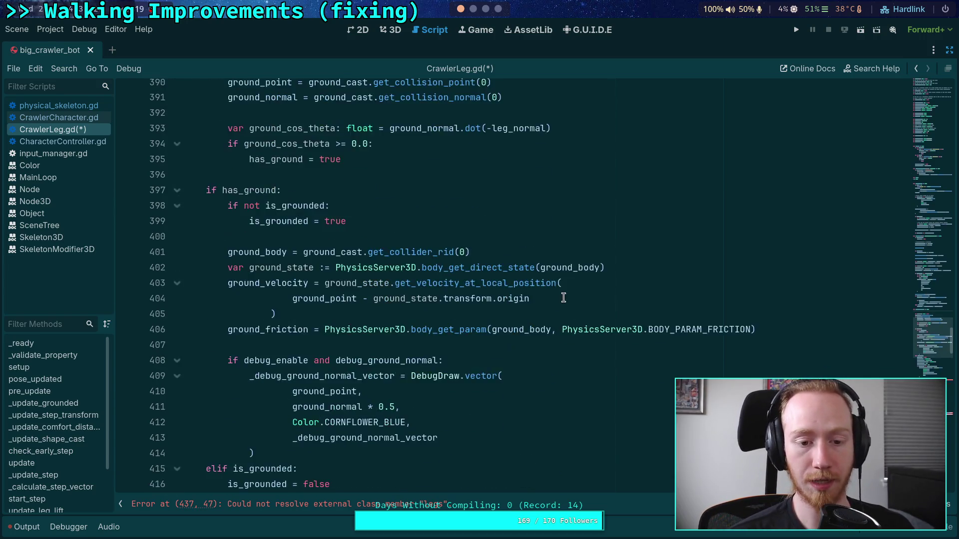
pyautogui.scroll(3, 566, 298)
pyautogui.scroll(1, 567, 297)
pyautogui.write('w')
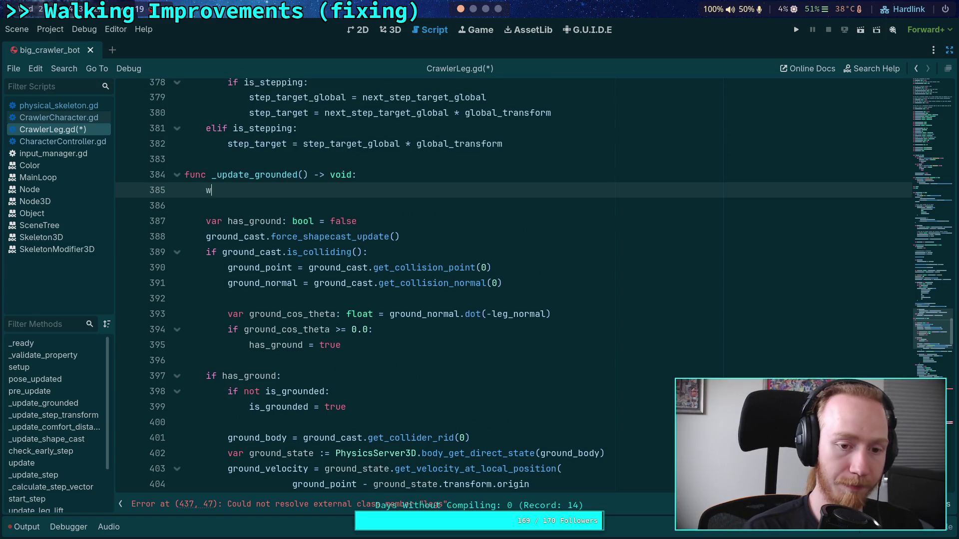
pyautogui.write('as_groun')
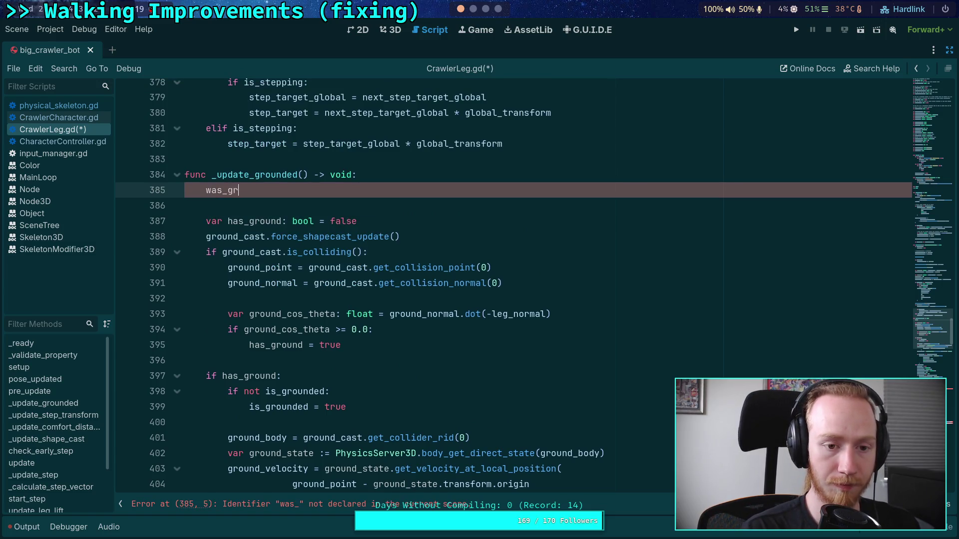
pyautogui.press('BackSpace')
pyautogui.press('BackSpace')
pyautogui.press('BackSpace')
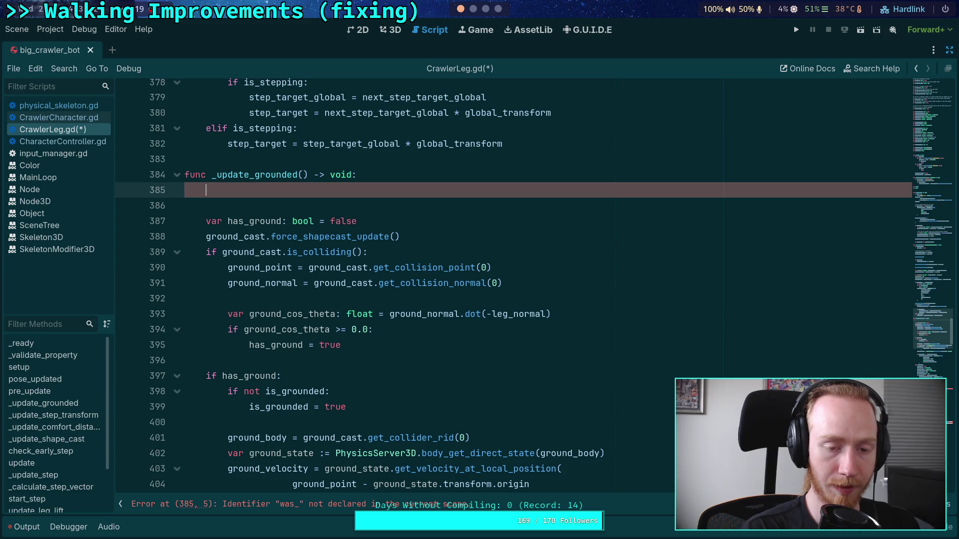
pyautogui.write('ground')
pyautogui.press('Return')
pyautogui.write('= ')
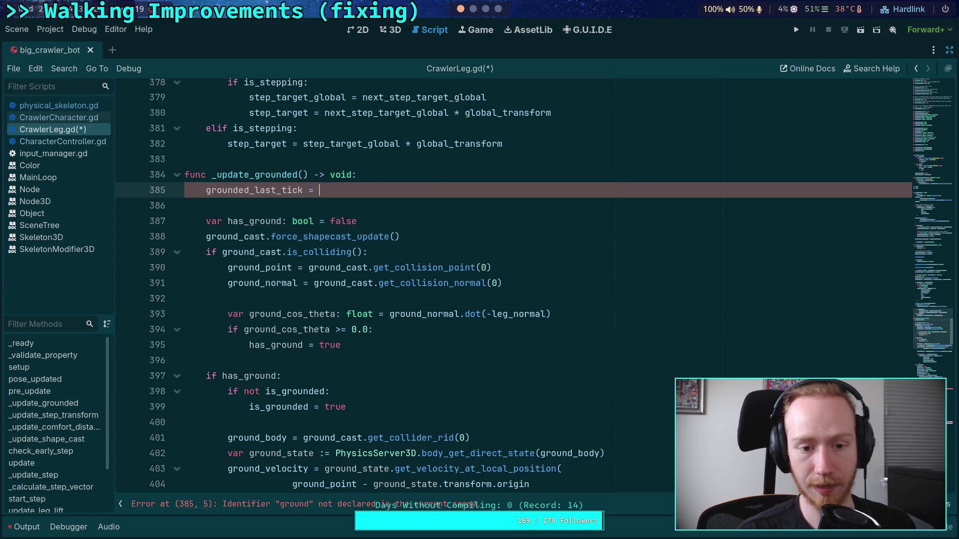
pyautogui.write('is_grounded')
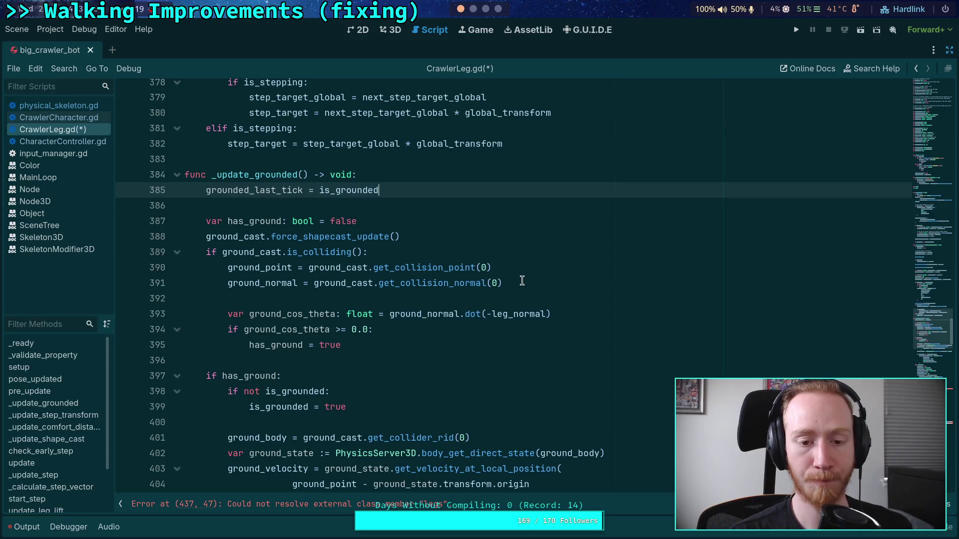
pyautogui.click(534, 284)
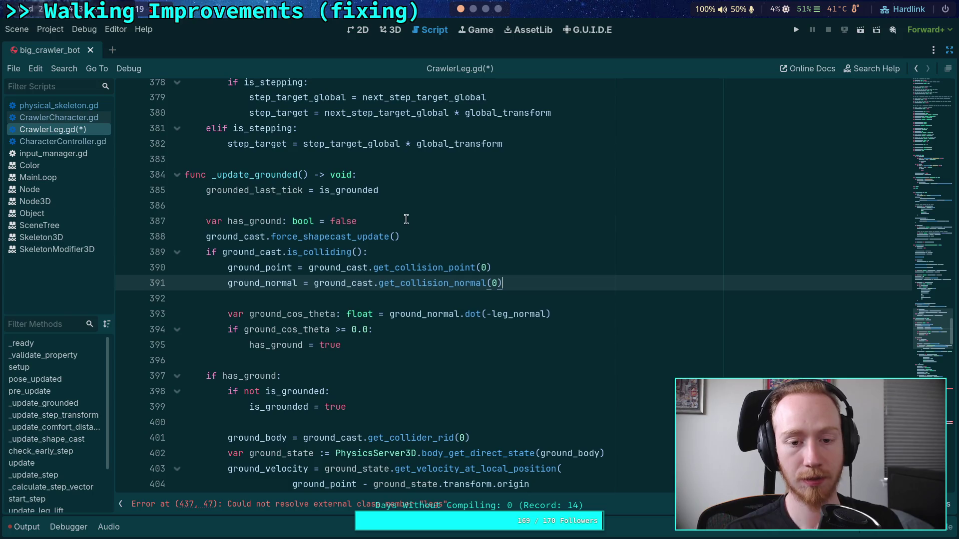
pyautogui.click(414, 196)
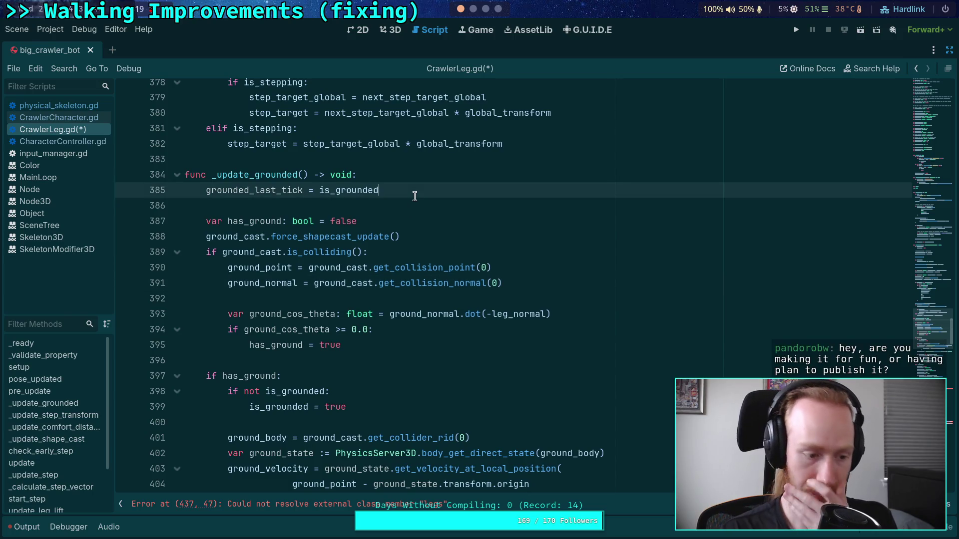
pyautogui.press('Return')
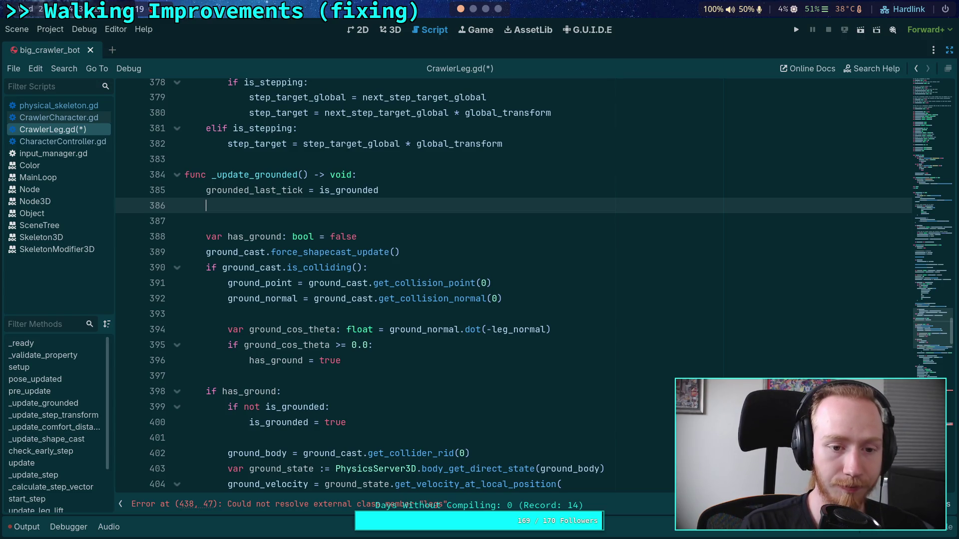
# Step: Type `if grounded_last_tick:` on line 386 and start its empty indented body
pyautogui.write('if is_gro')
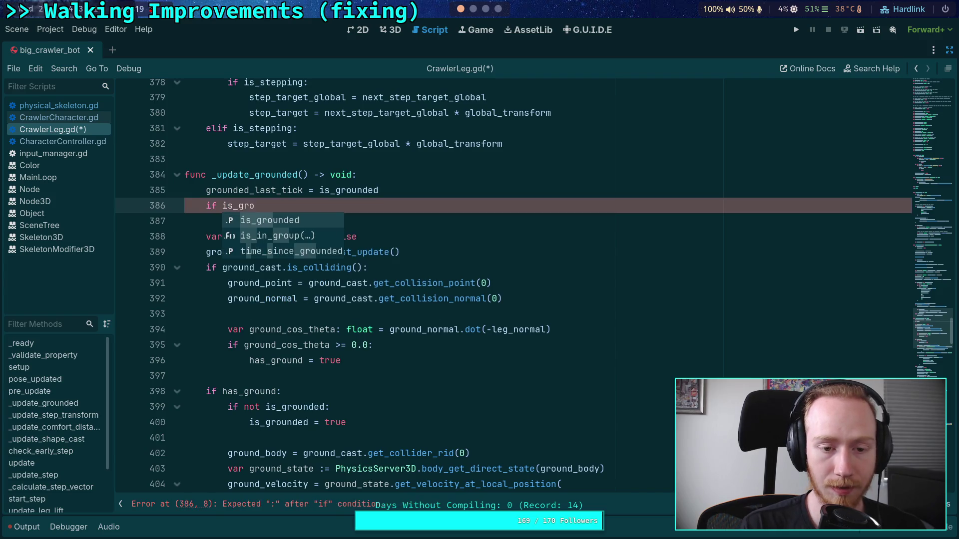
pyautogui.press('BackSpace')
pyautogui.press('BackSpace')
pyautogui.press('BackSpace')
pyautogui.press('BackSpace')
pyautogui.press('BackSpace')
pyautogui.press('BackSpace')
pyautogui.write('gr')
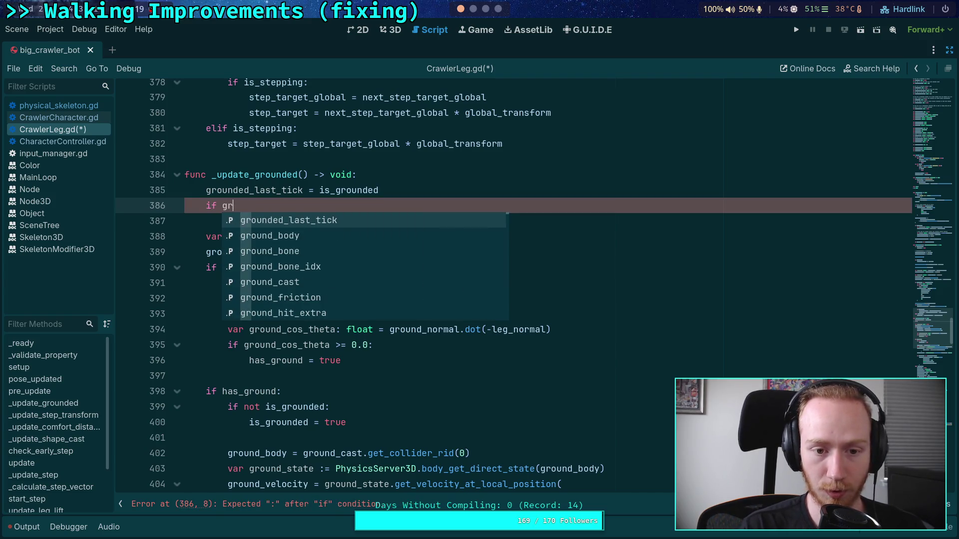
pyautogui.press('Return')
pyautogui.write(':')
pyautogui.press('Return')
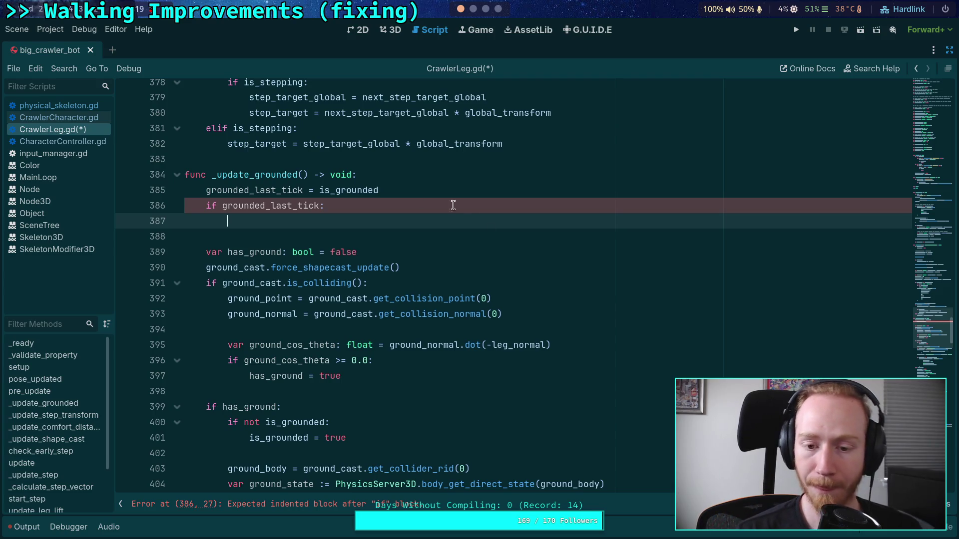
pyautogui.click(530, 313)
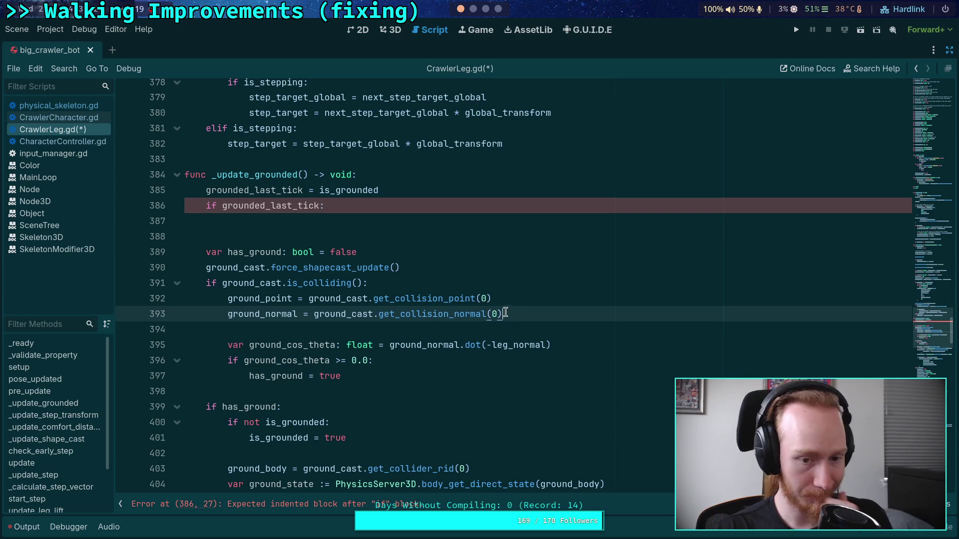
pyautogui.click(452, 231)
pyautogui.click(464, 222)
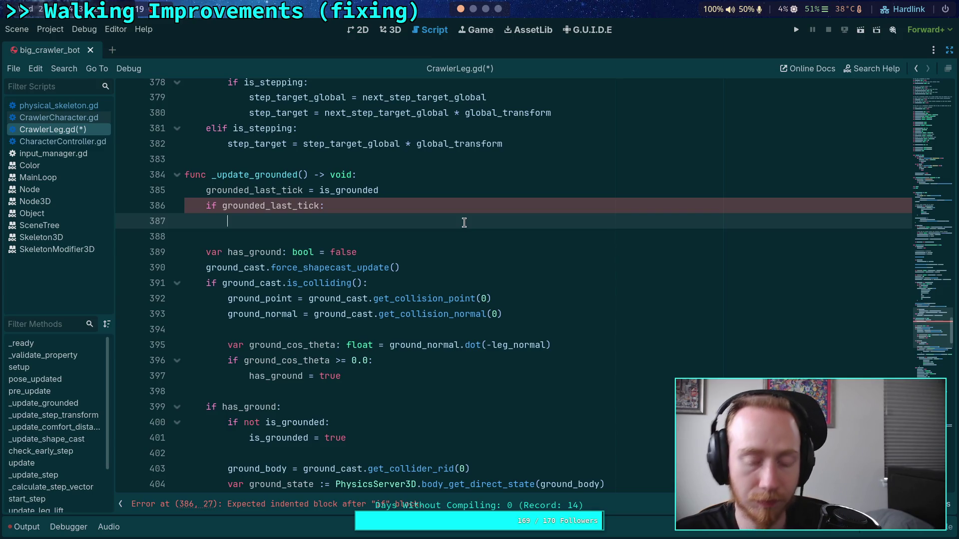
pyautogui.scroll(-15, 674, 293)
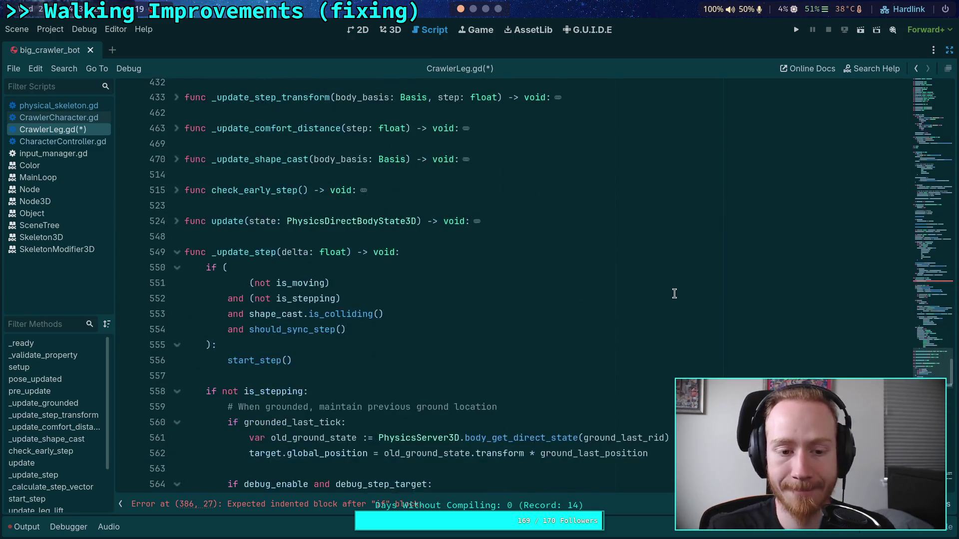
# Step: Highlight ground_last_rid and ground_last_position in _update_step, then go to the ground_offset declaration near line 197
pyautogui.scroll(-6, 674, 293)
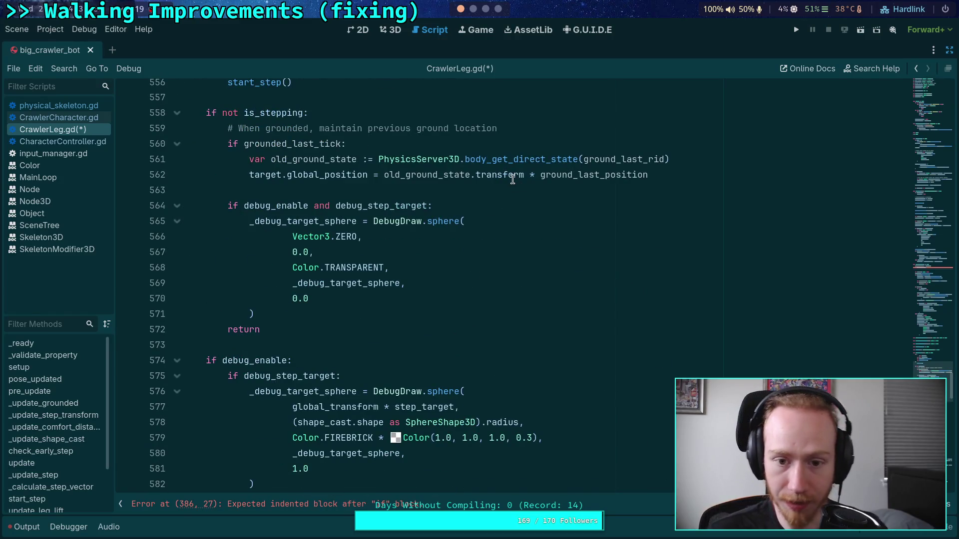
pyautogui.doubleClick(449, 175)
pyautogui.doubleClick(619, 161)
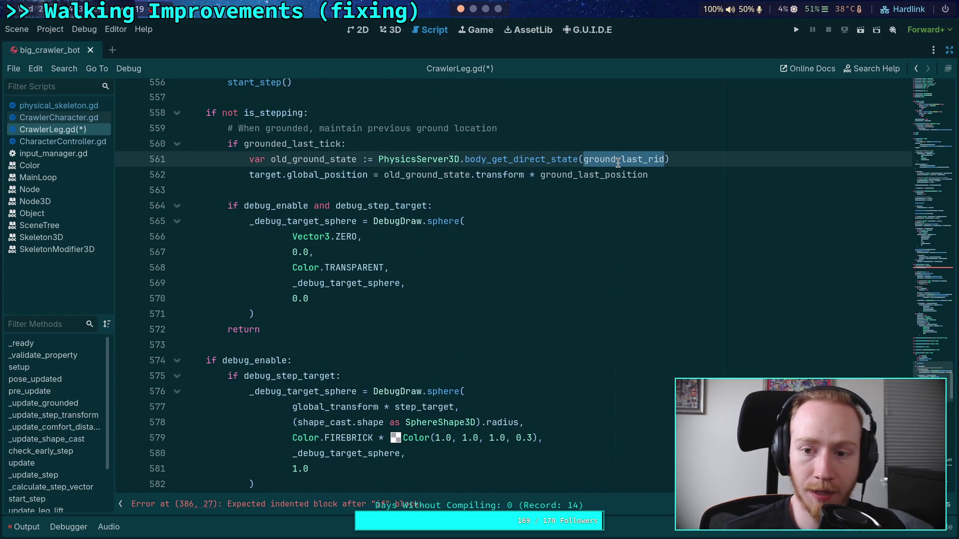
pyautogui.doubleClick(579, 175)
pyautogui.scroll(2, 935, 367)
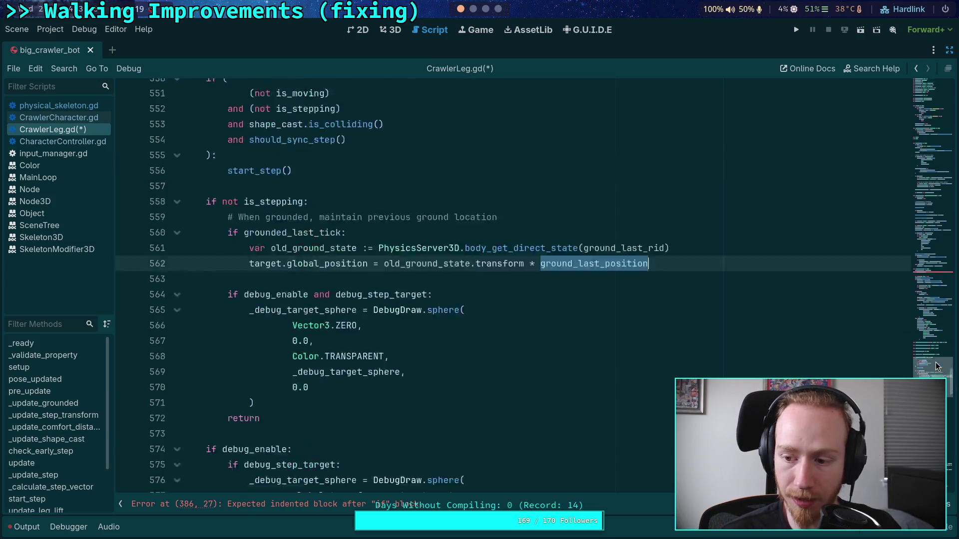
pyautogui.moveTo(935, 367)
pyautogui.mouseDown()
pyautogui.moveTo(918, 182)
pyautogui.moveTo(910, 221)
pyautogui.mouseUp()
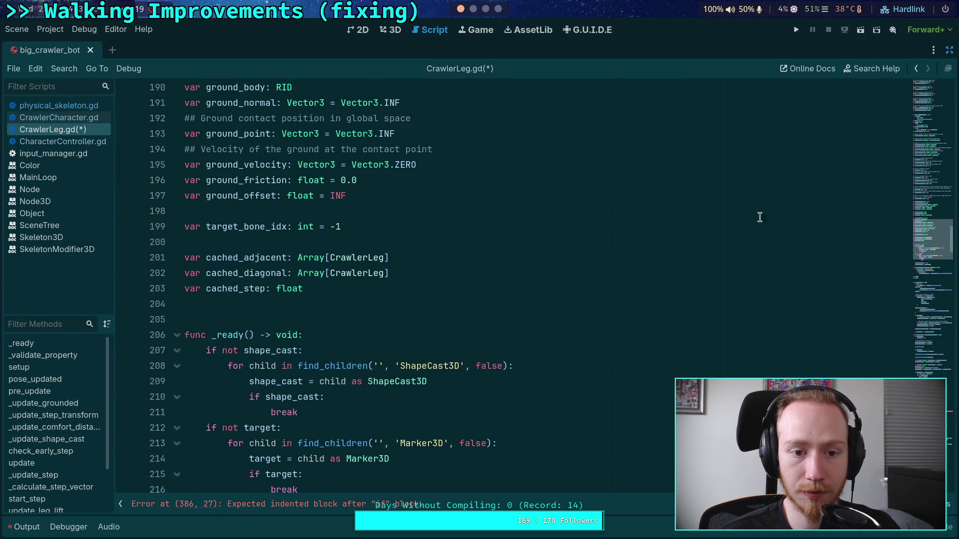
pyautogui.click(420, 196)
# Step: Declare `var ground_last_rid: RID` and `var ground_last_position: Vector3` below ground_offset
pyautogui.press('Return')
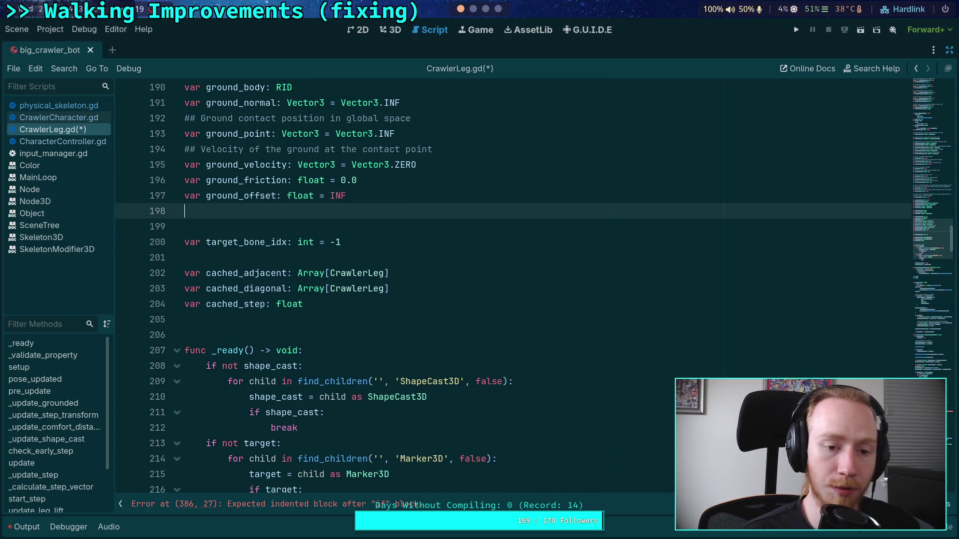
pyautogui.press('Return')
pyautogui.write('var ground_')
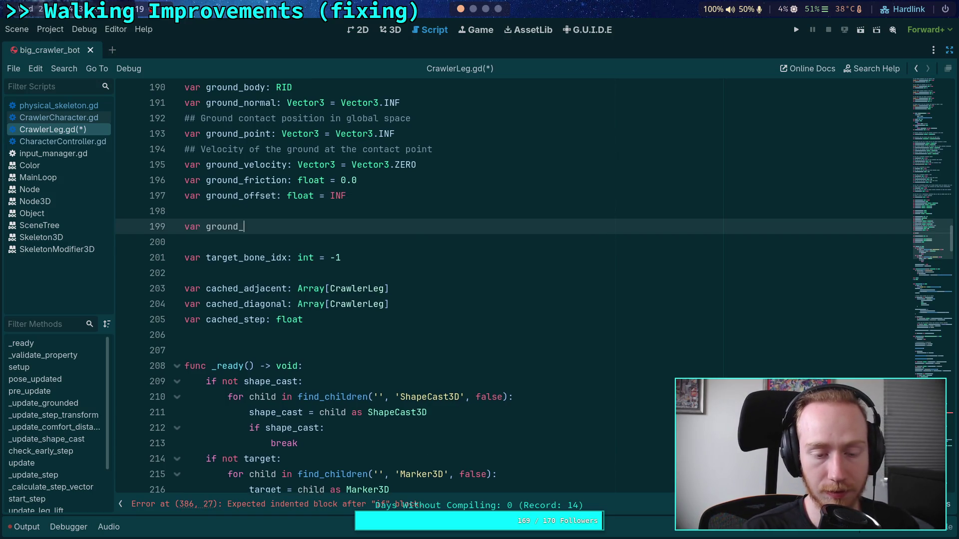
pyautogui.write('last_pos')
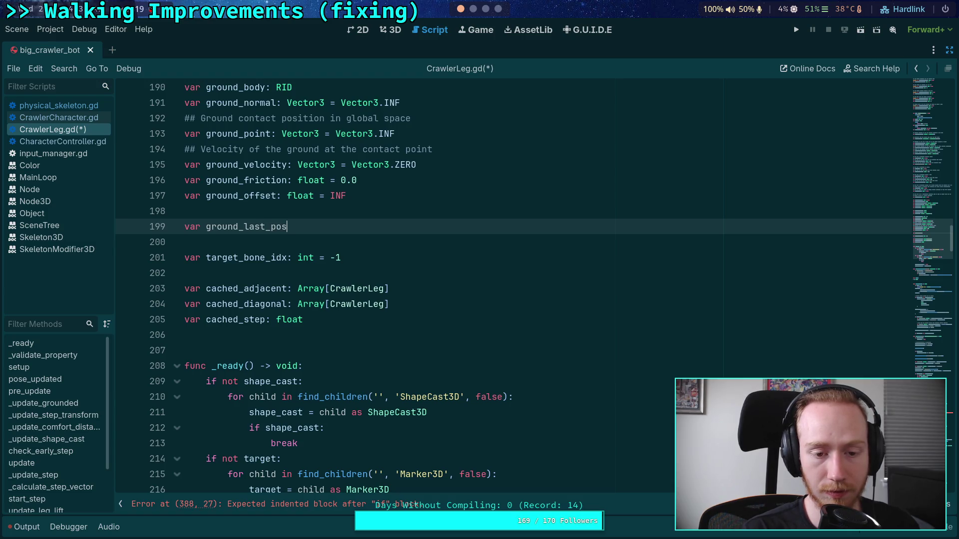
pyautogui.write('ition')
pyautogui.click(915, 368)
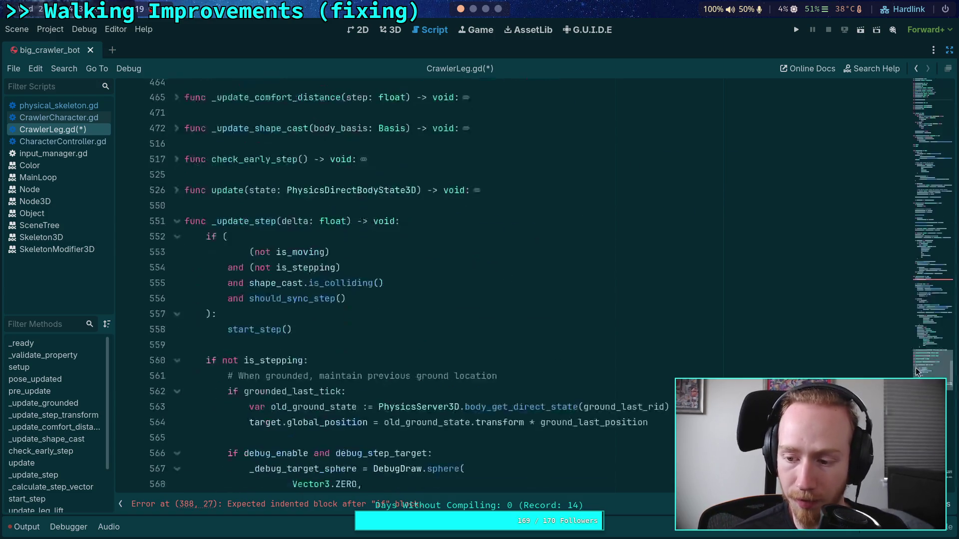
pyautogui.scroll(-4, 917, 372)
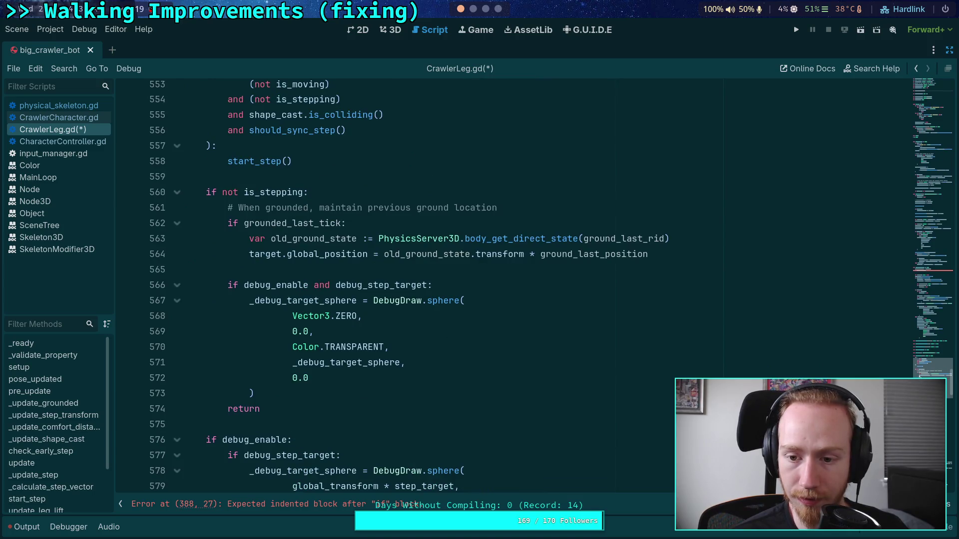
pyautogui.click(932, 239)
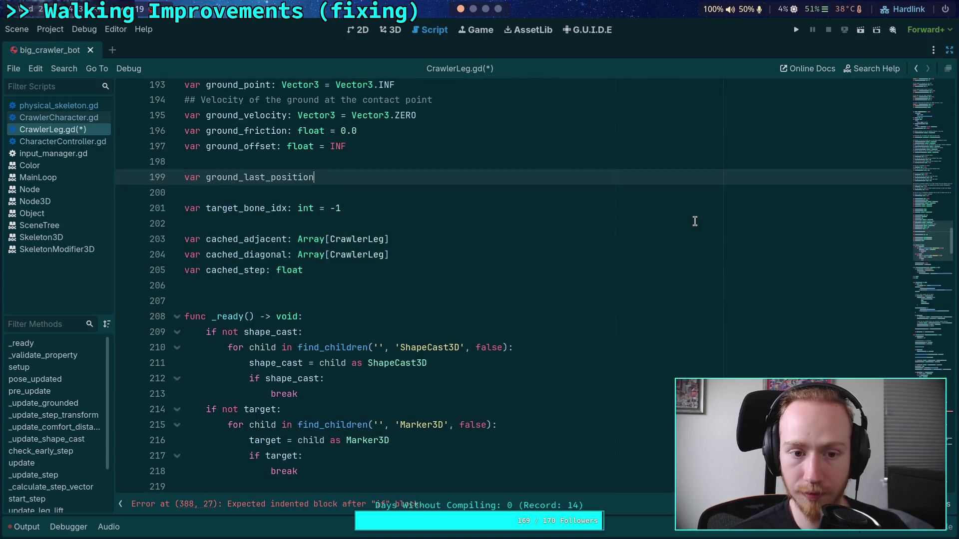
pyautogui.write(': V')
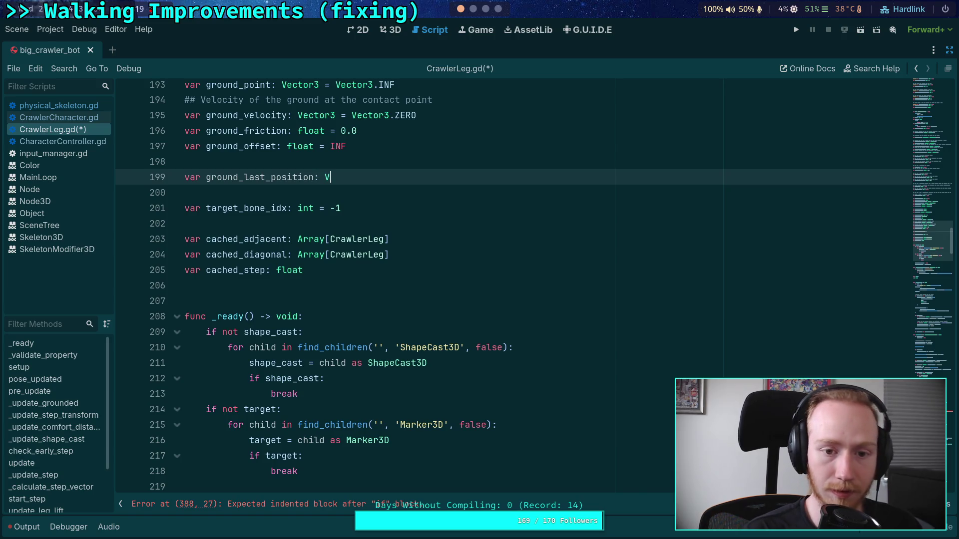
pyautogui.write('ector3')
pyautogui.press('Escape')
pyautogui.press('Up')
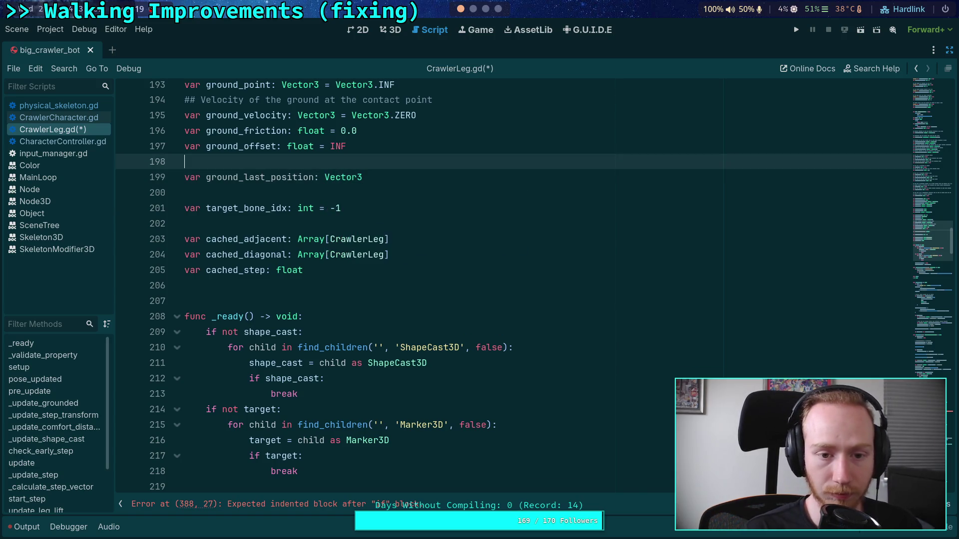
pyautogui.press('Return')
pyautogui.write('var ground_')
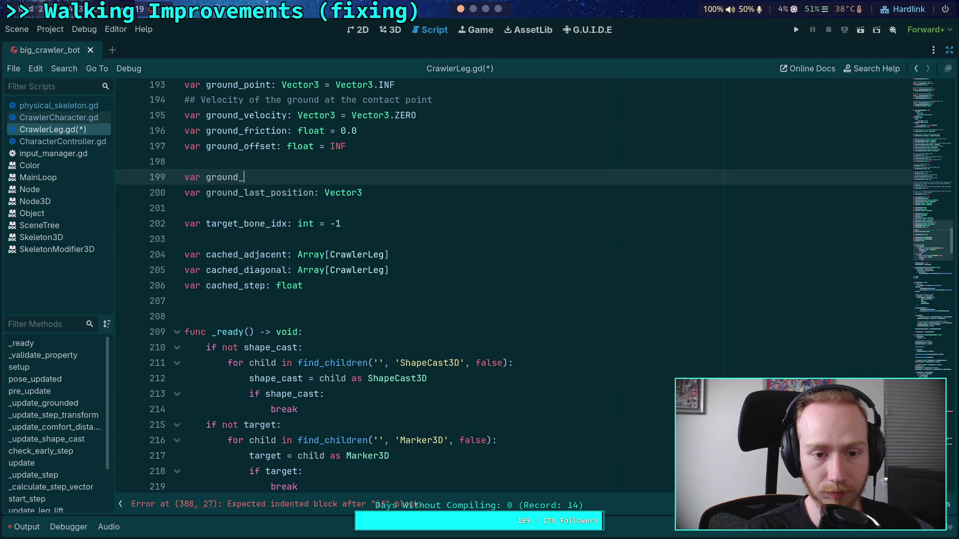
pyautogui.write('last_rid: ')
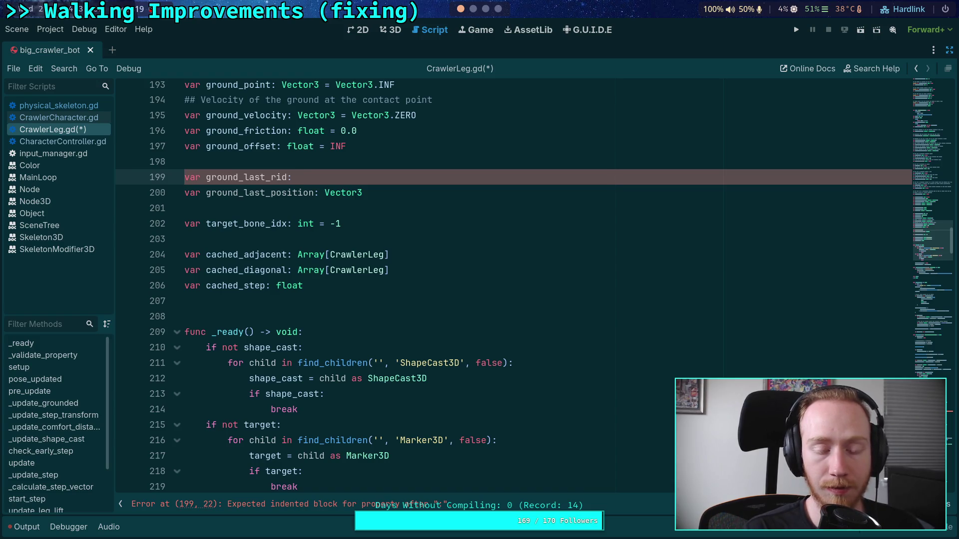
pyautogui.write('RID')
pyautogui.press('Escape')
pyautogui.click(273, 207)
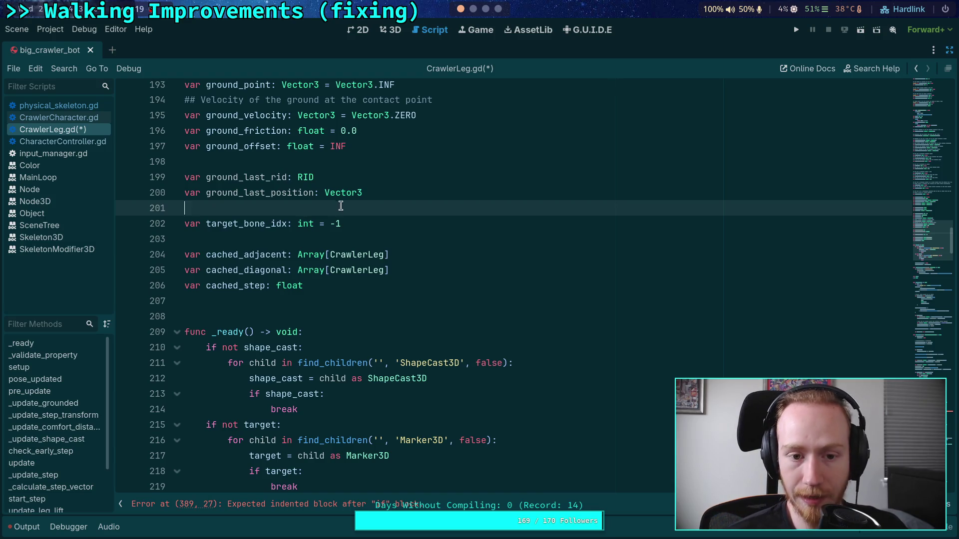
pyautogui.doubleClick(304, 196)
# Step: Insert an empty line after `var ground_state := PhysicsServer3D.body_get_direct_state(ground_body)` on line 407
pyautogui.scroll(-1, 416, 269)
pyautogui.scroll(-20, 417, 269)
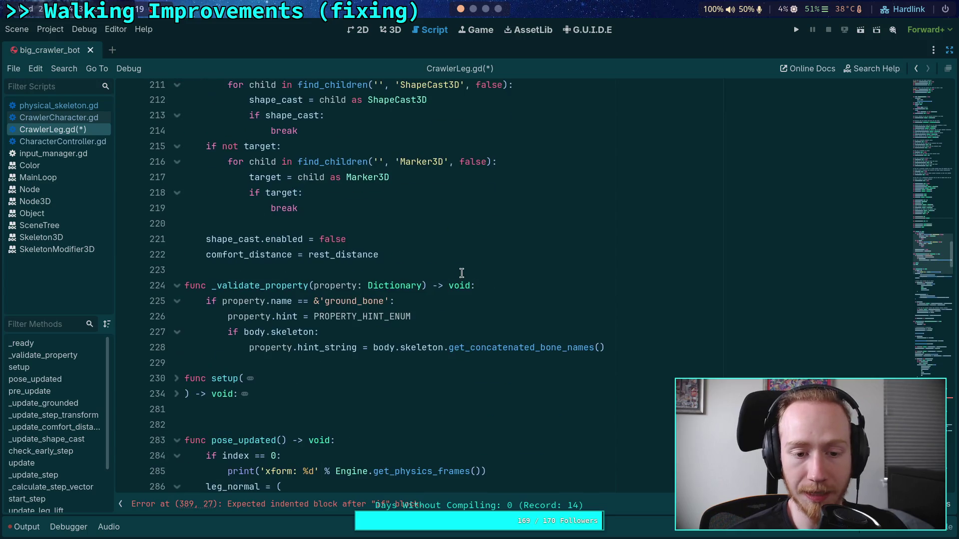
pyautogui.scroll(-19, 459, 274)
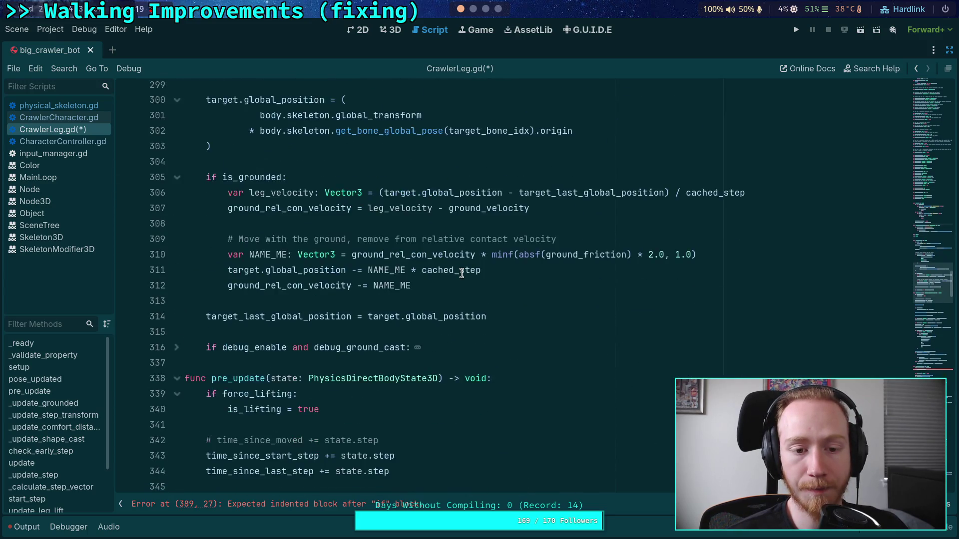
pyautogui.scroll(-11, 455, 273)
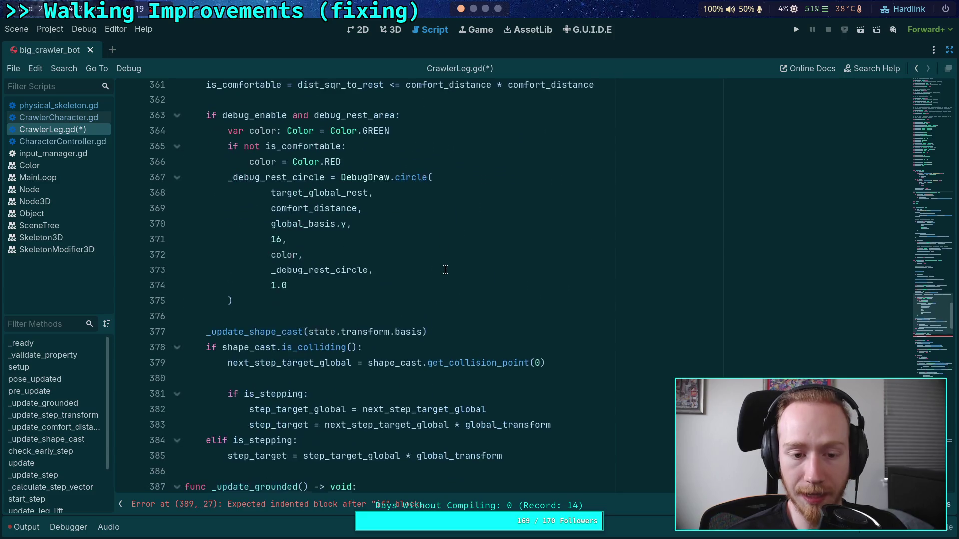
pyautogui.scroll(-1, 419, 274)
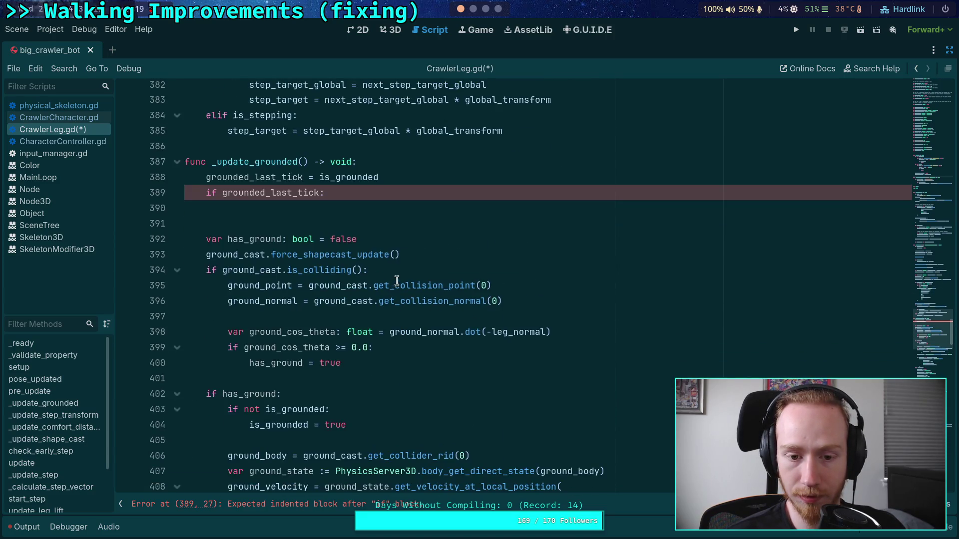
pyautogui.click(445, 274)
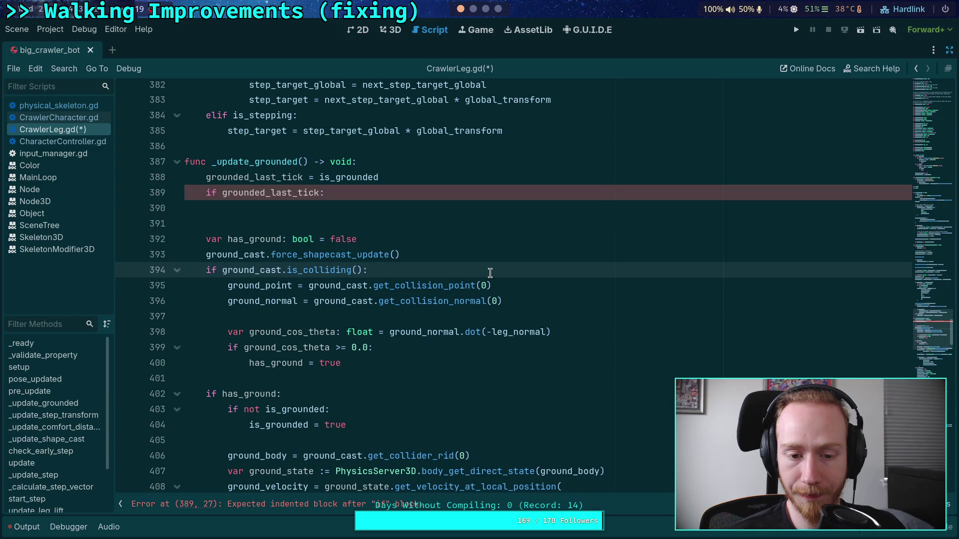
pyautogui.scroll(-1, 490, 272)
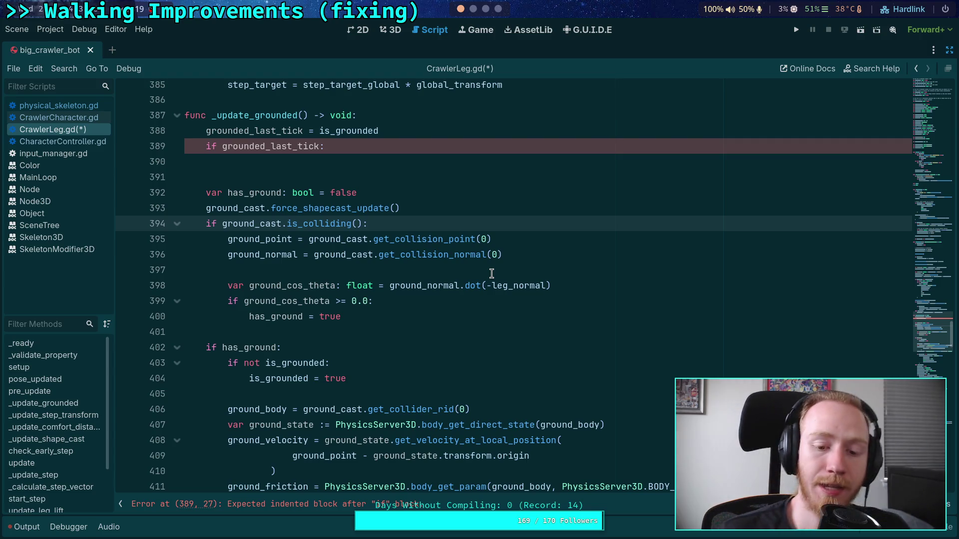
pyautogui.scroll(-2, 491, 274)
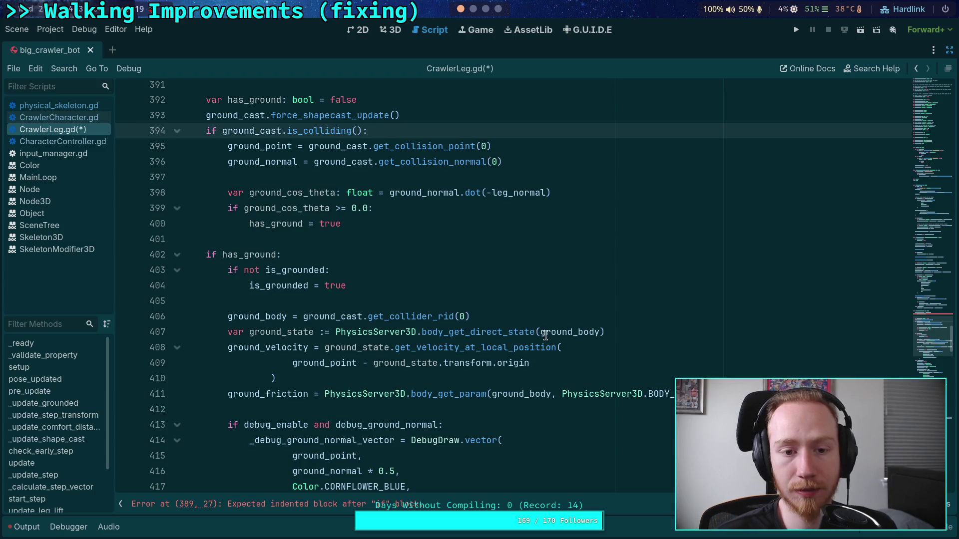
pyautogui.click(490, 316)
pyautogui.scroll(-1, 599, 345)
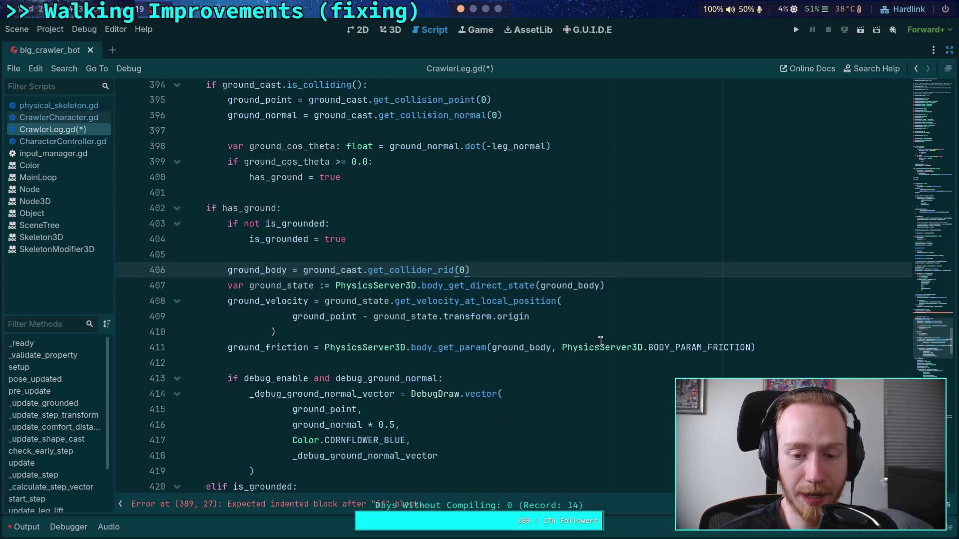
pyautogui.click(634, 292)
pyautogui.press('Return')
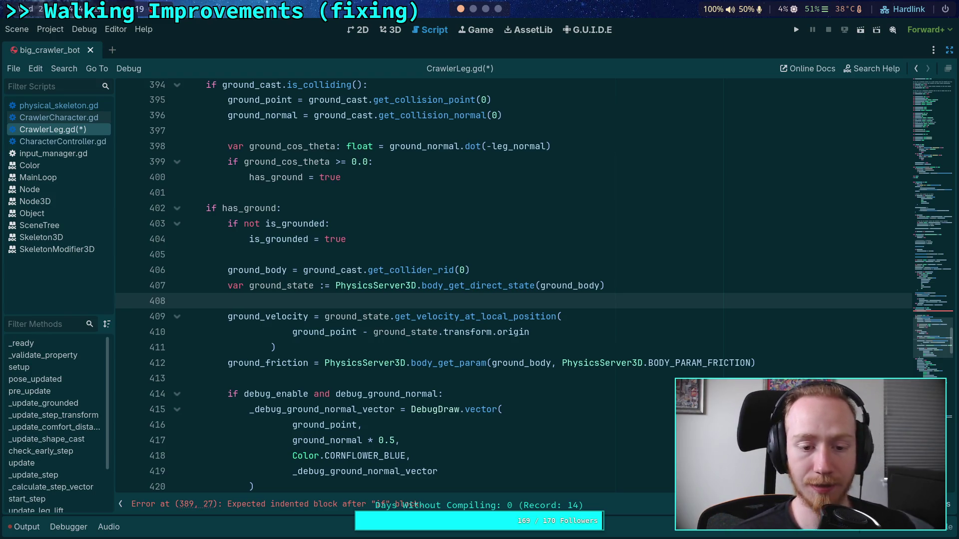
# Step: On line 408, add `ground_last_position = ground_state.transform.affine_inverse() * ground_point` and save
pyautogui.write('ground_last_')
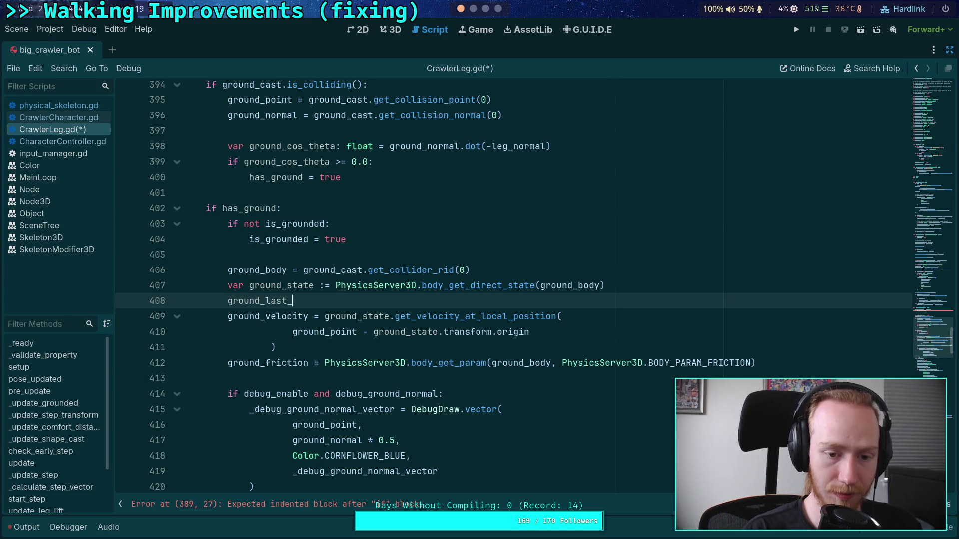
pyautogui.write('xform')
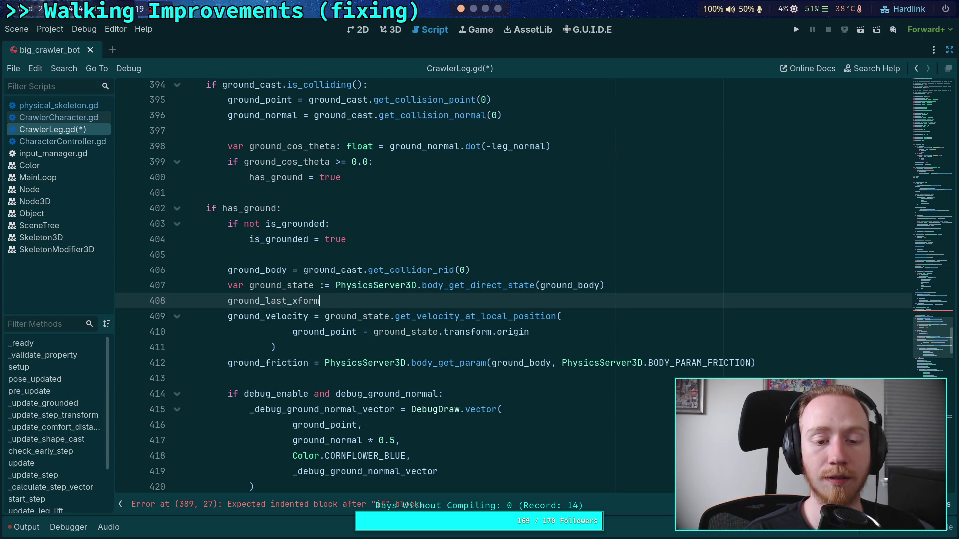
pyautogui.press('BackSpace')
pyautogui.press('BackSpace')
pyautogui.press('BackSpace')
pyautogui.write('pos')
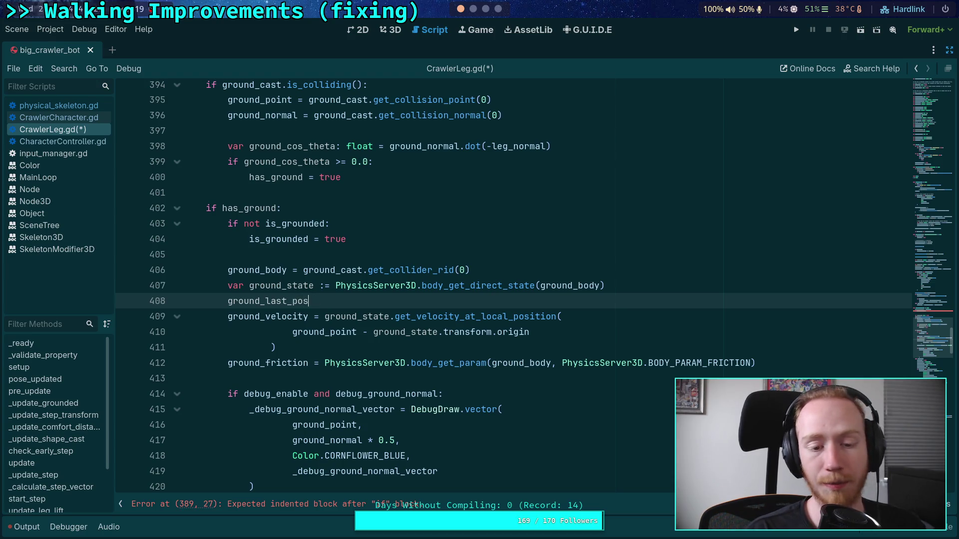
pyautogui.write('ition =')
pyautogui.hotkey('ctrl', 'space')
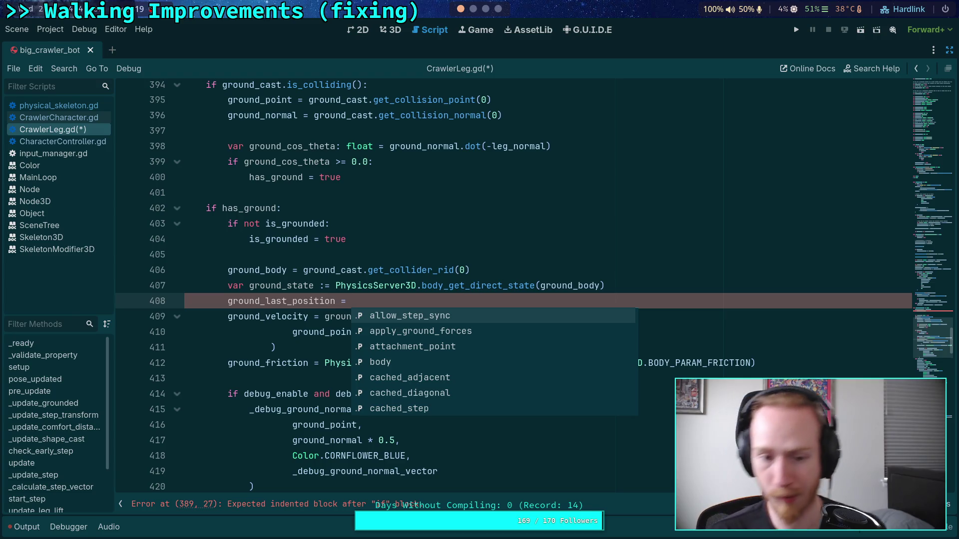
pyautogui.write('ground_p')
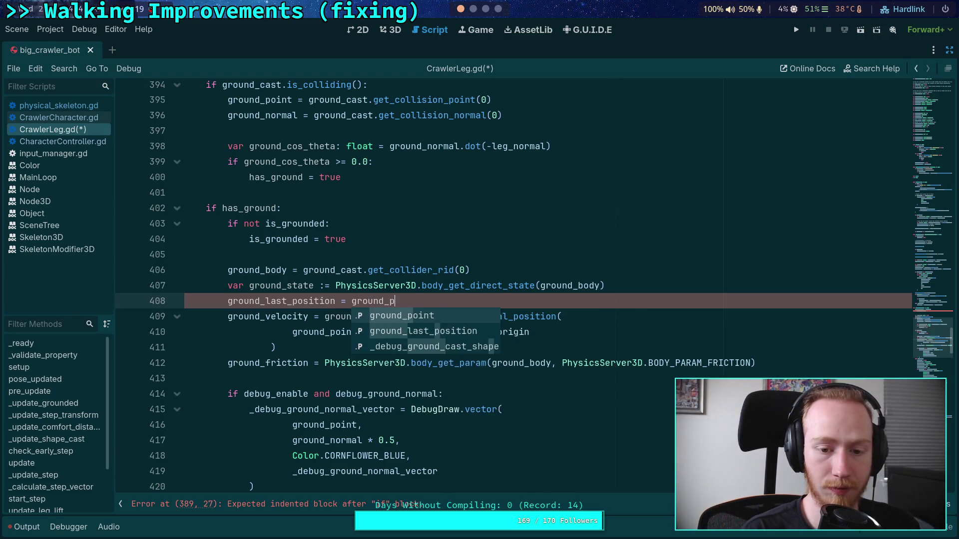
pyautogui.press('BackSpace')
pyautogui.press('BackSpace')
pyautogui.press('BackSpace')
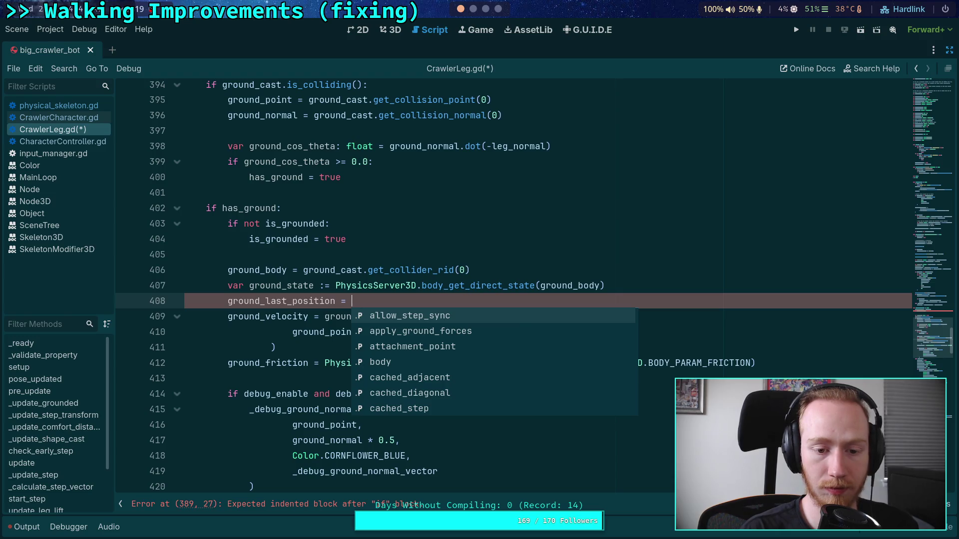
pyautogui.write('ground_state.')
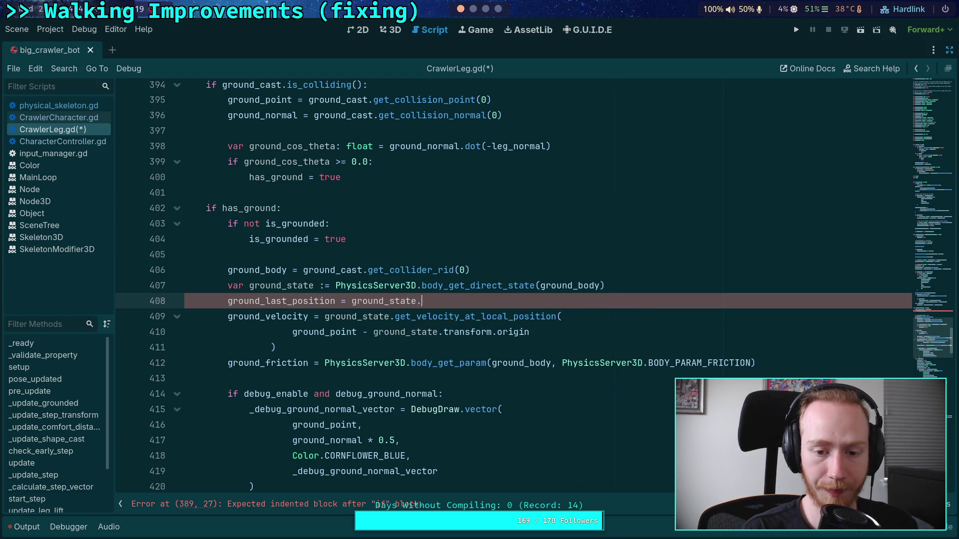
pyautogui.write('transform.af')
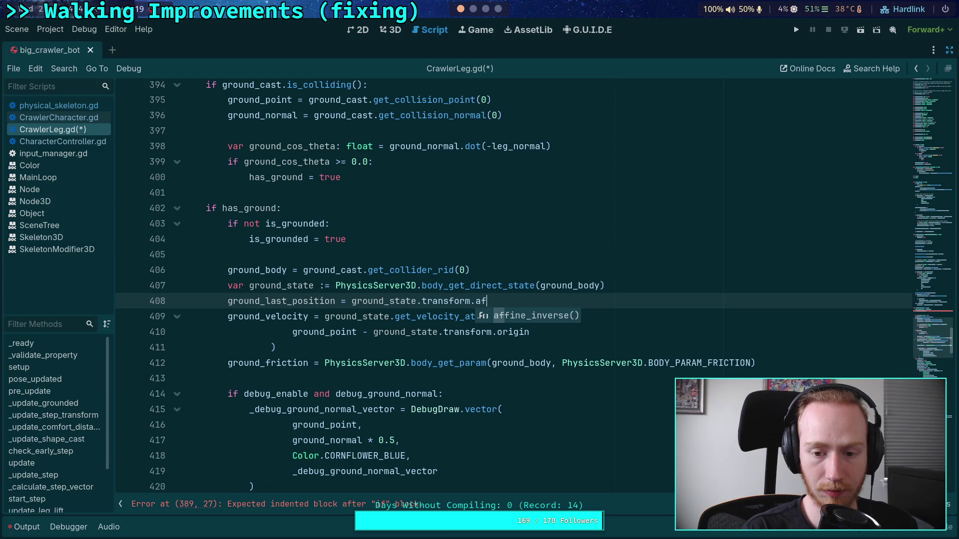
pyautogui.press('Return')
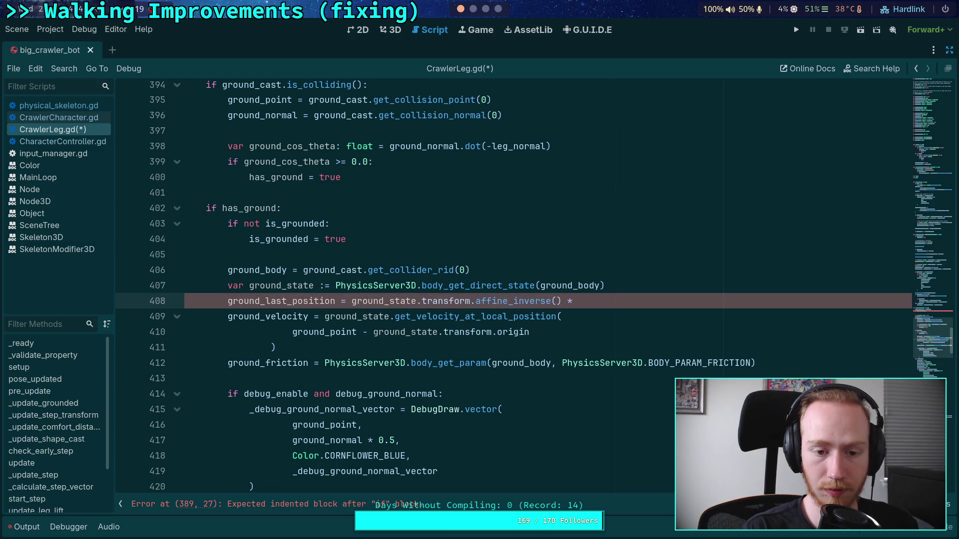
pyautogui.write('ground_point')
pyautogui.hotkey('ctrl', 's')
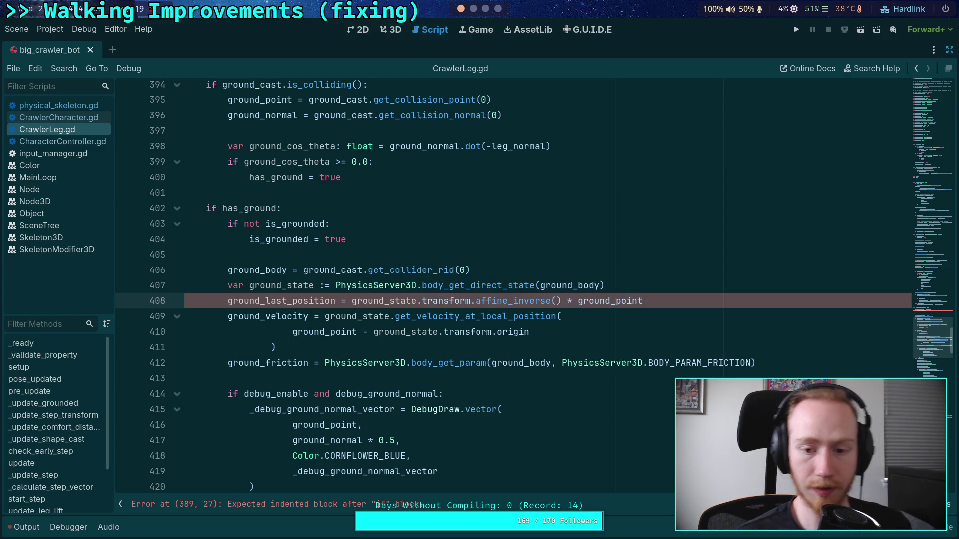
# Step: Review the new assignment, then move up to the empty line under the if
pyautogui.click(580, 324)
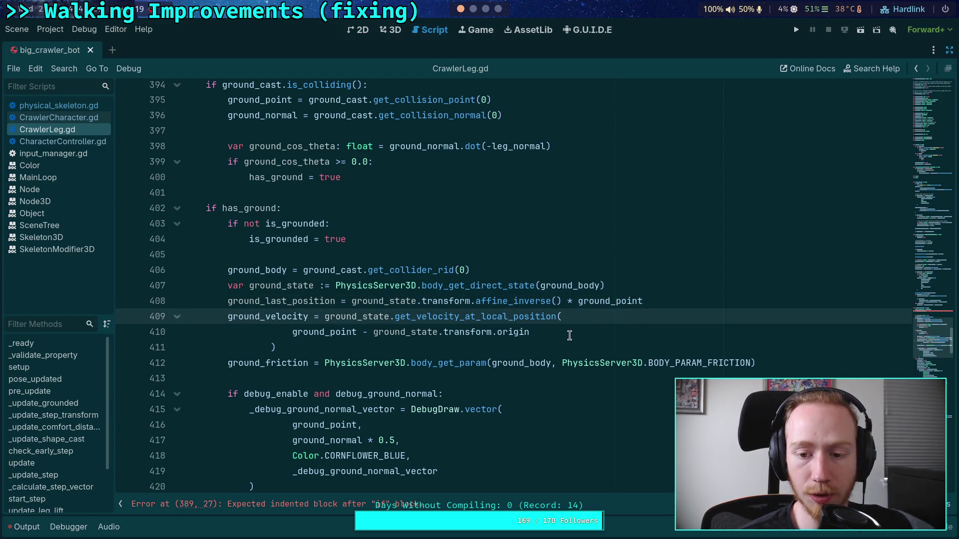
pyautogui.moveTo(643, 301); pyautogui.dragTo(354, 302)
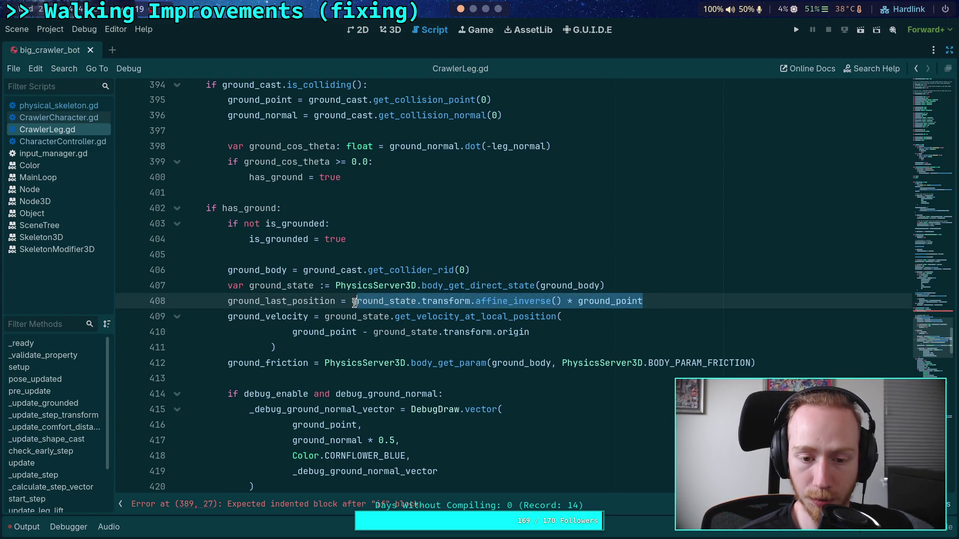
pyautogui.doubleClick(309, 301)
pyautogui.scroll(1, 399, 366)
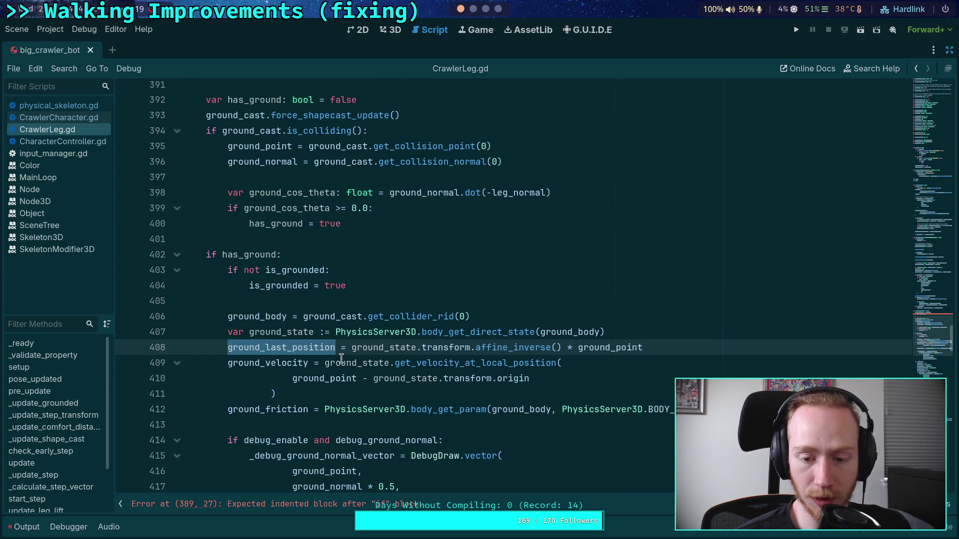
pyautogui.scroll(2, 341, 358)
pyautogui.click(319, 163)
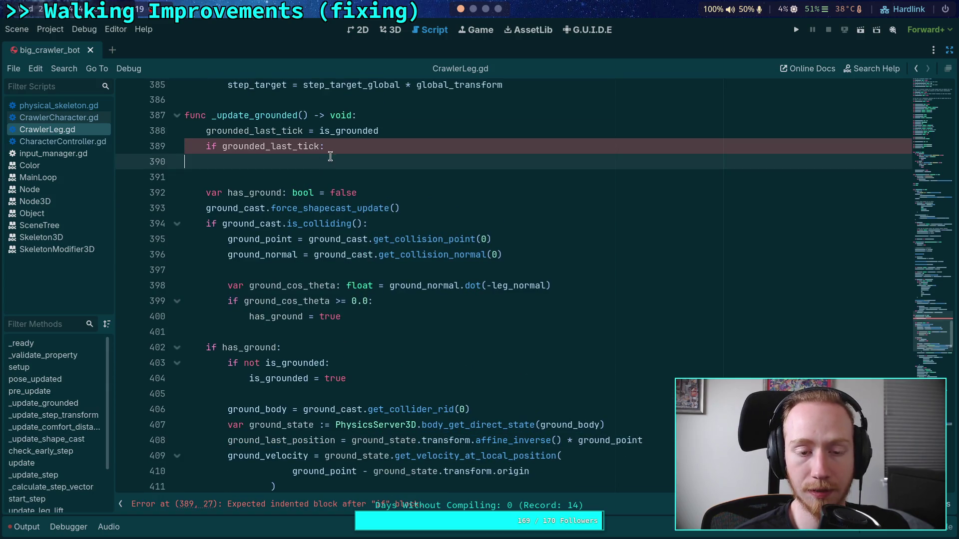
# Step: Change the ground_last_position reference to ground_local_position by replacing 'last' with 'local'
pyautogui.doubleClick(286, 441)
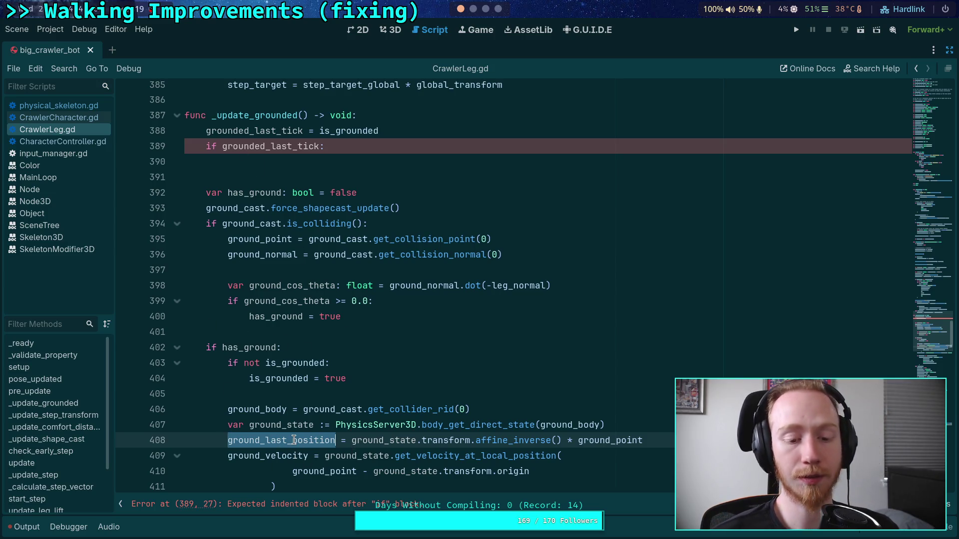
pyautogui.click(292, 397)
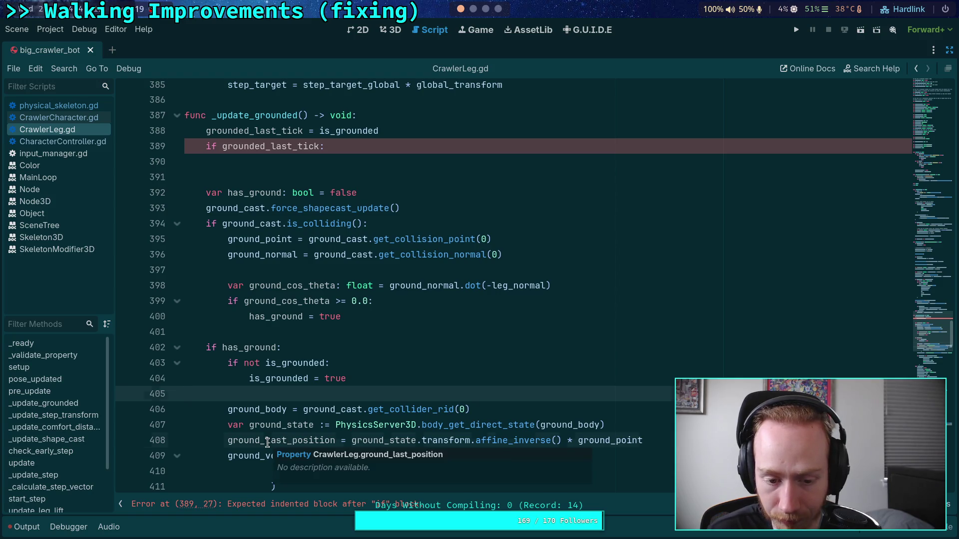
pyautogui.moveTo(265, 440); pyautogui.dragTo(285, 441)
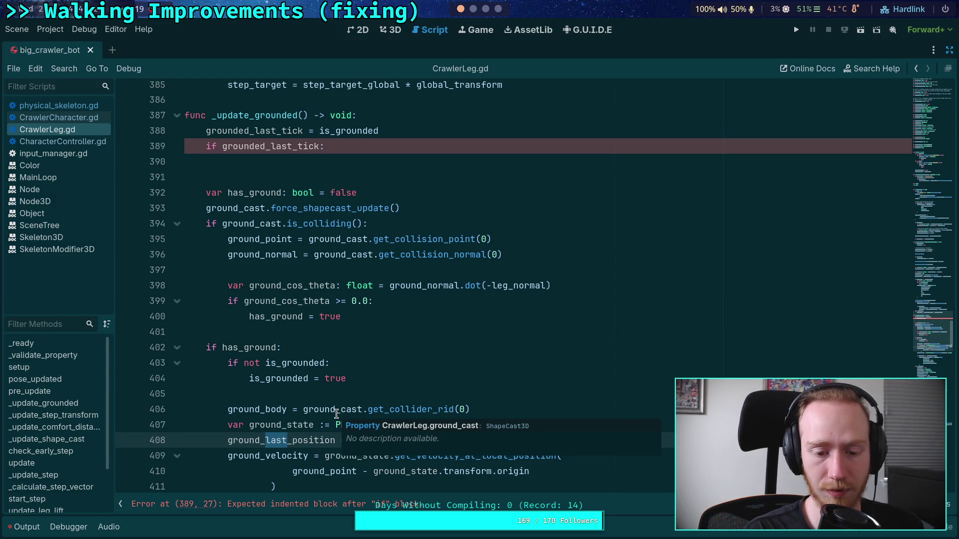
pyautogui.write('local')
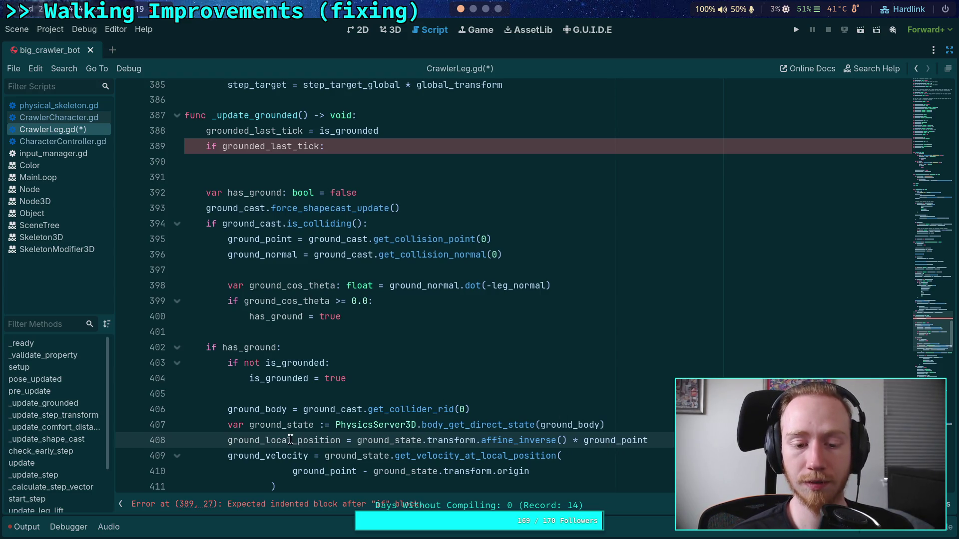
pyautogui.doubleClick(312, 439)
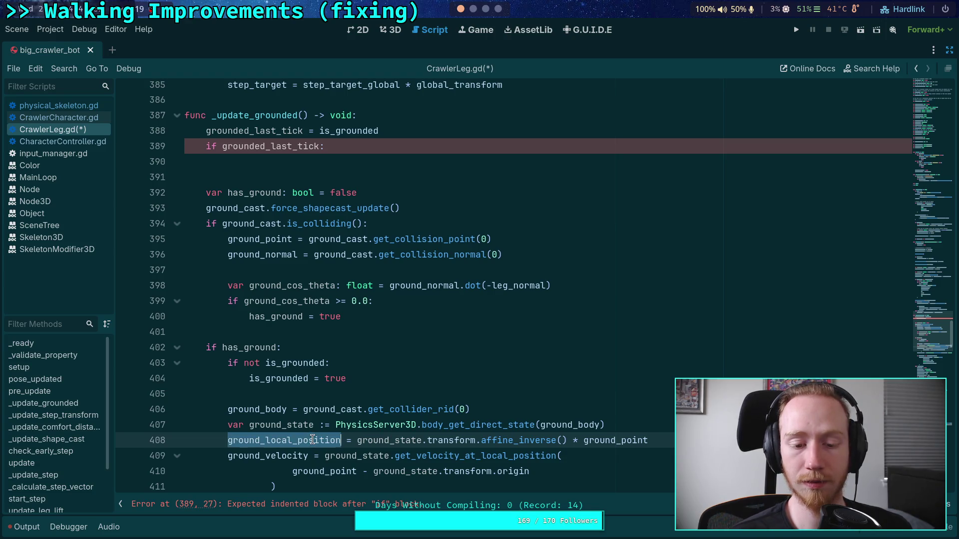
pyautogui.rightClick(303, 442)
pyautogui.click(328, 392)
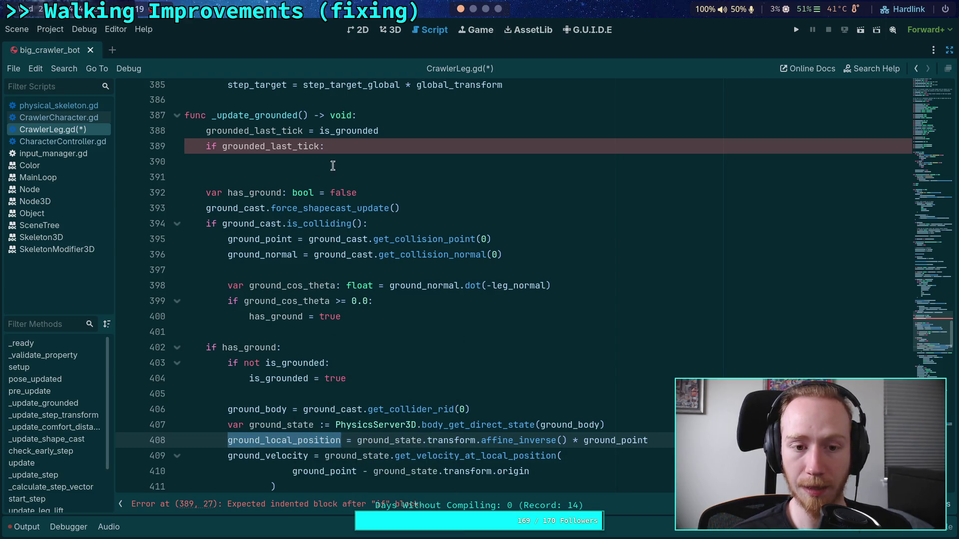
# Step: Finish line 390 as `ground_last_local_position = ground_local_position` and save CrawlerLeg.gd
pyautogui.click(353, 161)
pyautogui.write('ground_las')
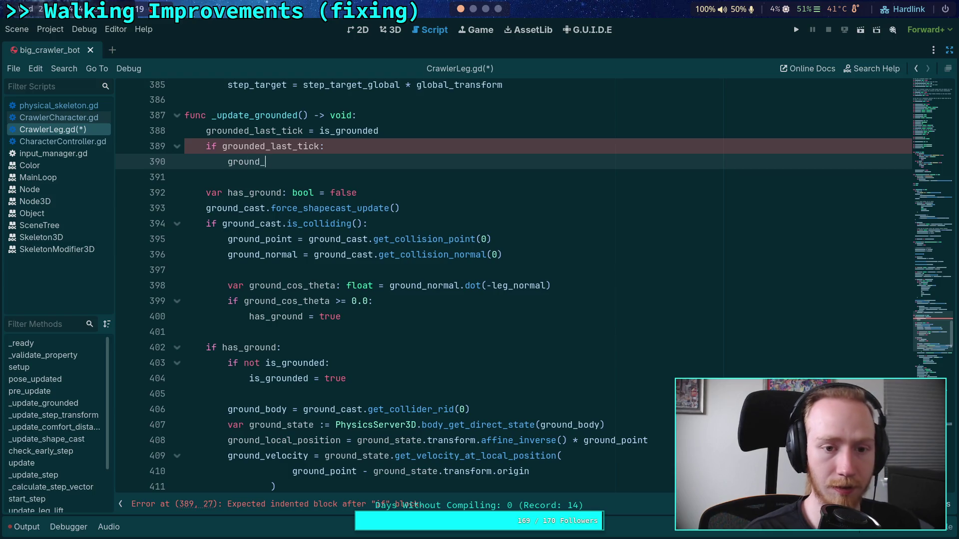
pyautogui.press('Return')
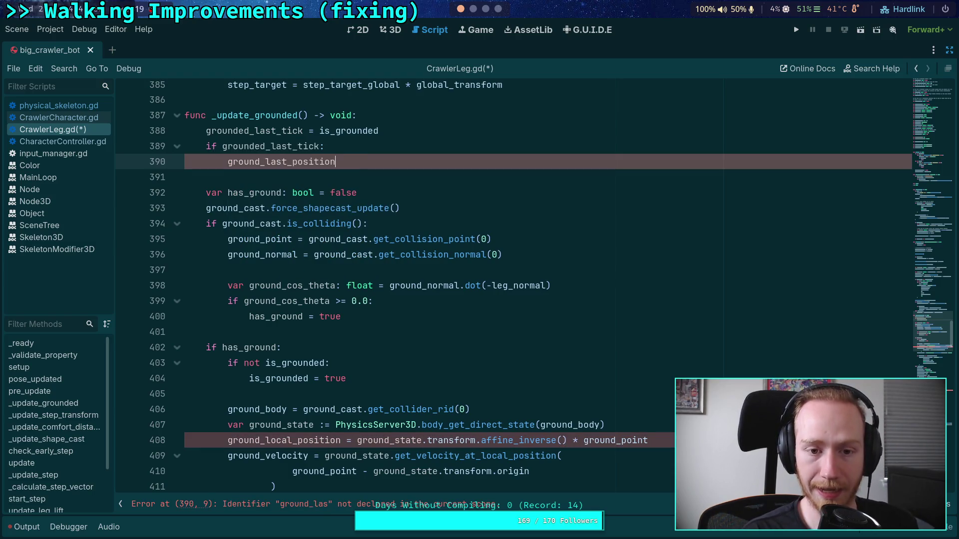
pyautogui.press('BackSpace')
pyautogui.press('BackSpace')
pyautogui.press('BackSpace')
pyautogui.write('ocal')
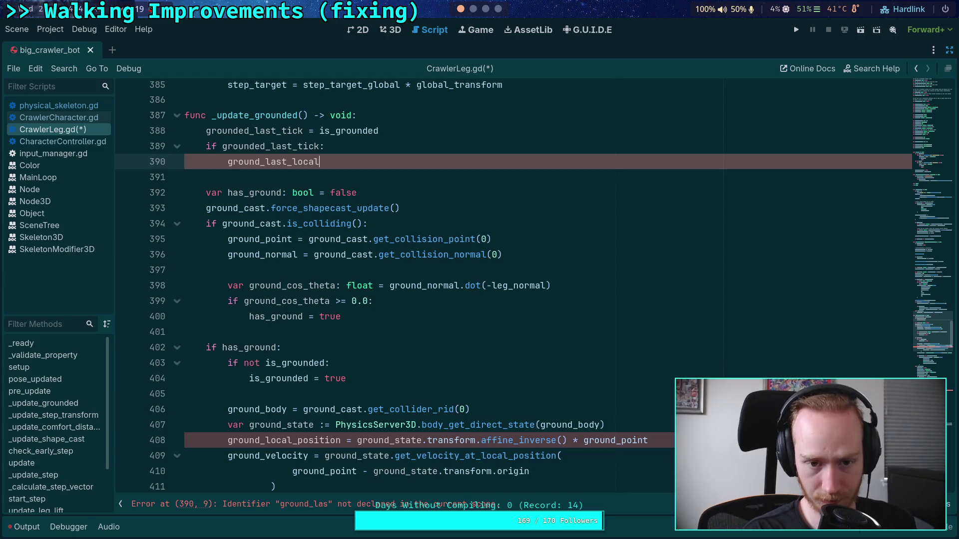
pyautogui.write('_position = ')
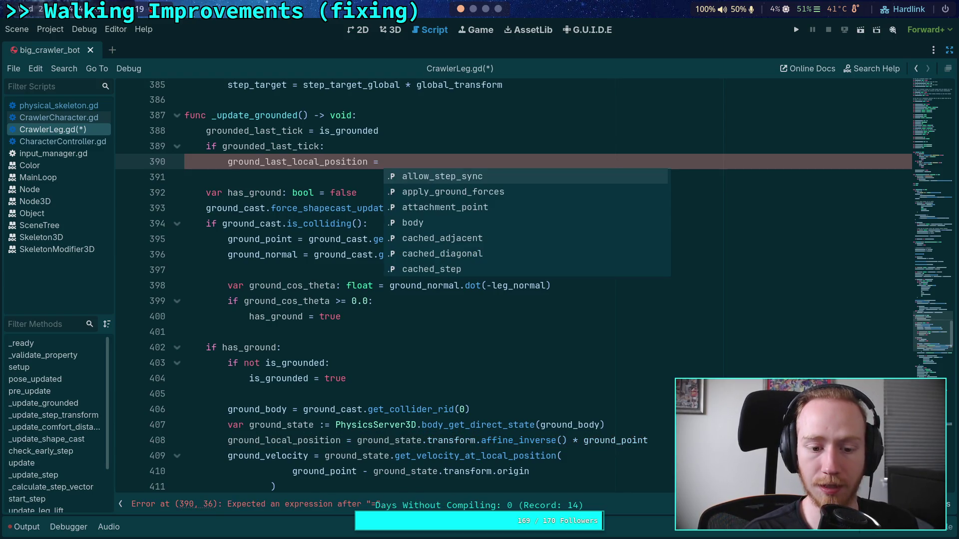
pyautogui.write('ground')
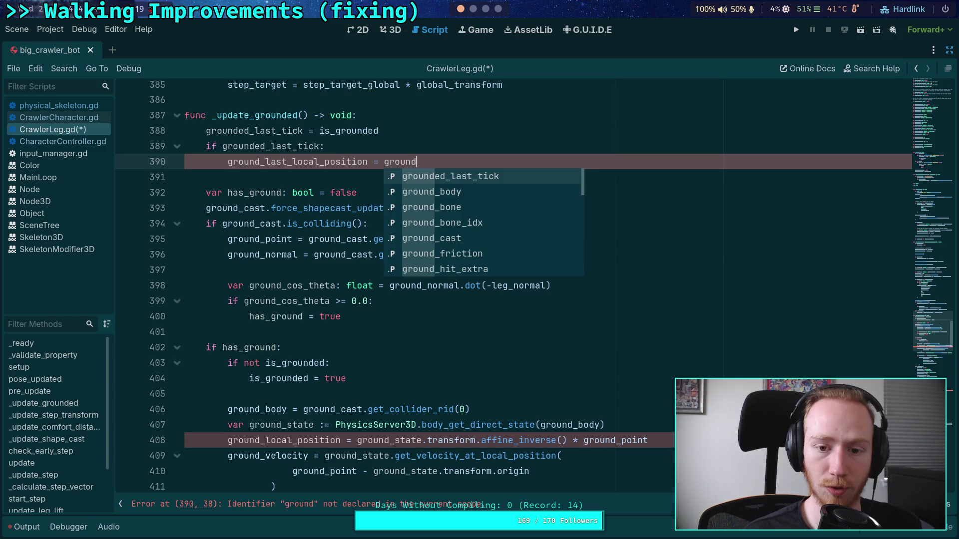
pyautogui.write('_local_po')
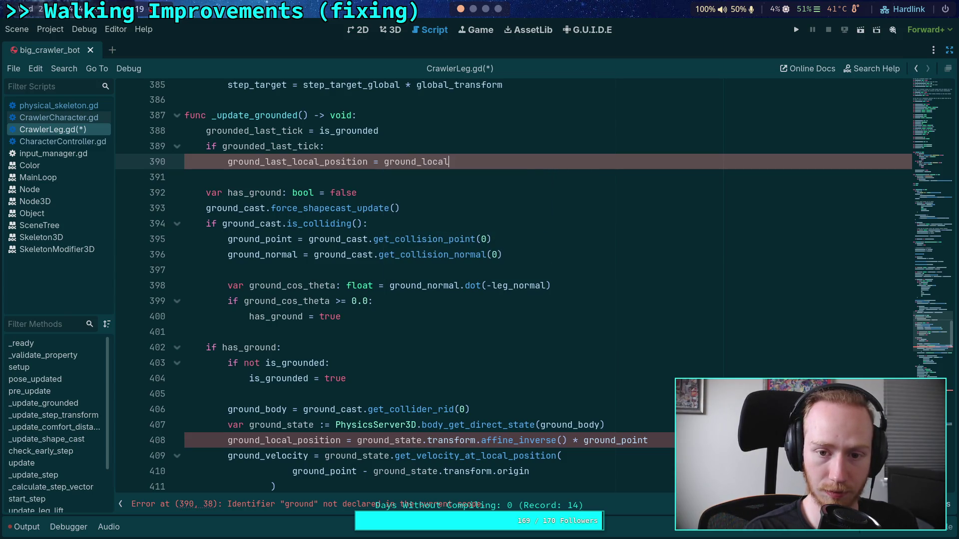
pyautogui.write('sition')
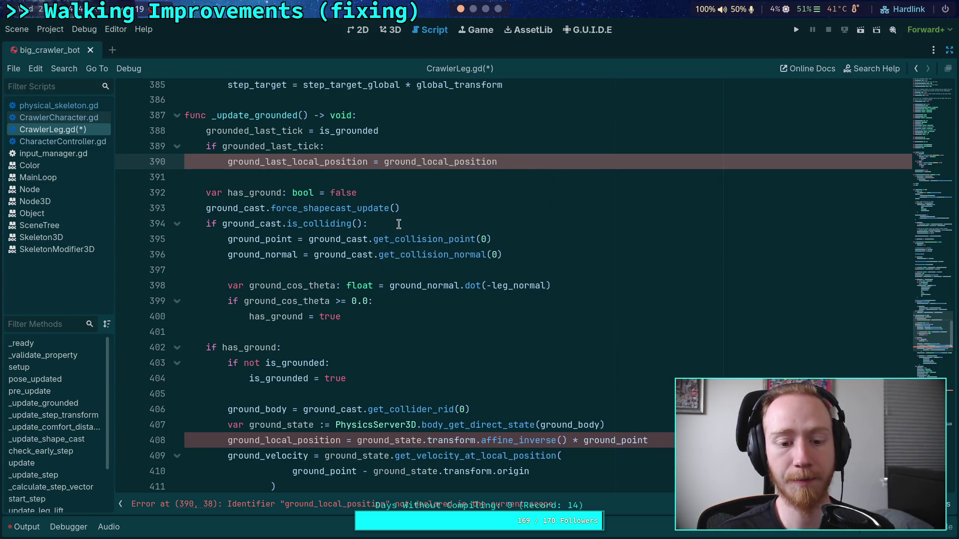
pyautogui.click(402, 208)
pyautogui.scroll(2, 482, 290)
pyautogui.click(425, 232)
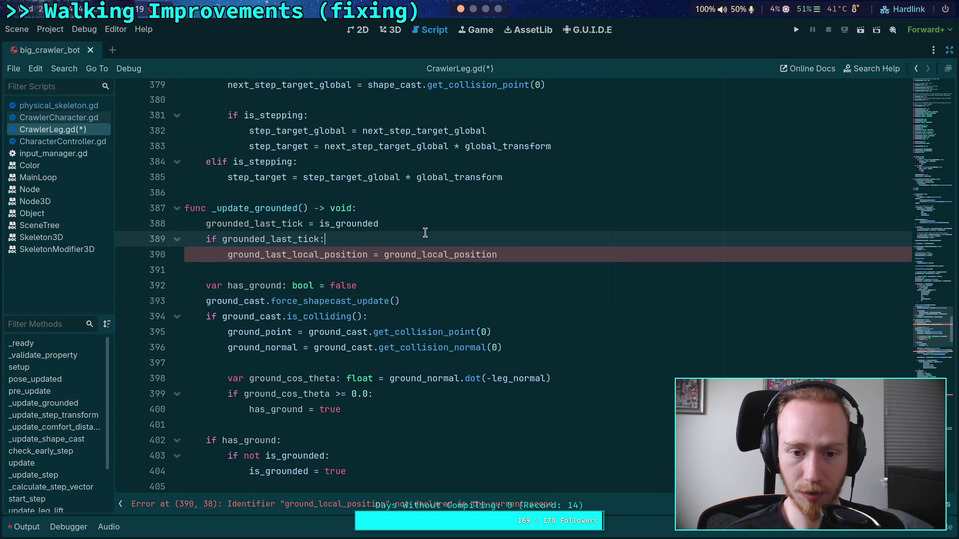
pyautogui.hotkey('ctrl', 's')
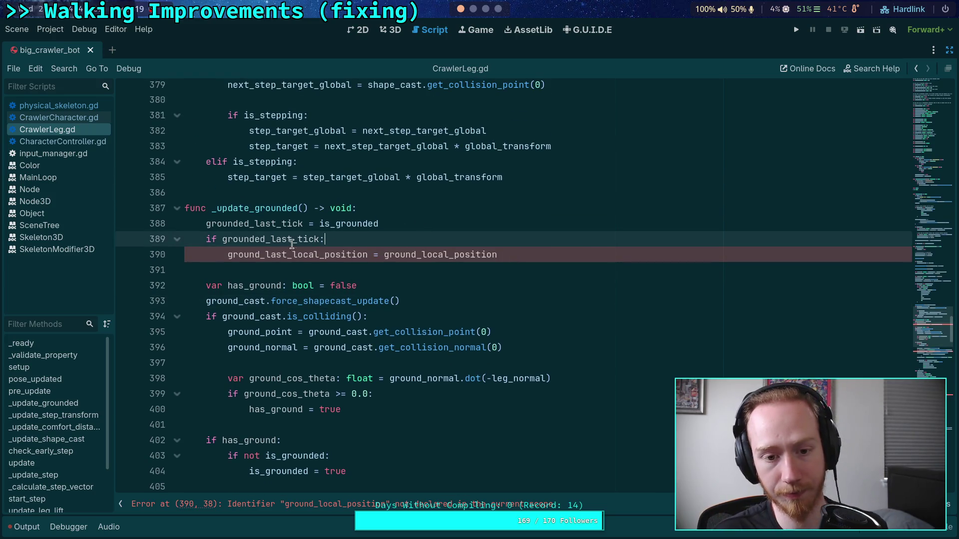
# Step: Inspect the grounded_last_tick, void and is_grounded names on lines 387–389
pyautogui.doubleClick(292, 240)
pyautogui.doubleClick(288, 224)
pyautogui.scroll(1, 303, 226)
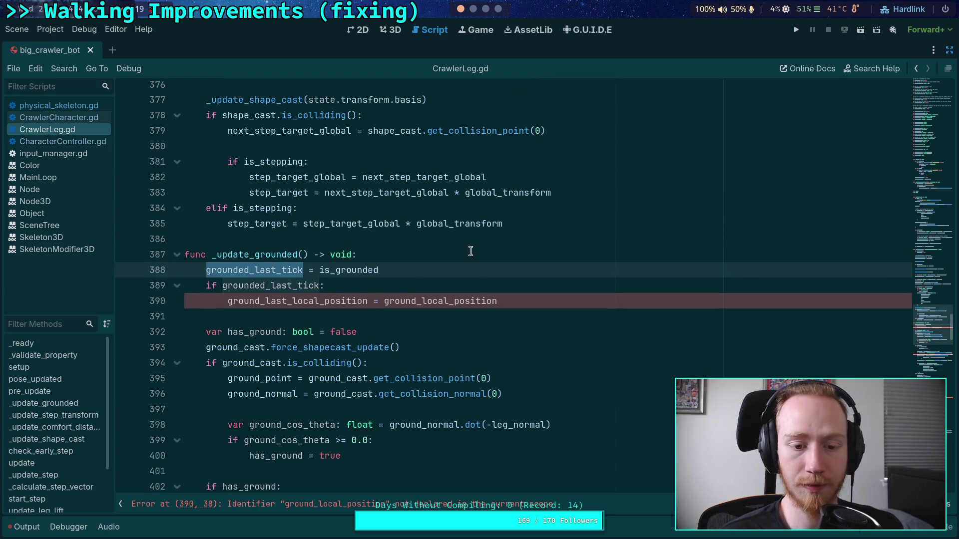
pyautogui.doubleClick(340, 255)
pyautogui.doubleClick(338, 271)
pyautogui.scroll(20, 422, 261)
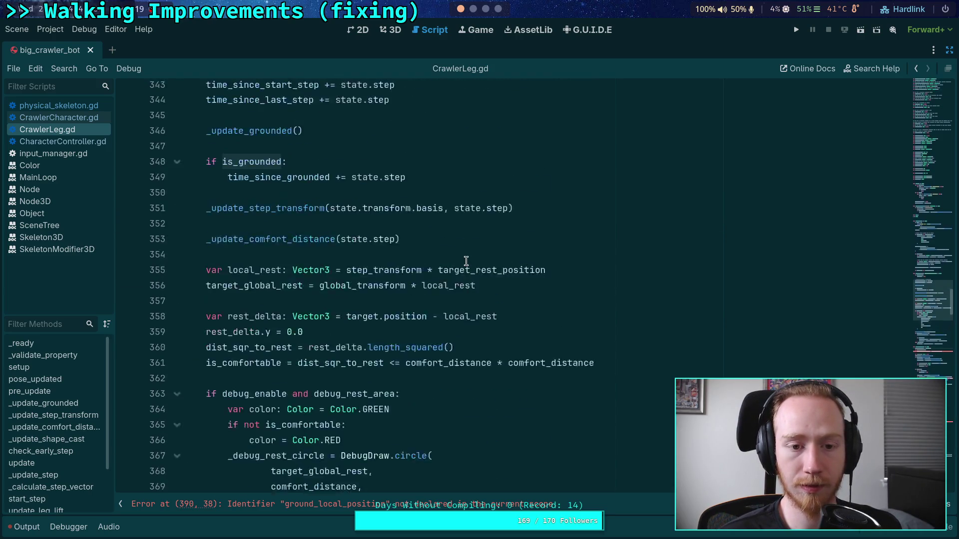
# Step: Rename the line 200 declaration from ground_last_position to ground_last_local_position
pyautogui.scroll(8, 421, 261)
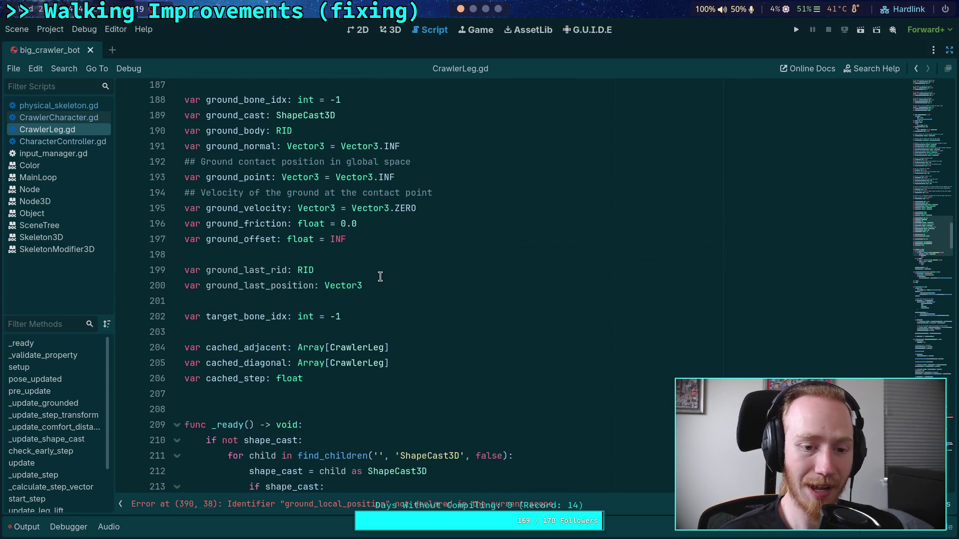
pyautogui.click(434, 285)
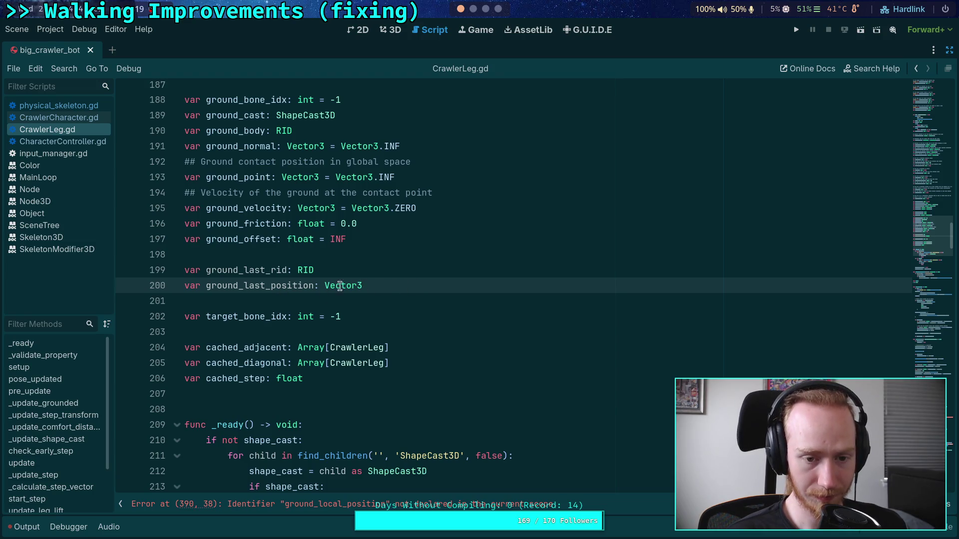
pyautogui.doubleClick(246, 286)
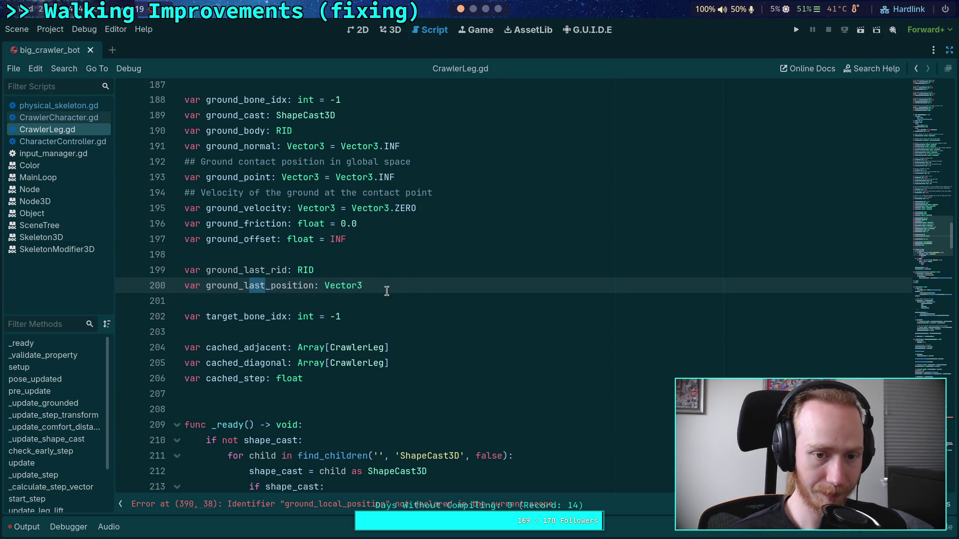
pyautogui.scroll(1, 387, 291)
pyautogui.press('Right')
pyautogui.write('_lo')
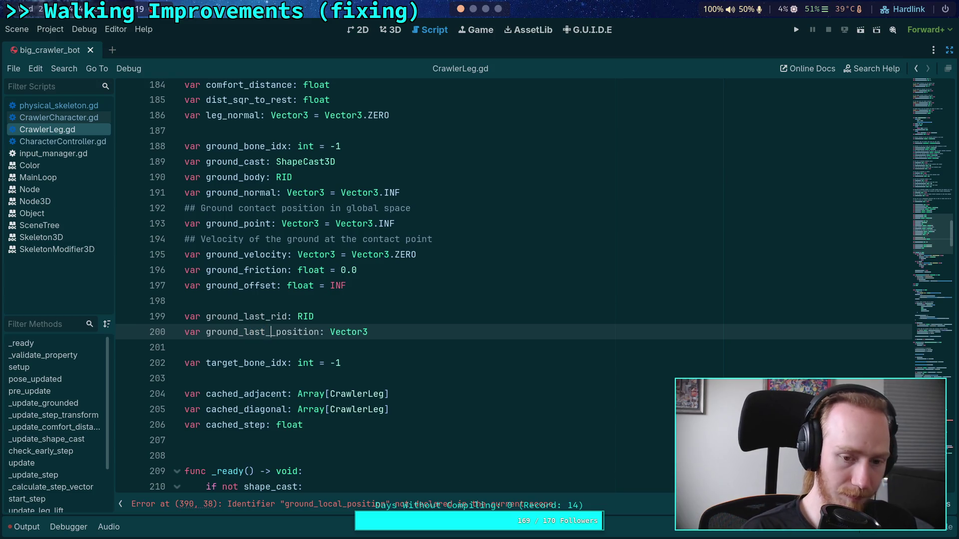
pyautogui.write('cal')
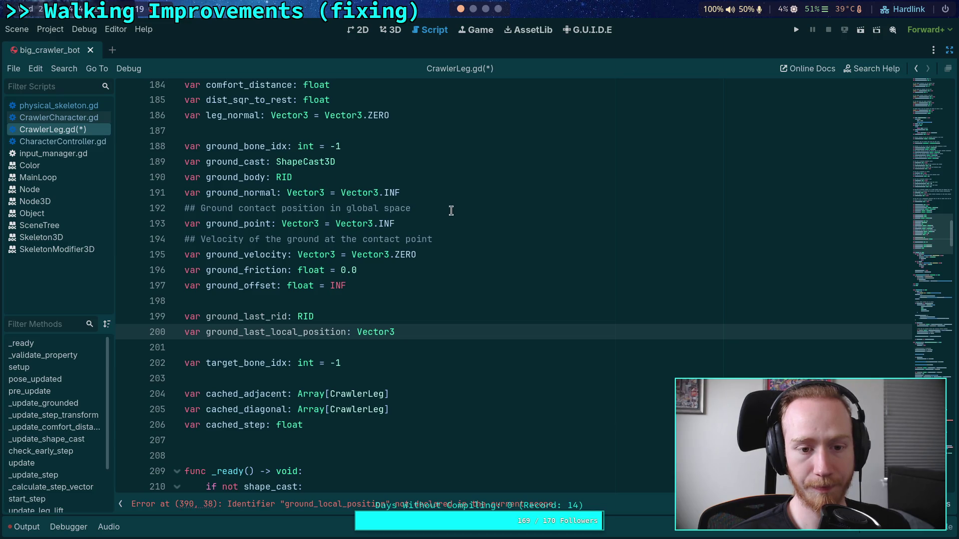
# Step: Below ground_point, add a comment and `var ground_local_position: Vector3 = Vector3.INF`, then save
pyautogui.click(449, 227)
pyautogui.press('Return')
pyautogui.write('##')
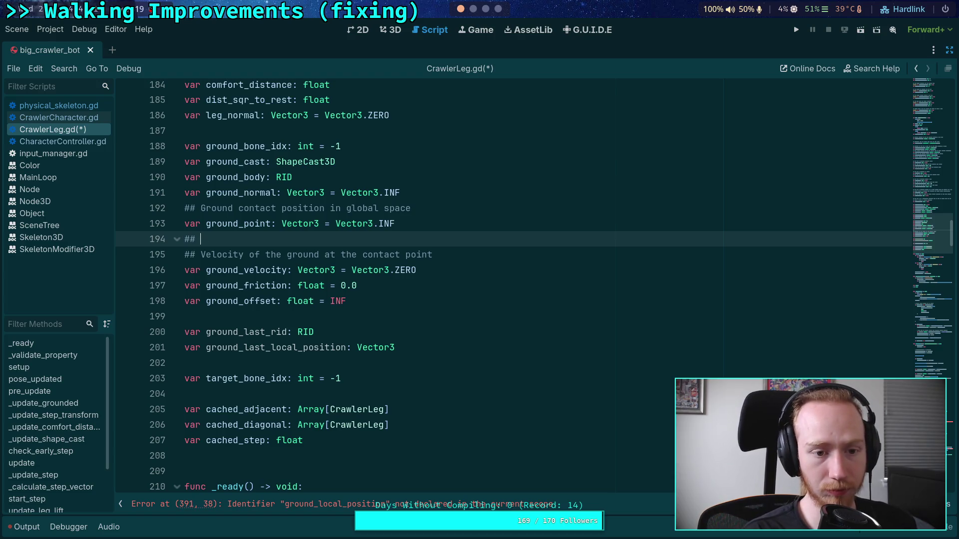
pyautogui.write('Local po')
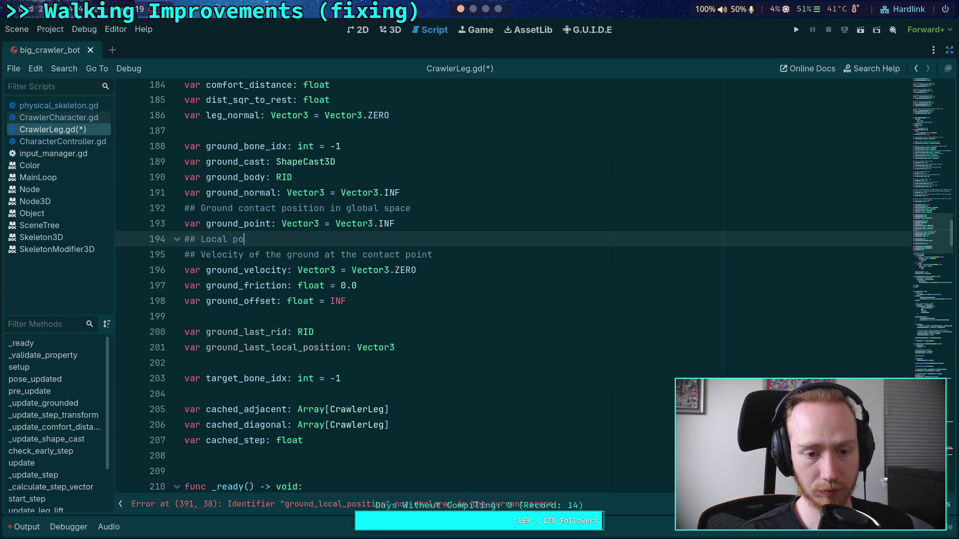
pyautogui.press('BackSpace')
pyautogui.press('BackSpace')
pyautogui.write('space pos')
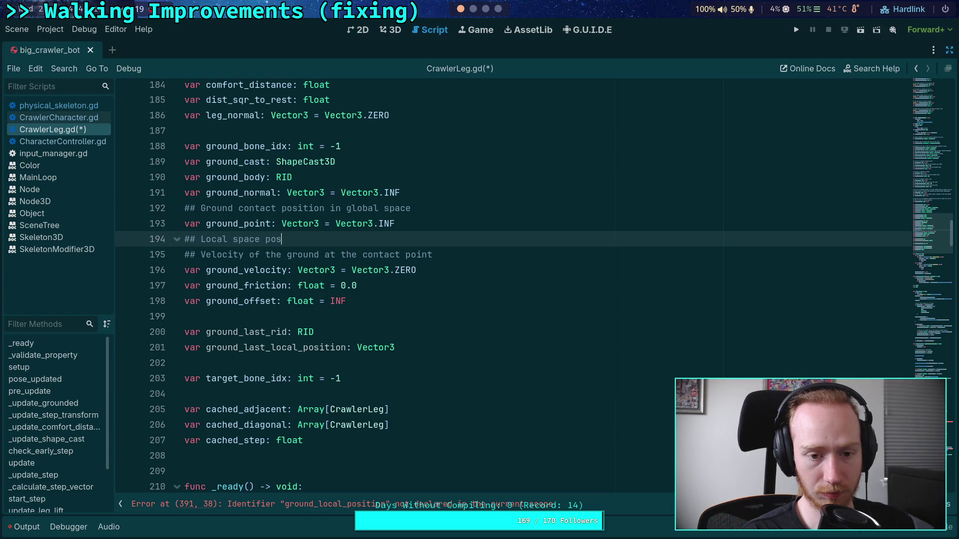
pyautogui.write('ition of contact ')
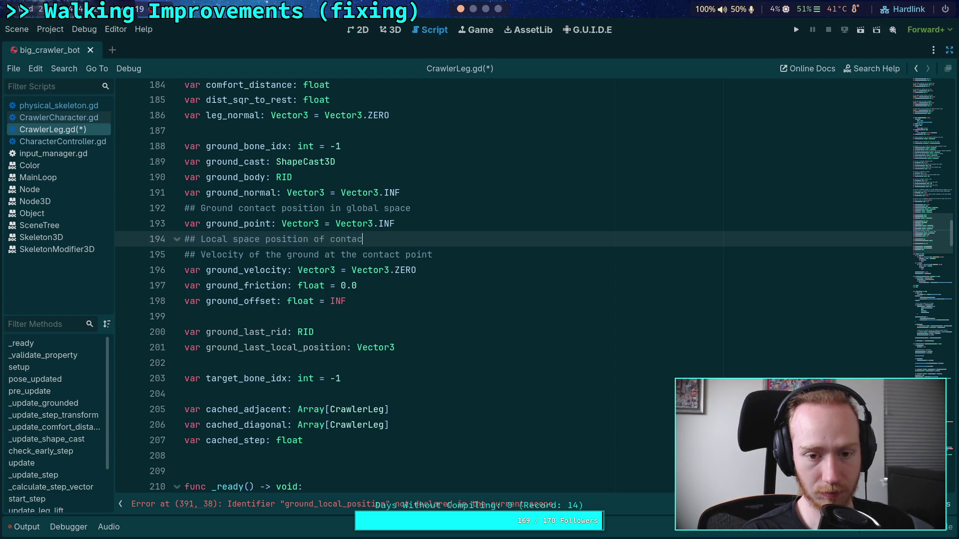
pyautogui.write('on the ground')
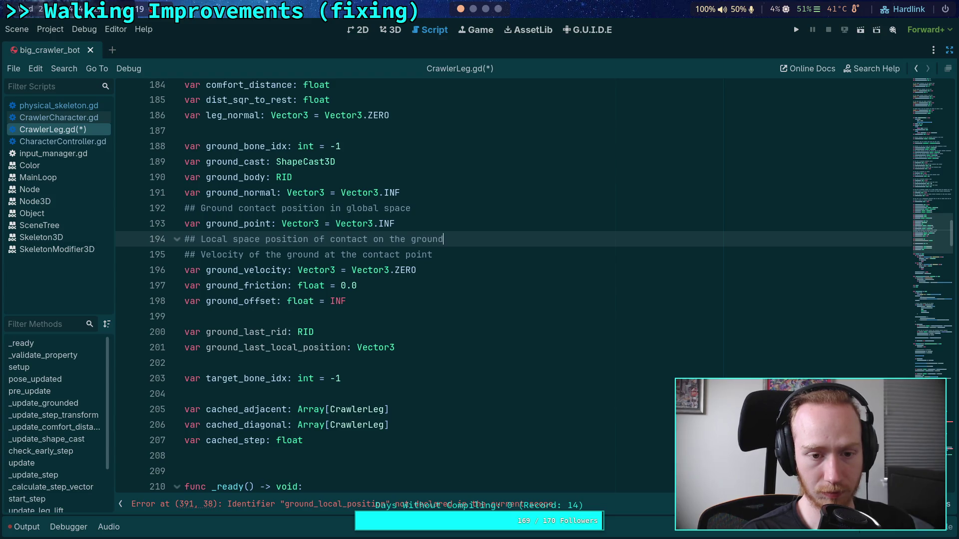
pyautogui.doubleClick(203, 240)
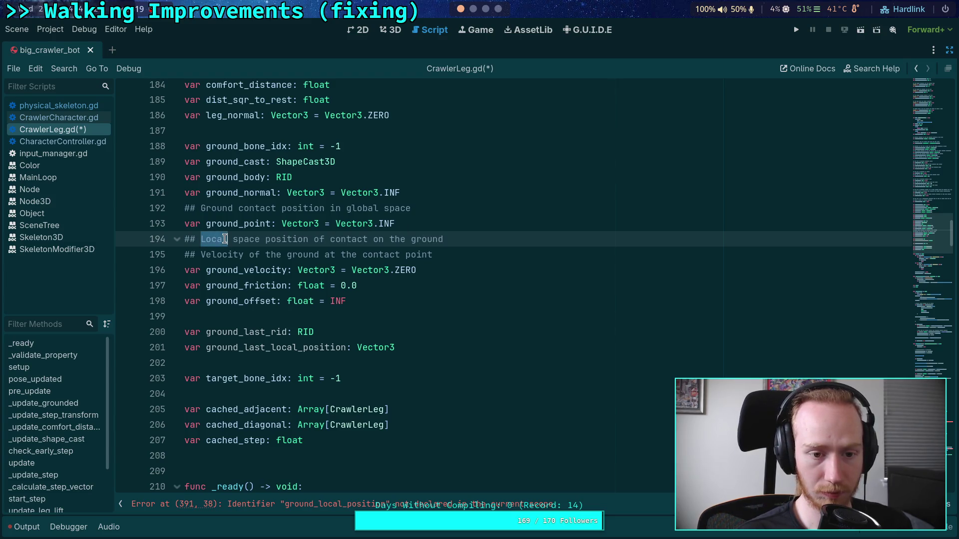
pyautogui.write('Ground local')
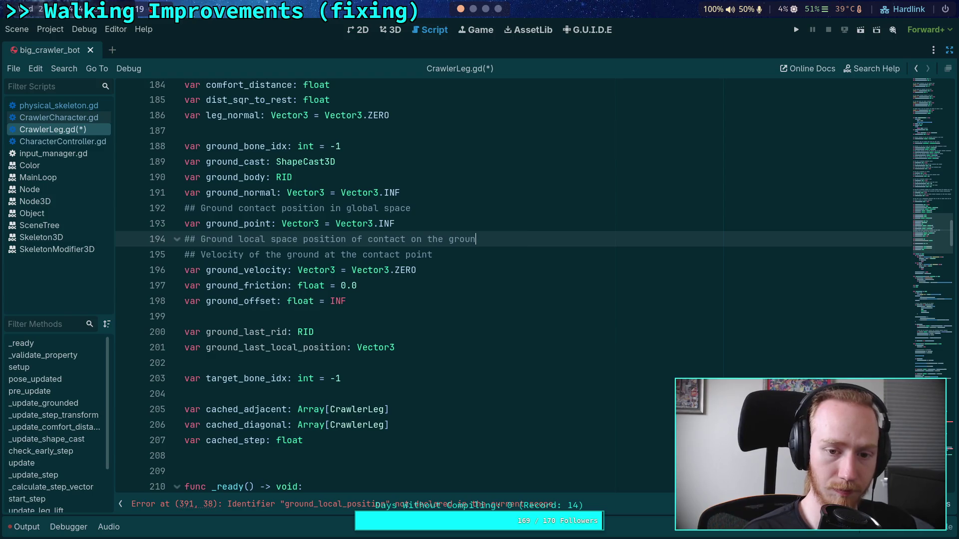
pyautogui.press('BackSpace')
pyautogui.press('BackSpace')
pyautogui.press('BackSpace')
pyautogui.press('Return')
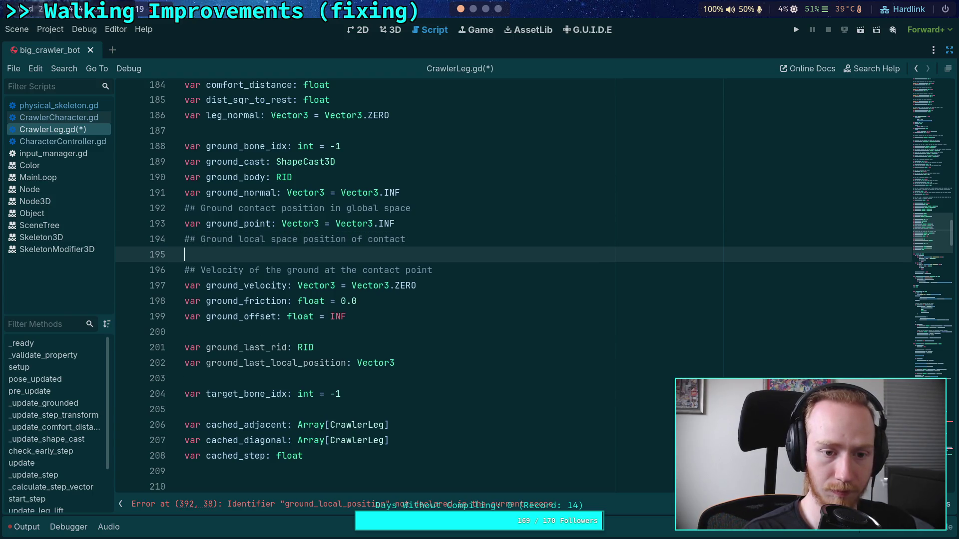
pyautogui.write('var ground_local_p')
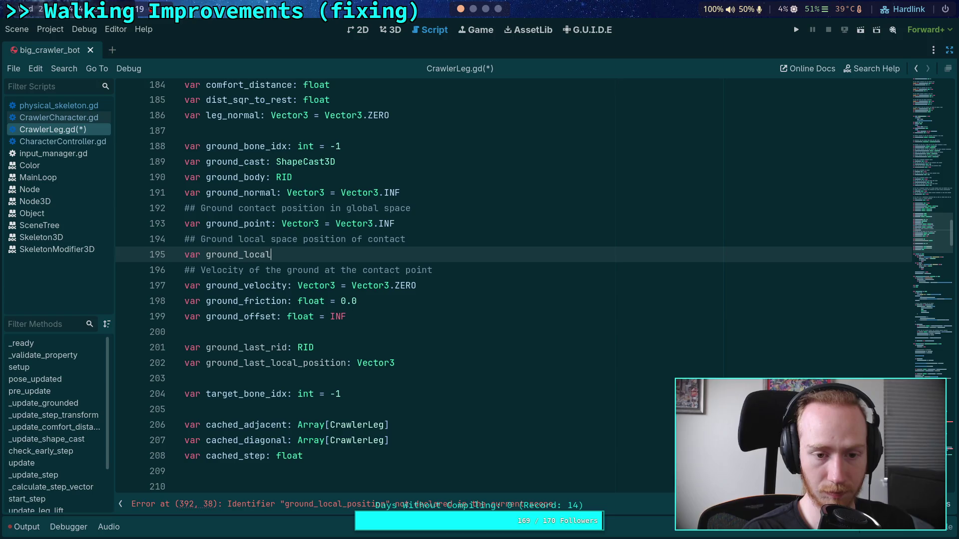
pyautogui.write('osition: Vec')
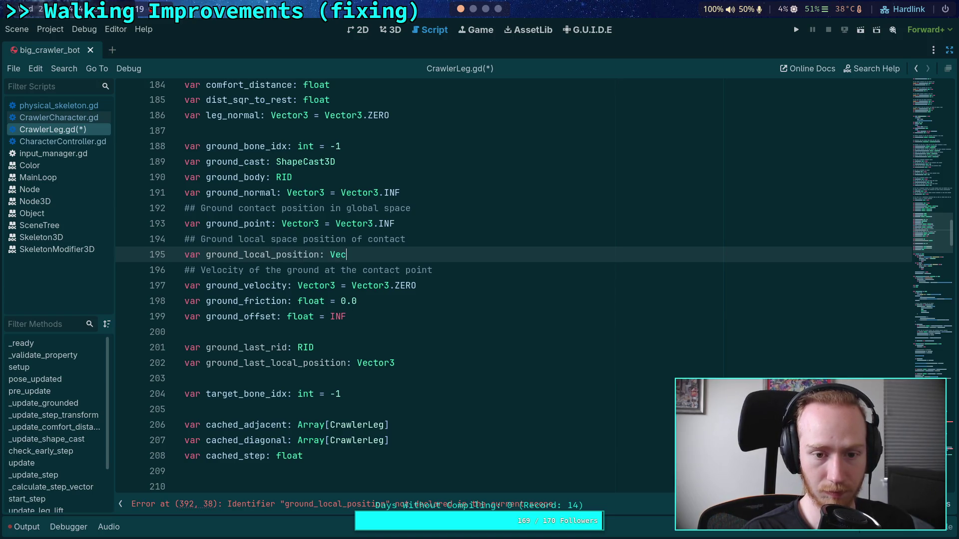
pyautogui.write('tor3 = Ve')
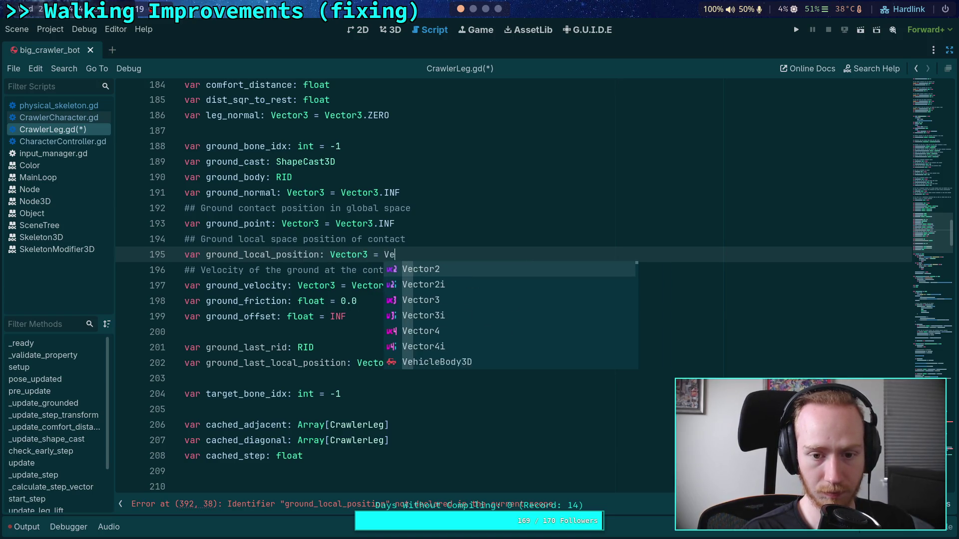
pyautogui.write('ctor3.INF')
pyautogui.hotkey('ctrl', 's')
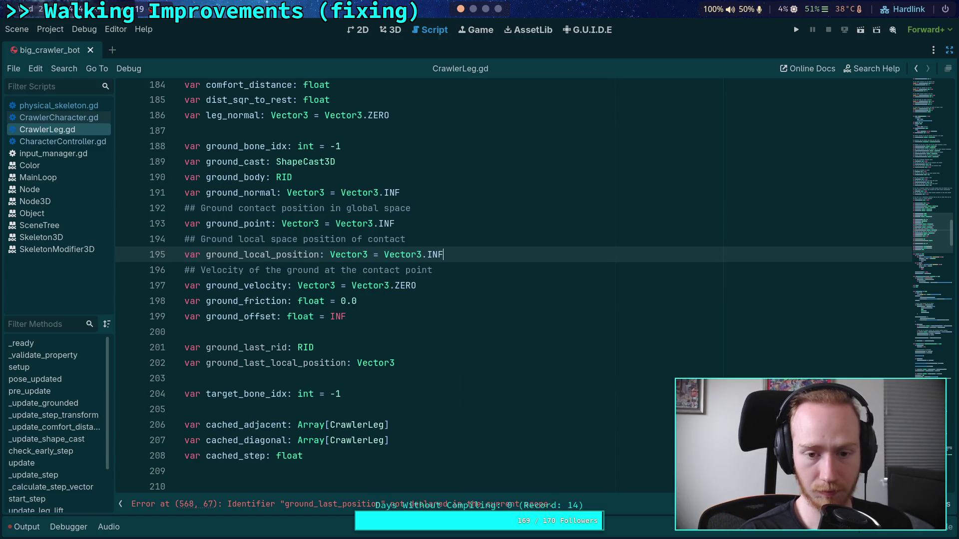
pyautogui.doubleClick(262, 254)
# Step: Fold the pre_update function and scroll down through _update_grounded toward line 568
pyautogui.scroll(-20, 487, 307)
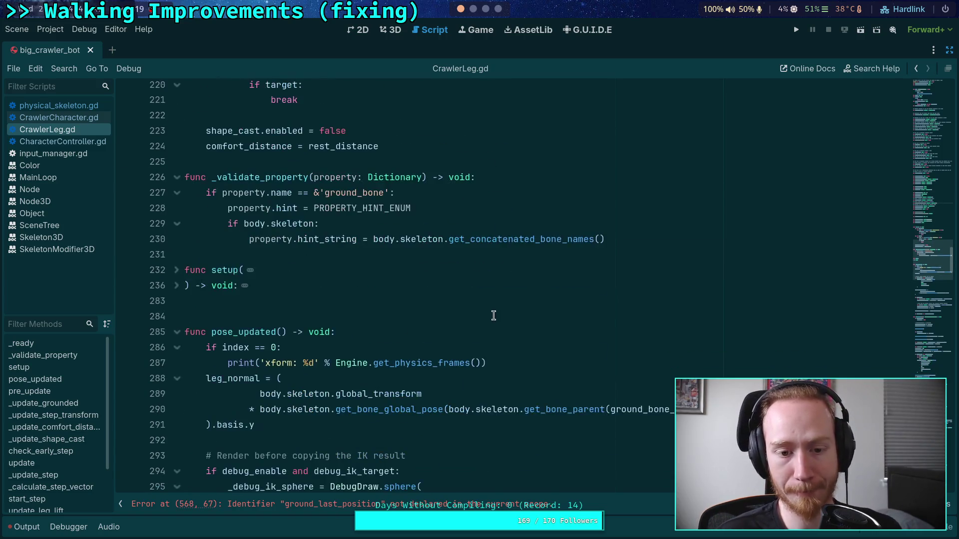
pyautogui.scroll(-18, 486, 304)
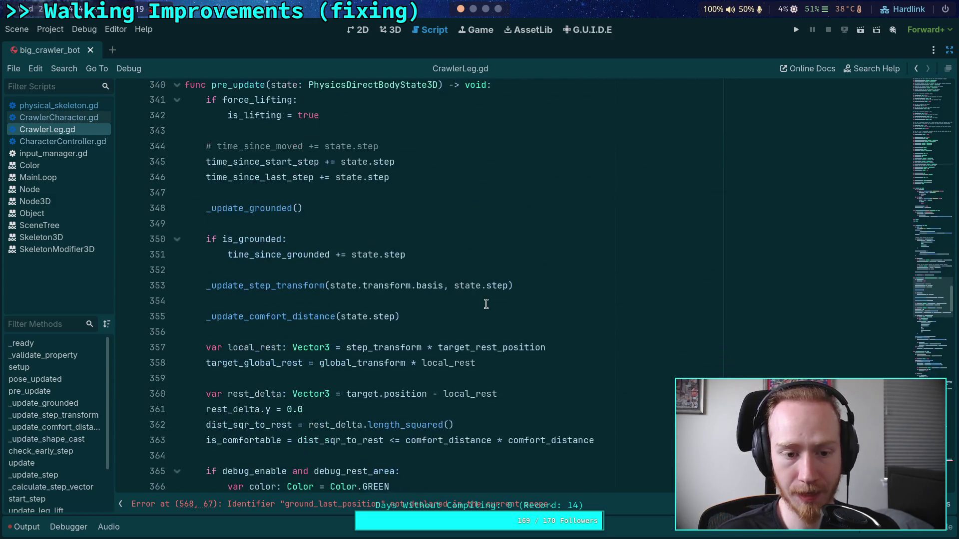
pyautogui.scroll(-6, 486, 304)
pyautogui.scroll(8, 485, 304)
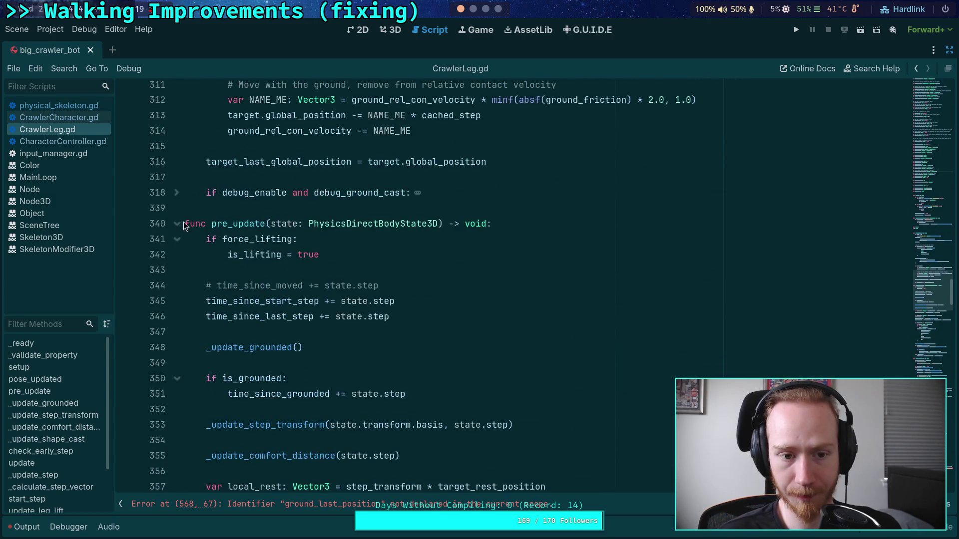
pyautogui.click(179, 224)
pyautogui.scroll(-2, 276, 248)
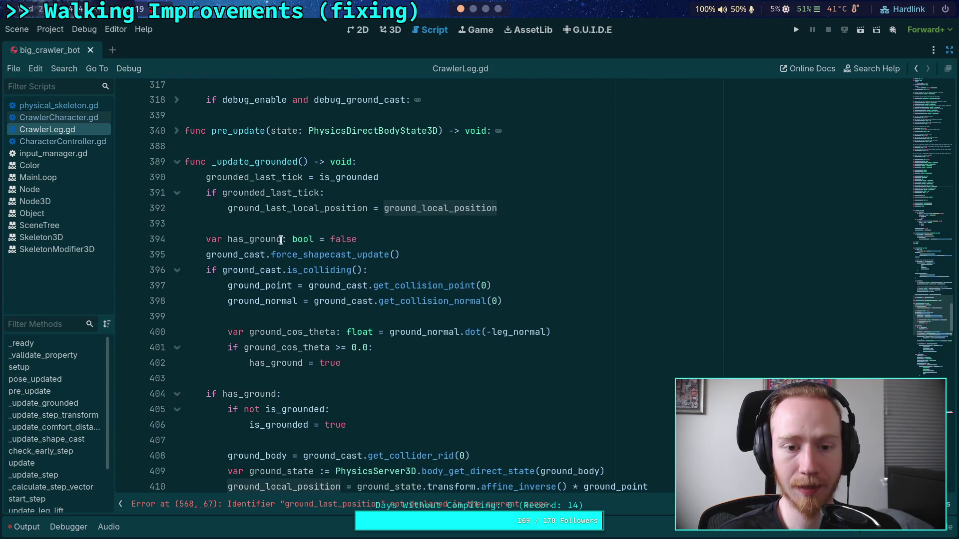
pyautogui.click(337, 220)
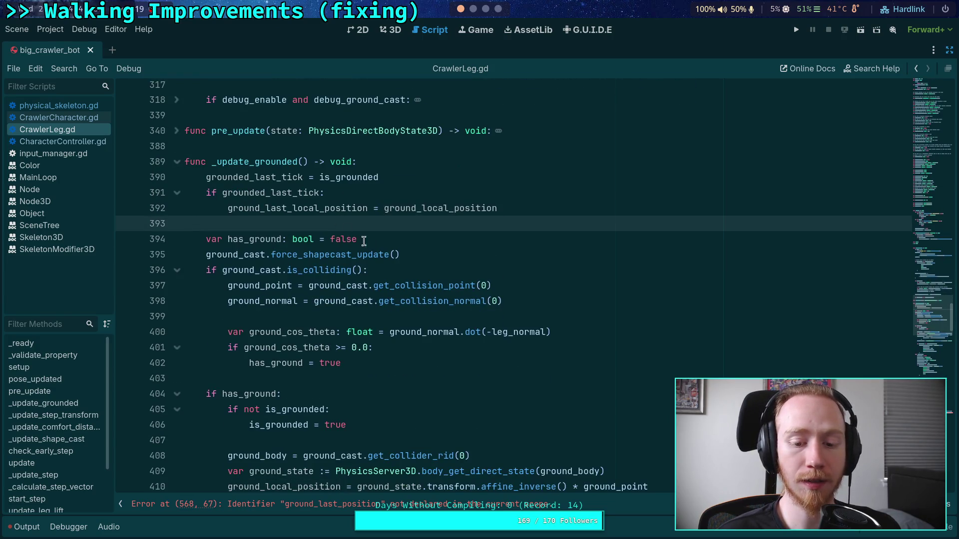
pyautogui.scroll(-10, 402, 255)
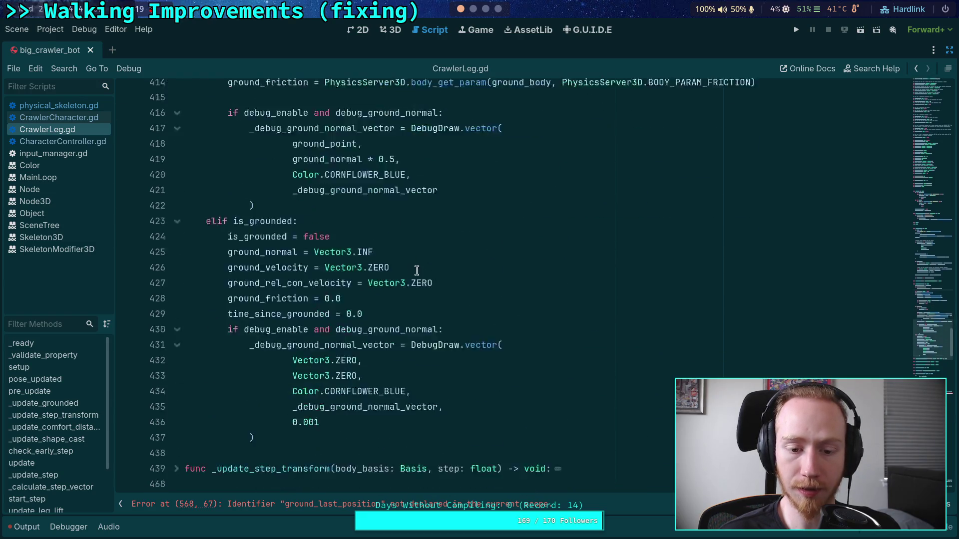
pyautogui.scroll(-10, 417, 270)
# Step: Correct line 568 to use ground_last_local_position, removing leftover characters, and save
pyautogui.click(600, 315)
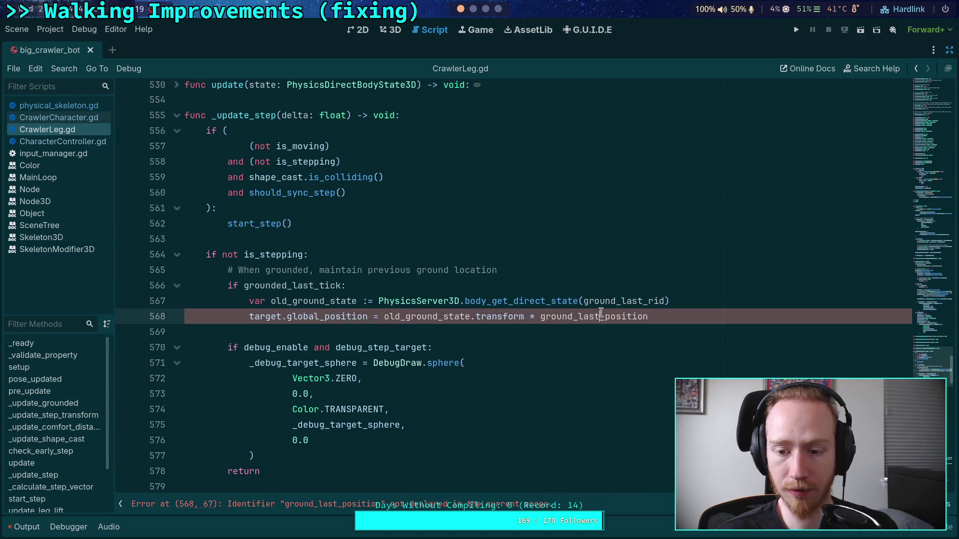
pyautogui.press('BackSpace')
pyautogui.press('BackSpace')
pyautogui.press('BackSpace')
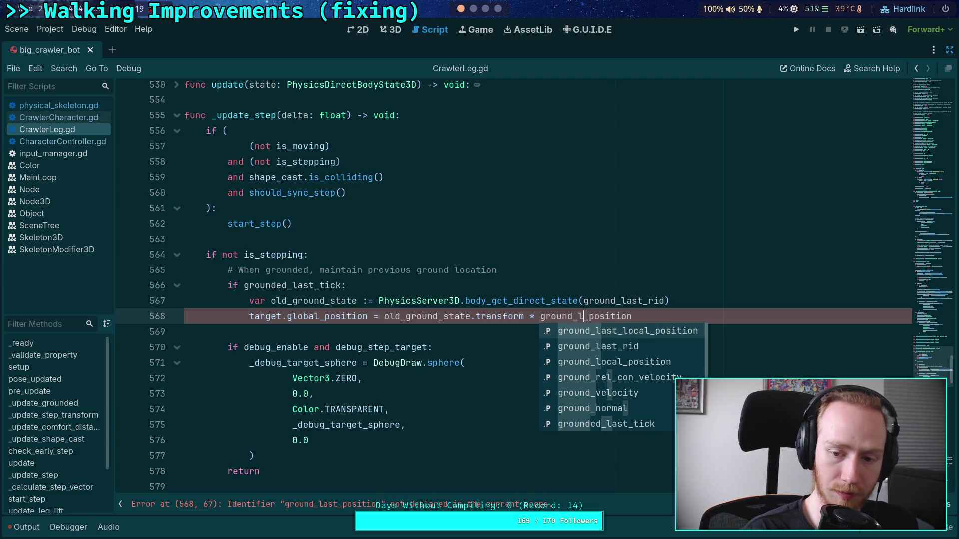
pyautogui.press('Return')
pyautogui.press('Delete')
pyautogui.press('Delete')
pyautogui.press('Delete')
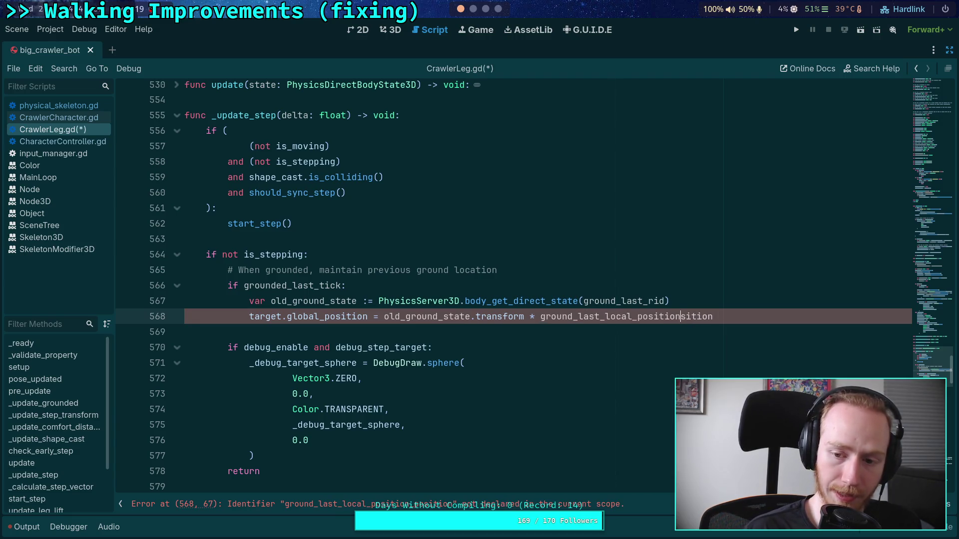
pyautogui.press('Delete')
pyautogui.press('Delete')
pyautogui.press('Delete')
pyautogui.hotkey('ctrl', 's')
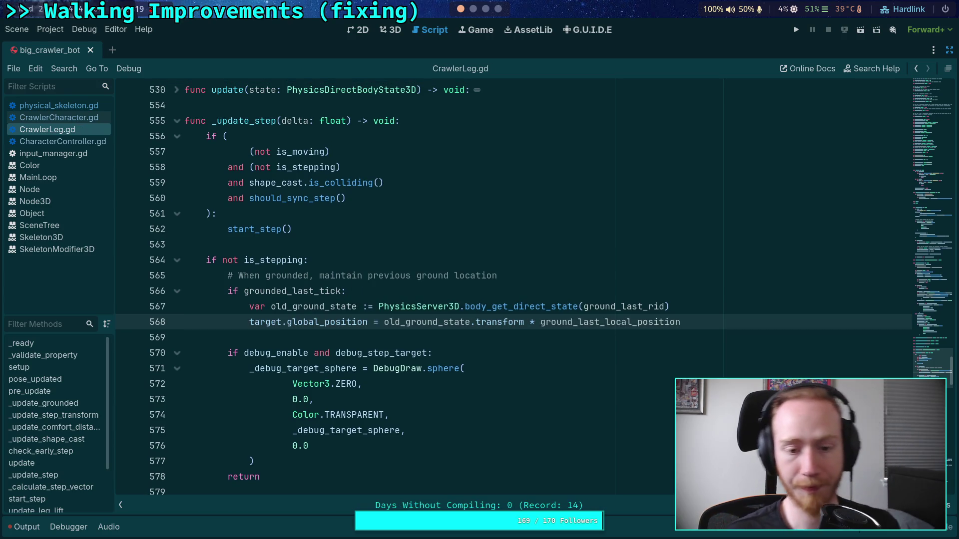
pyautogui.click(477, 346)
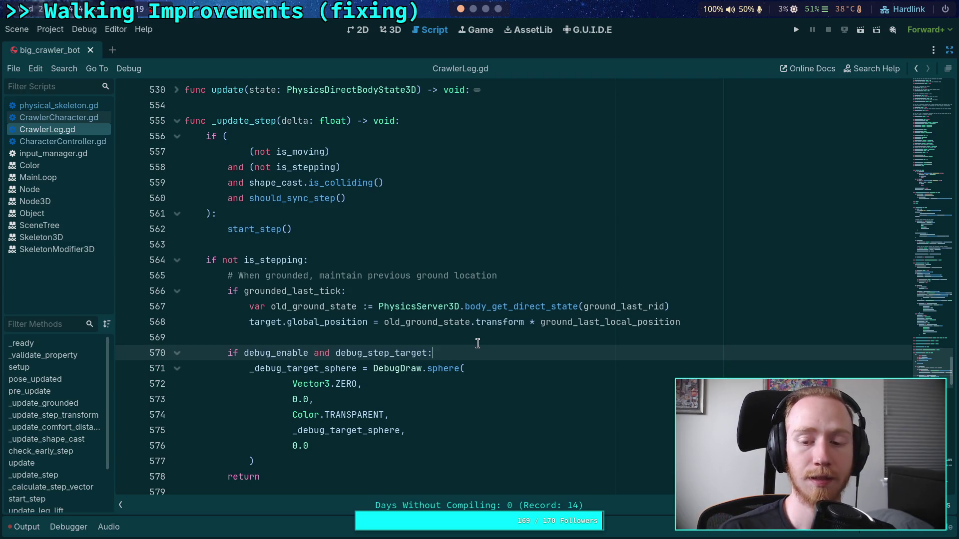
# Step: Under `if grounded_last_tick:`, add `ground_last_rid = ground_body` via autocomplete and save
pyautogui.doubleClick(630, 309)
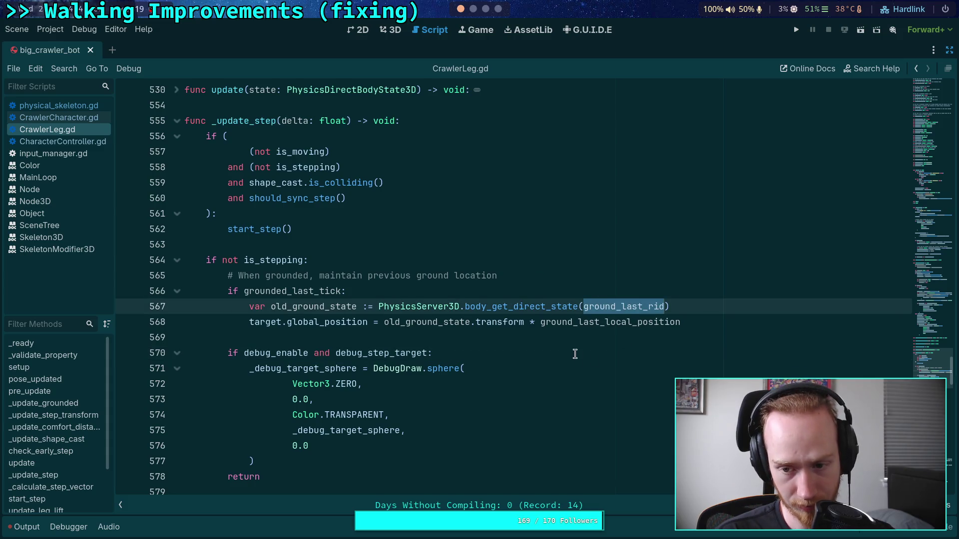
pyautogui.moveTo(950, 377); pyautogui.dragTo(950, 333)
pyautogui.click(350, 192)
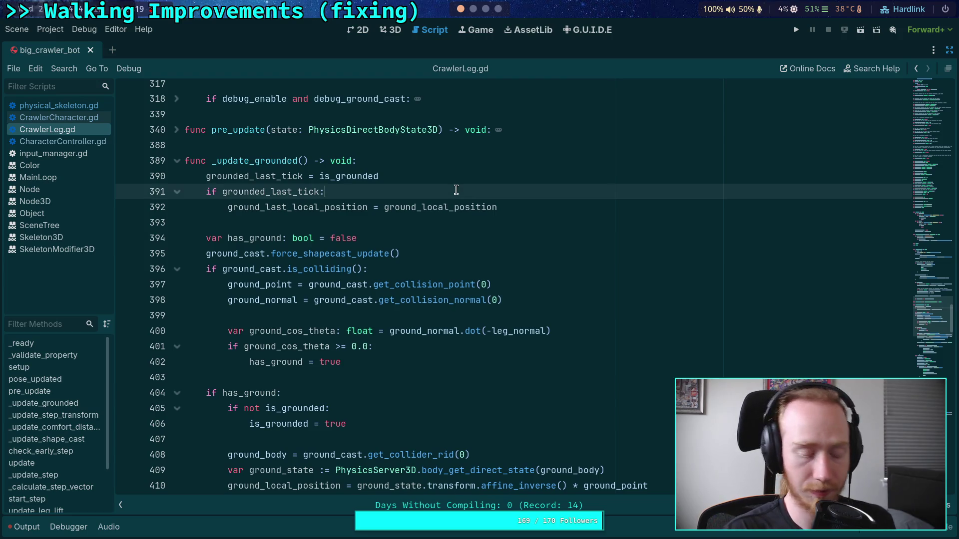
pyautogui.press('Return')
pyautogui.write('ground_last')
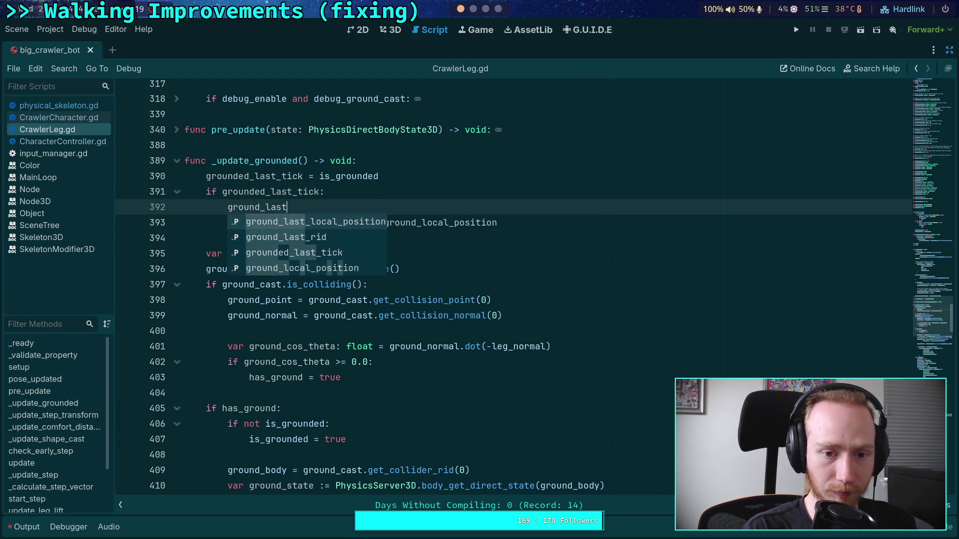
pyautogui.press('Down')
pyautogui.press('Return')
pyautogui.write('= ')
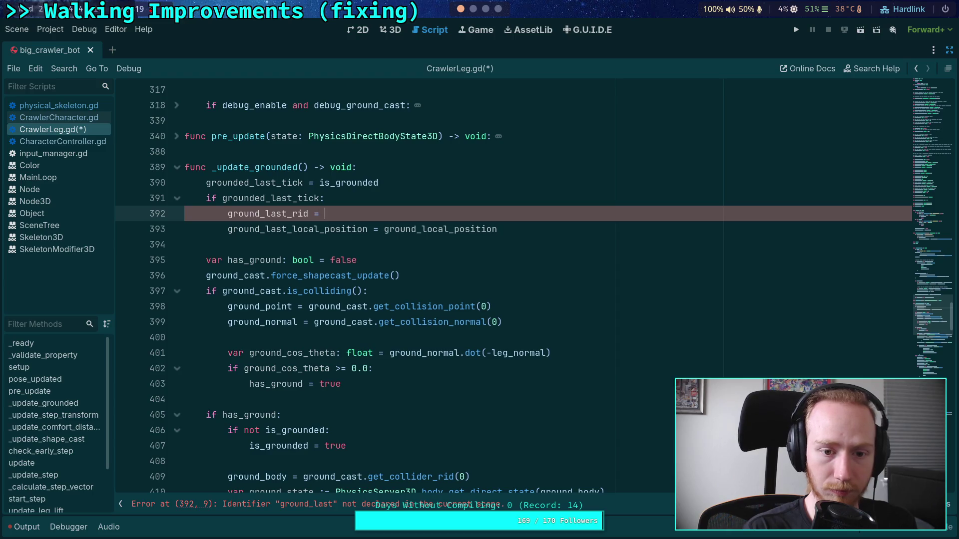
pyautogui.write('ground_bo')
pyautogui.press('Return')
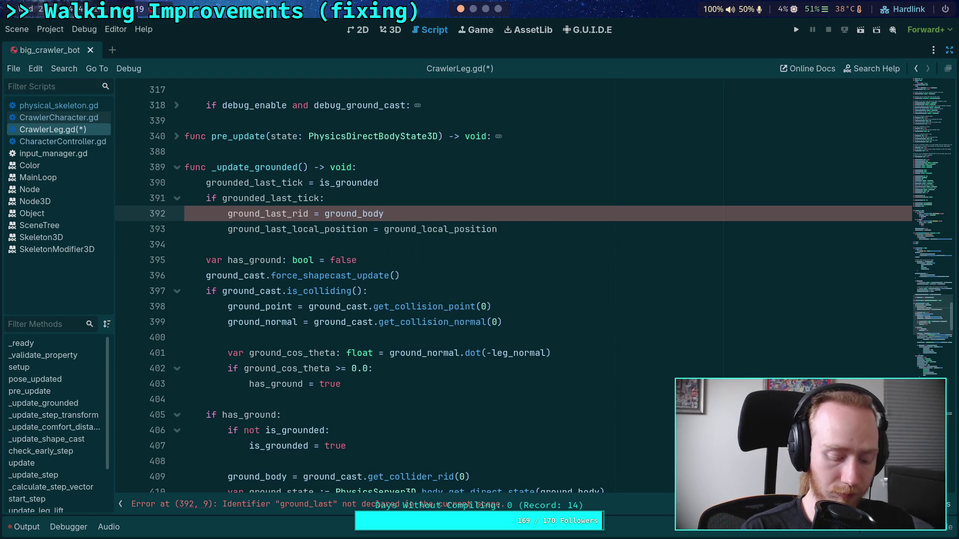
pyautogui.hotkey('ctrl', 's')
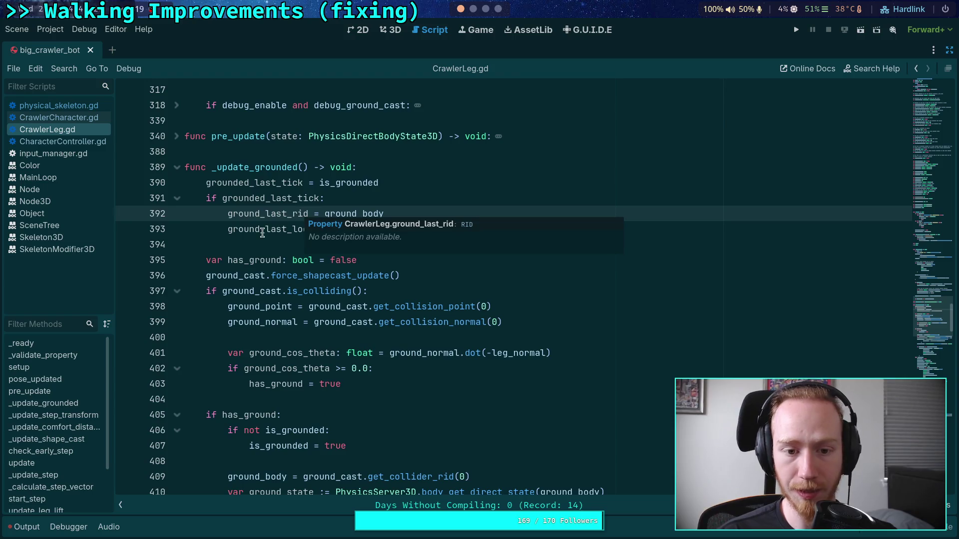
pyautogui.click(265, 229)
pyautogui.scroll(-2, 518, 294)
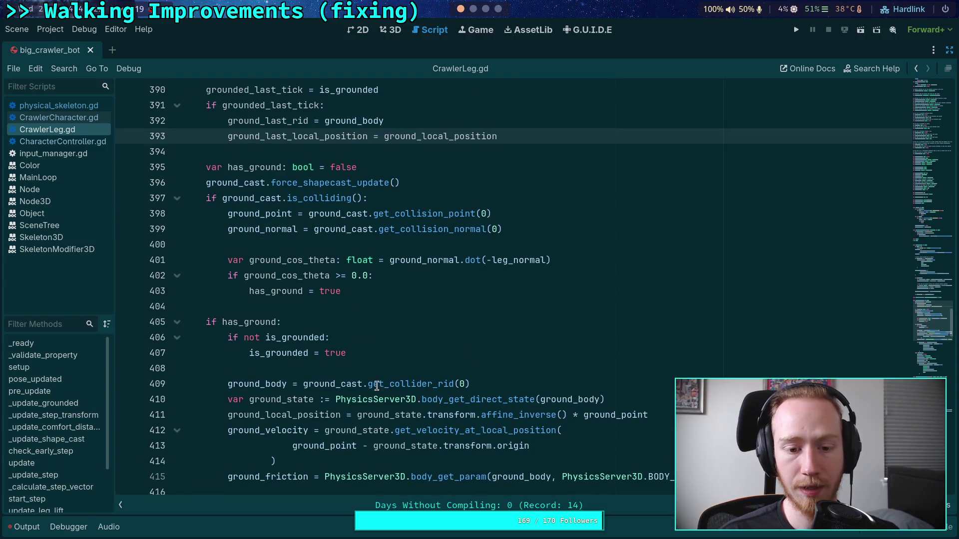
# Step: Dismiss the PhysicsServer3D popup and collapse the `if debug_enable:` block in _update_step
pyautogui.moveTo(418, 402)
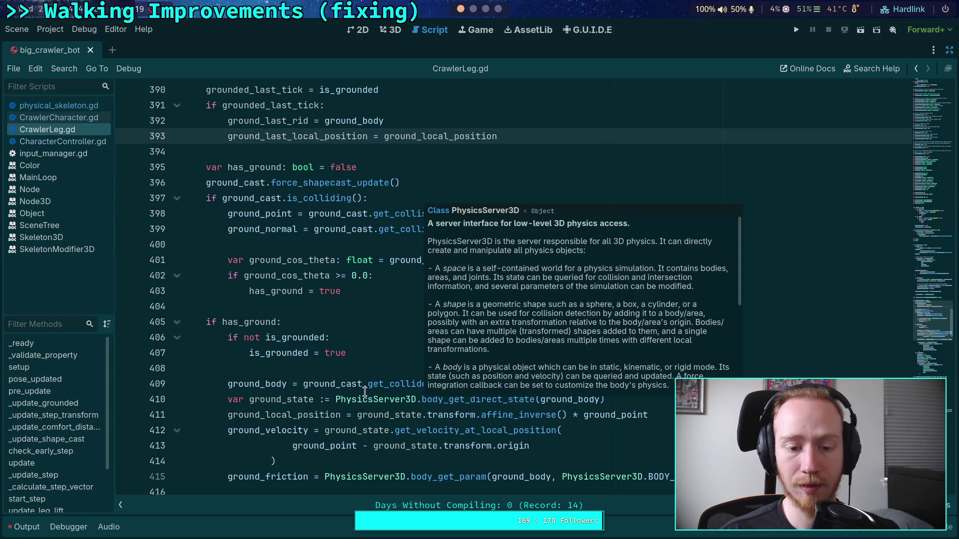
pyautogui.click(268, 368)
pyautogui.scroll(-20, 832, 346)
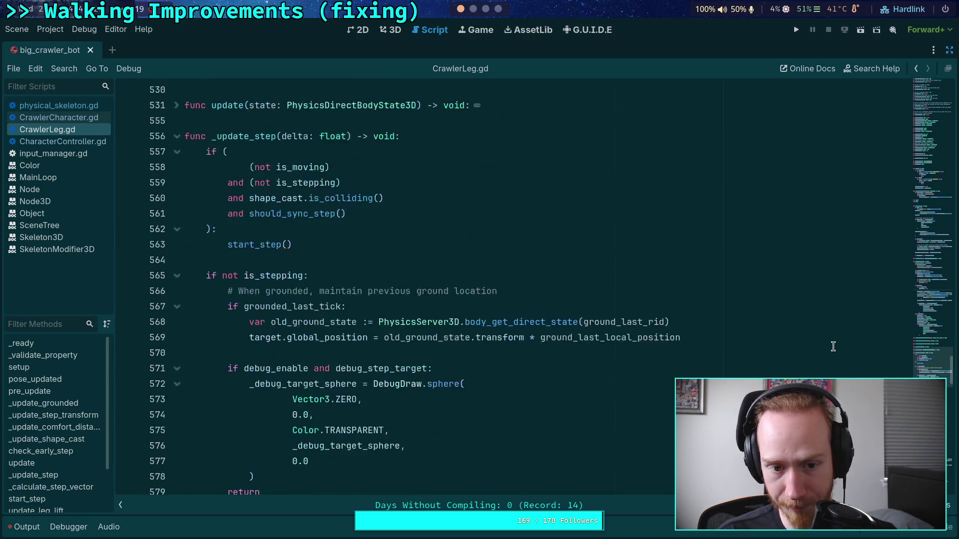
pyautogui.scroll(-6, 833, 346)
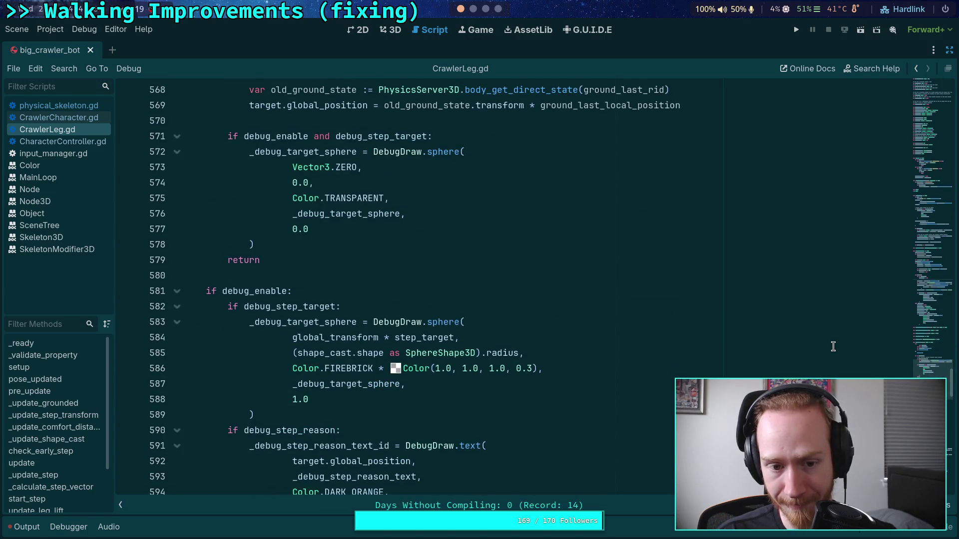
pyautogui.click(177, 291)
pyautogui.scroll(2, 189, 285)
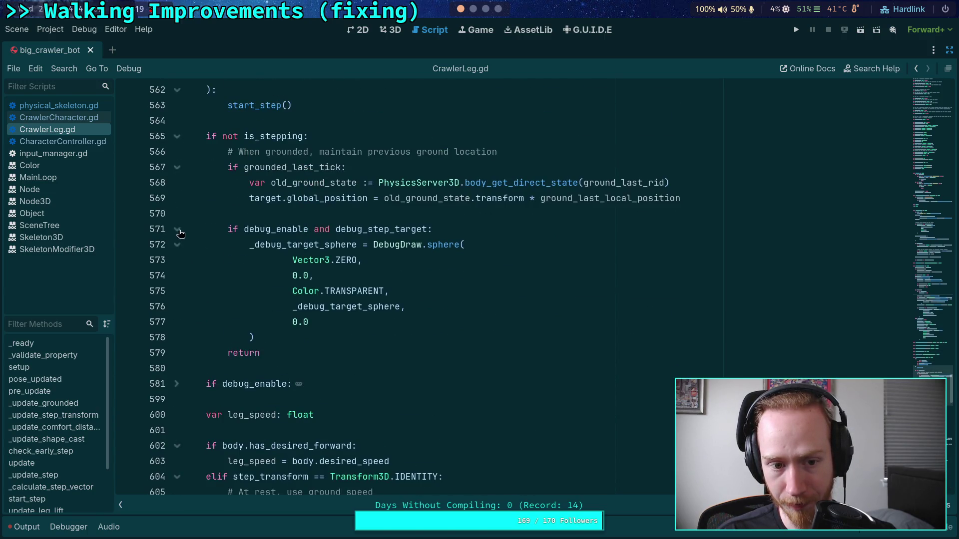
pyautogui.scroll(-7, 224, 275)
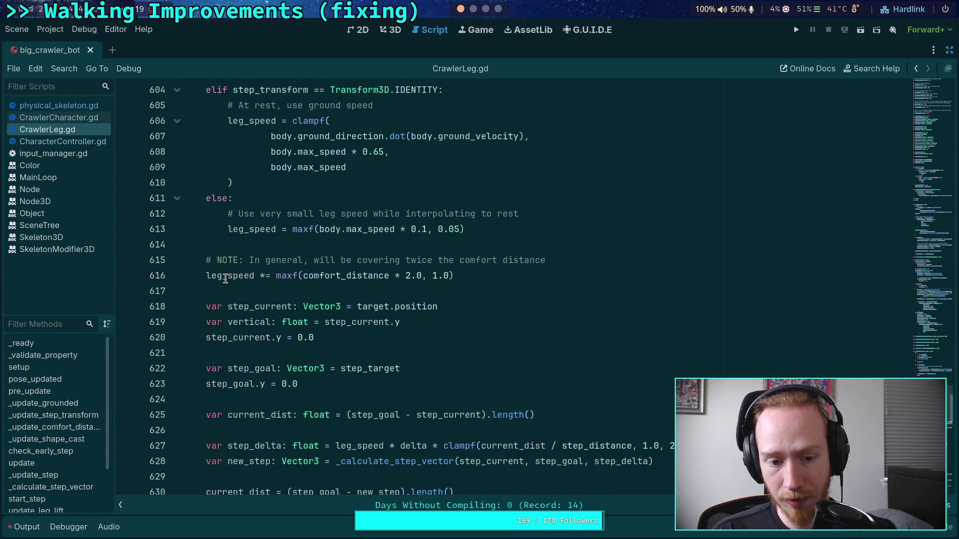
pyautogui.scroll(-4, 225, 278)
pyautogui.scroll(20, 226, 278)
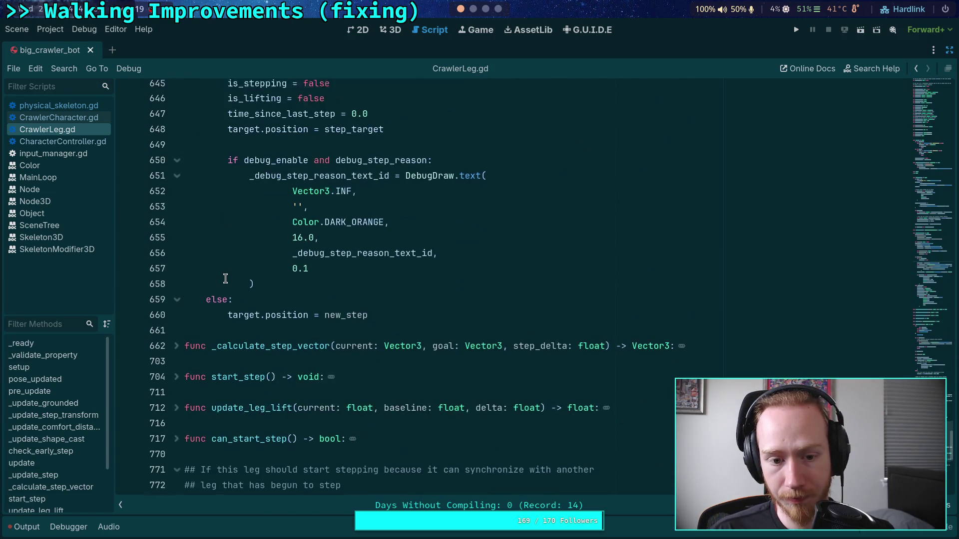
pyautogui.scroll(-2, 226, 278)
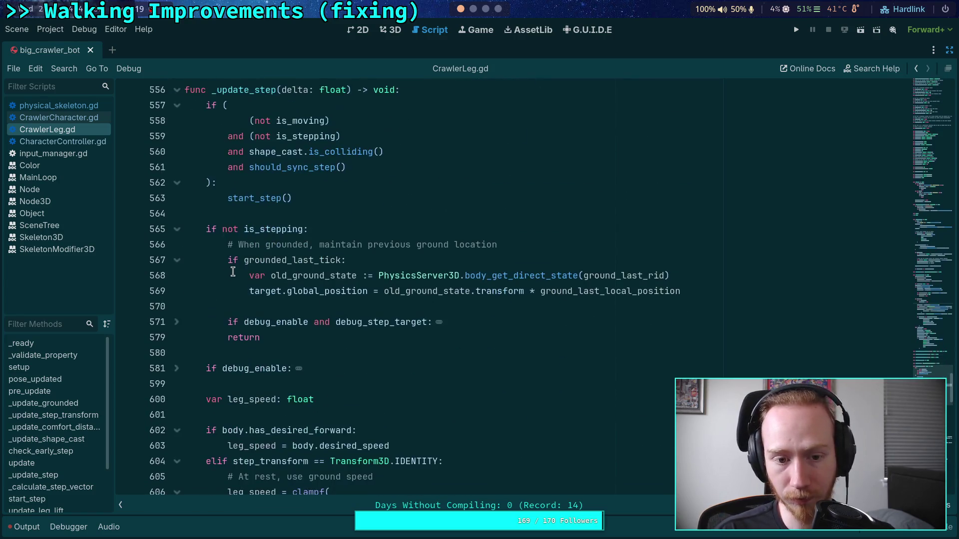
# Step: Select and review the expression assigned to target.global_position near line 569
pyautogui.moveTo(320, 284)
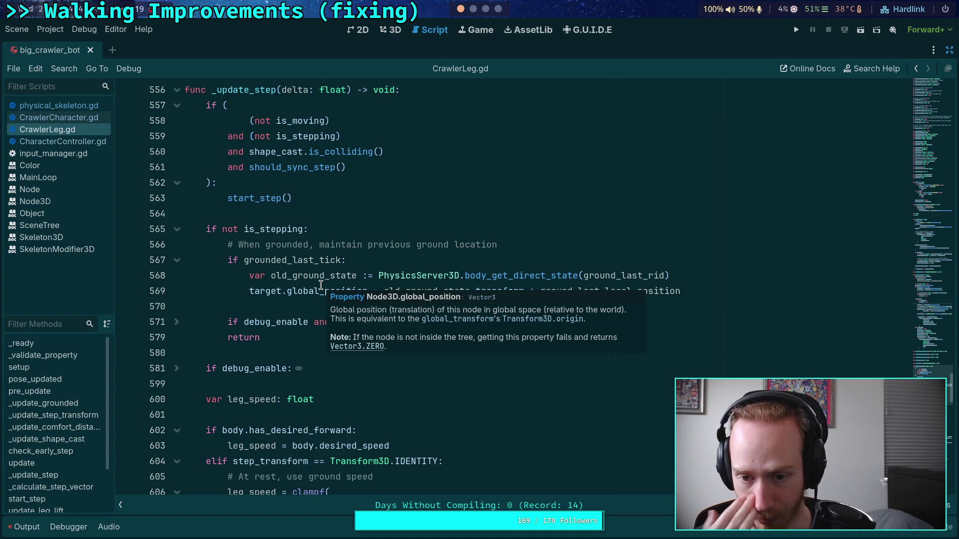
pyautogui.click(283, 307)
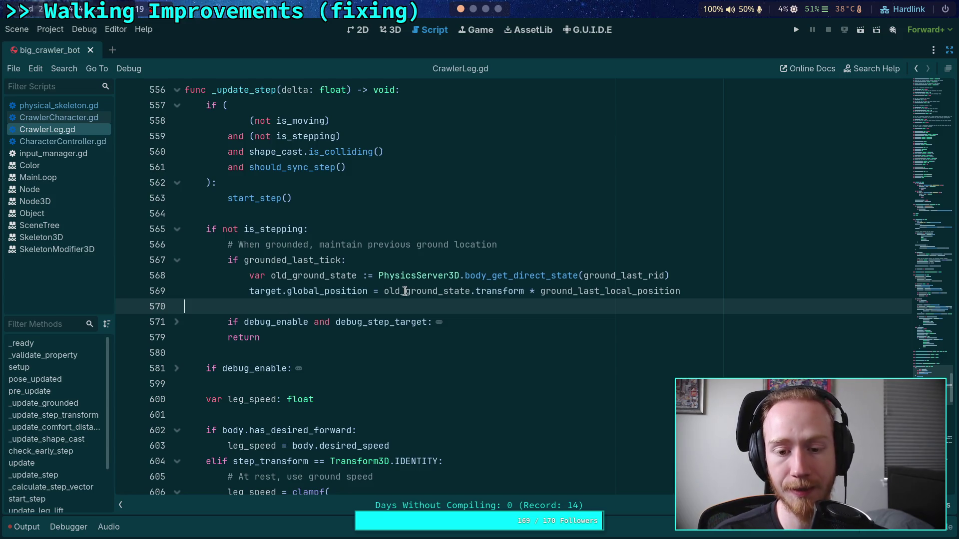
pyautogui.moveTo(383, 292); pyautogui.dragTo(681, 292)
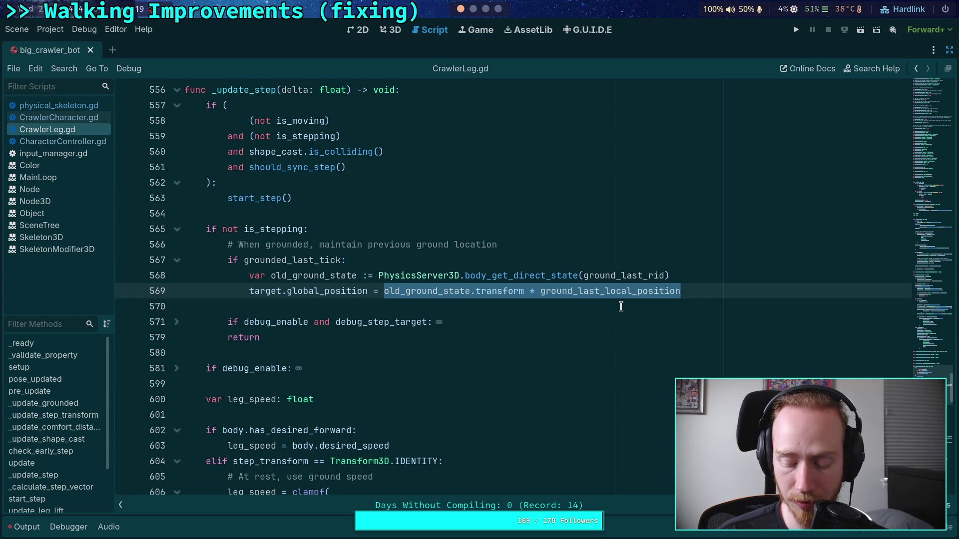
pyautogui.click(531, 306)
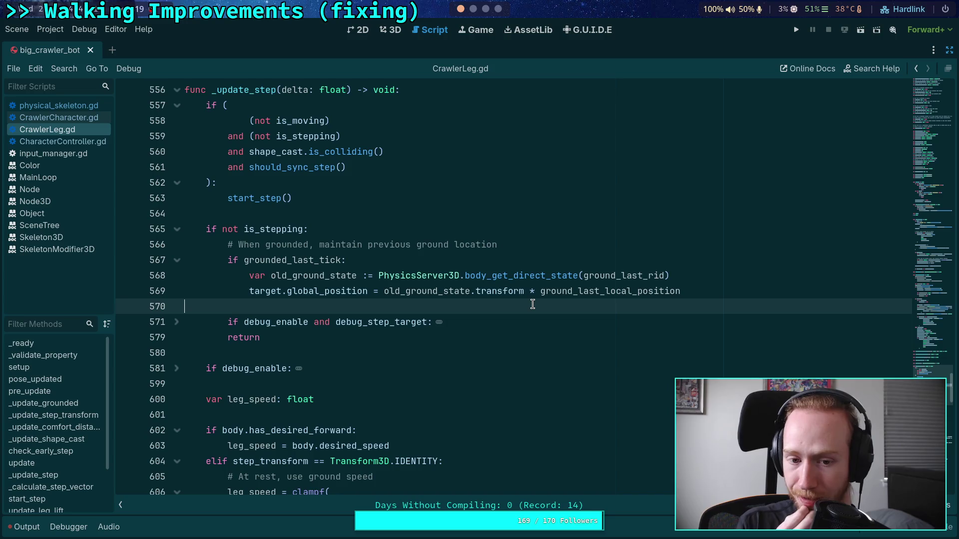
# Step: Scroll through CrawlerLeg.gd and collapse the _update_grounded function
pyautogui.scroll(-15, 514, 285)
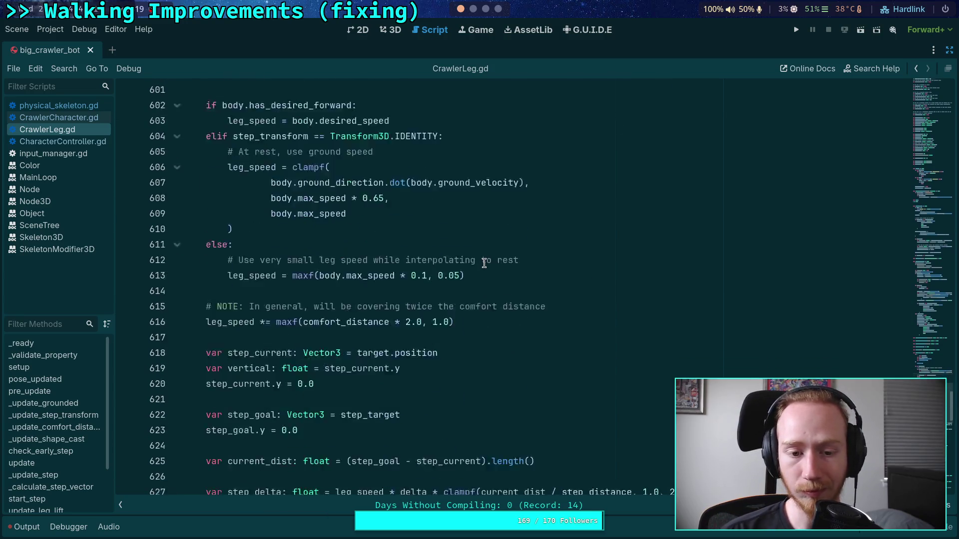
pyautogui.scroll(-15, 485, 286)
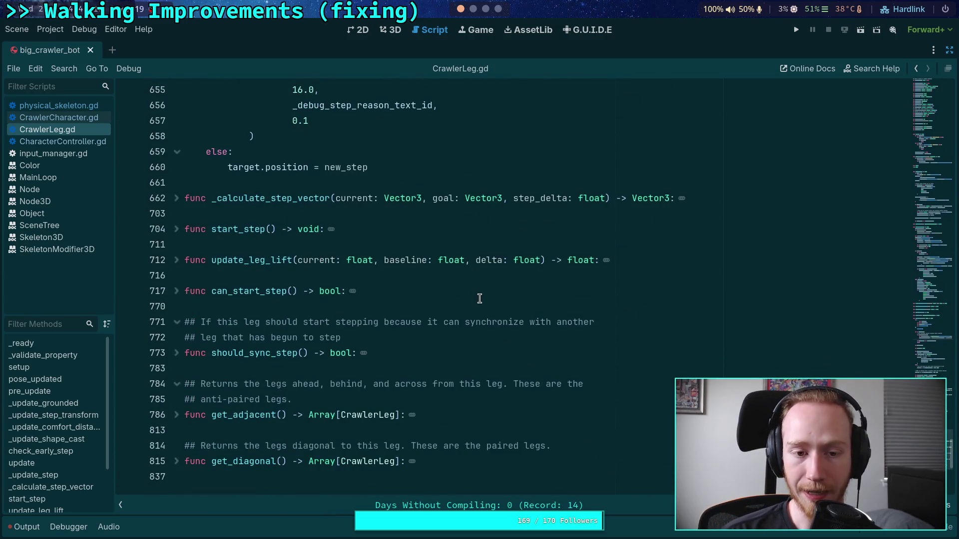
pyautogui.scroll(20, 472, 292)
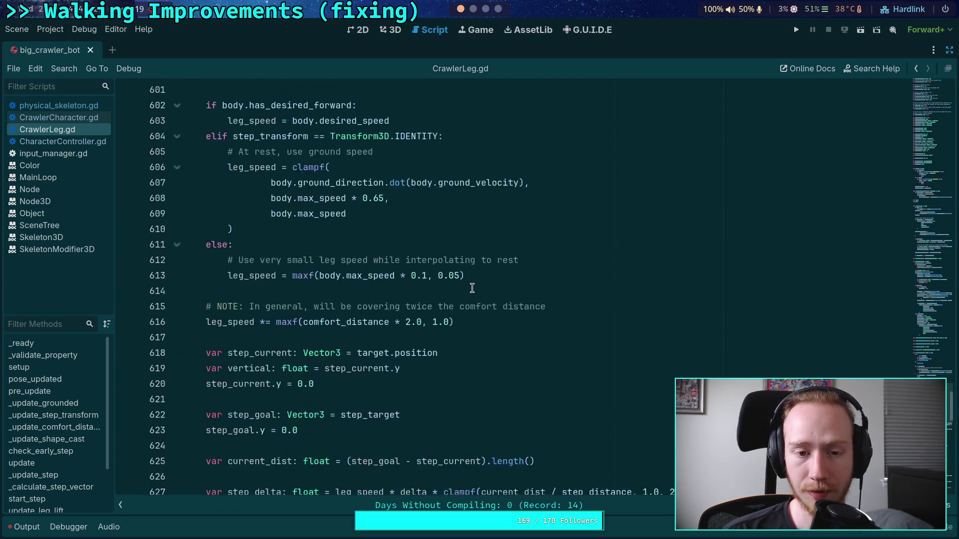
pyautogui.scroll(3, 472, 288)
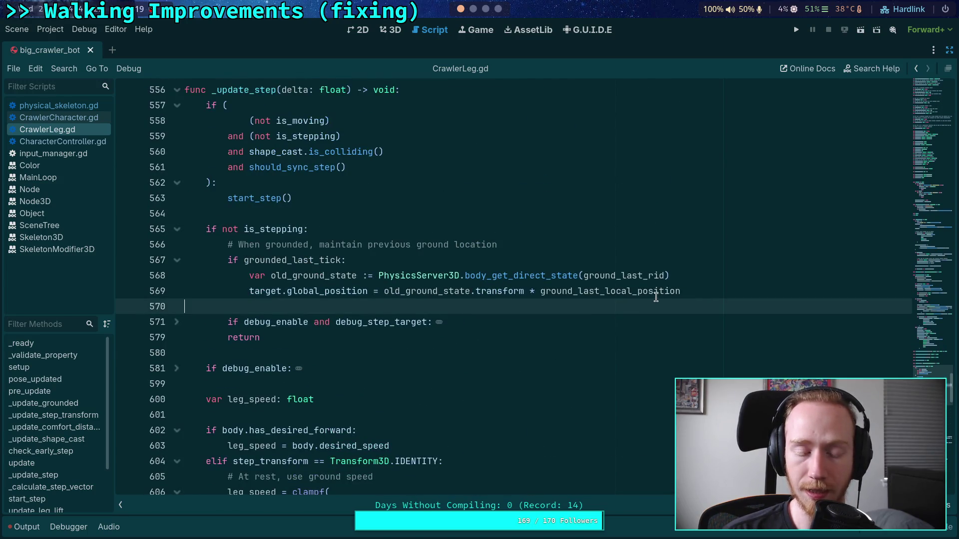
pyautogui.scroll(3, 657, 298)
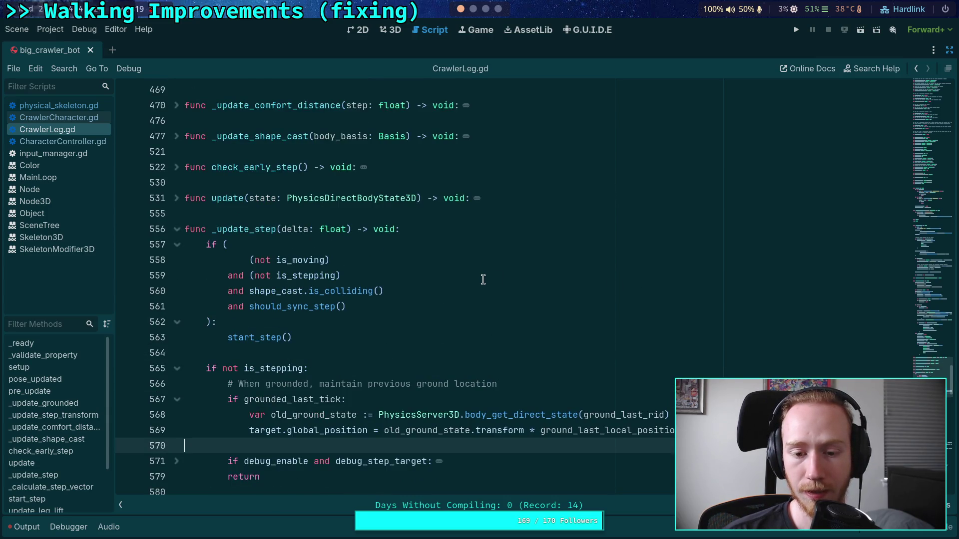
pyautogui.scroll(15, 483, 279)
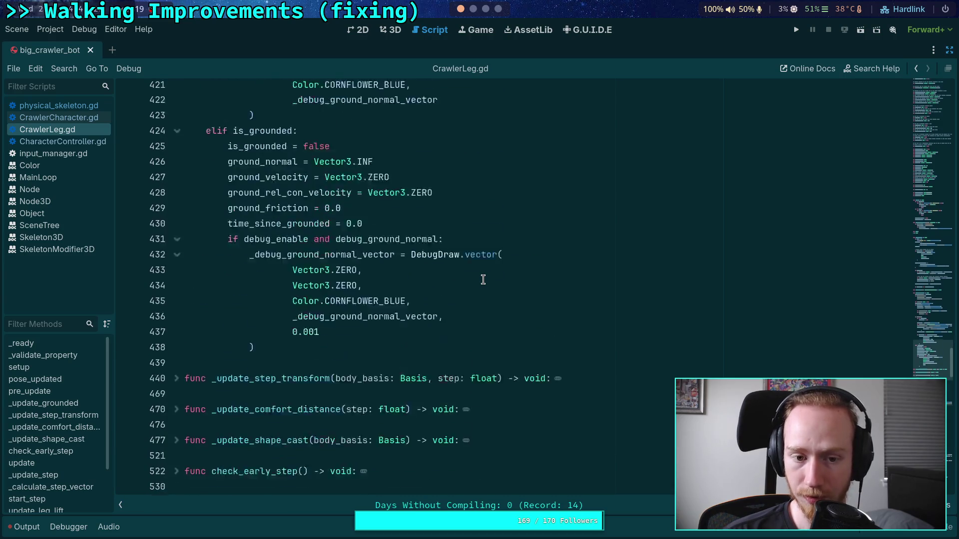
pyautogui.scroll(3, 483, 279)
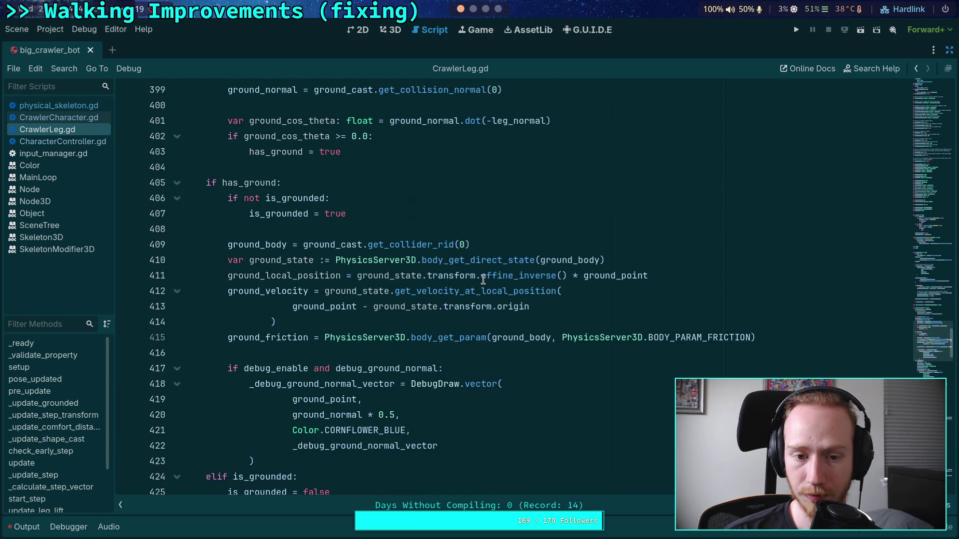
pyautogui.scroll(10, 482, 279)
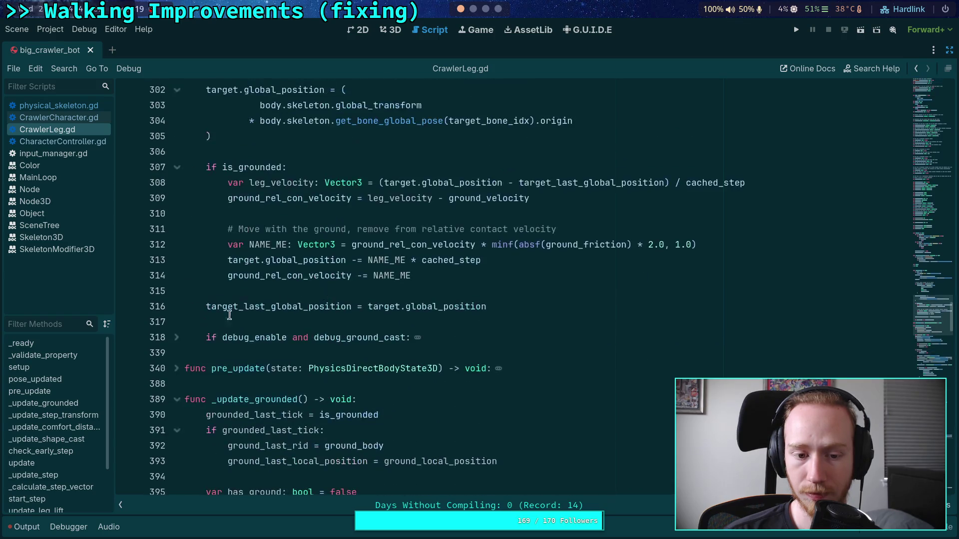
pyautogui.click(178, 400)
pyautogui.scroll(12, 215, 330)
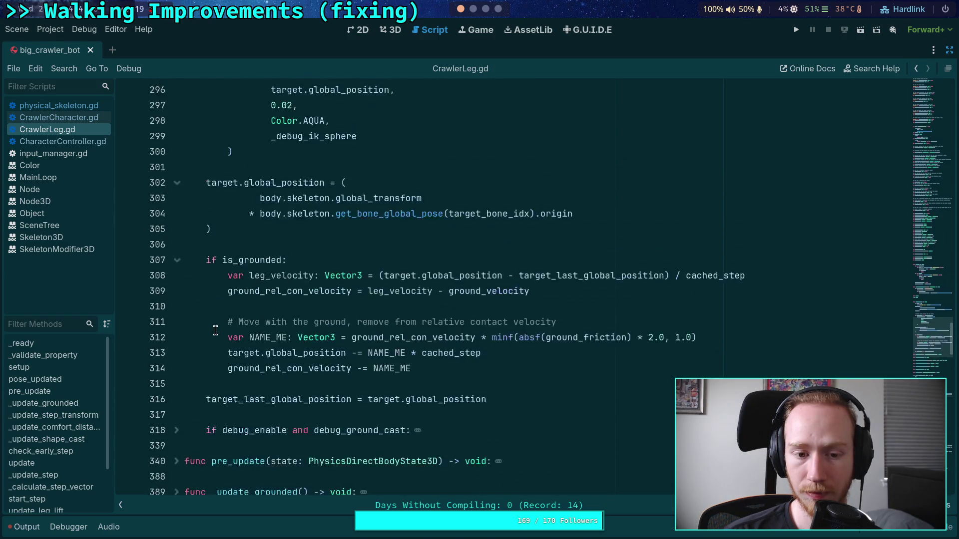
pyautogui.scroll(-9, 215, 330)
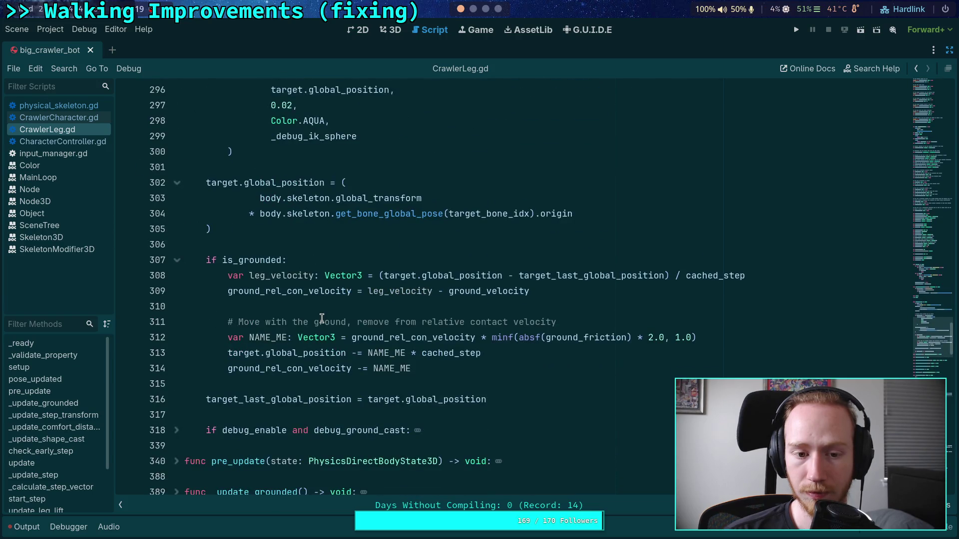
pyautogui.scroll(-1, 322, 318)
# Step: Select and delete the 'Move with the ground' block on lines 310–314
pyautogui.click(337, 259)
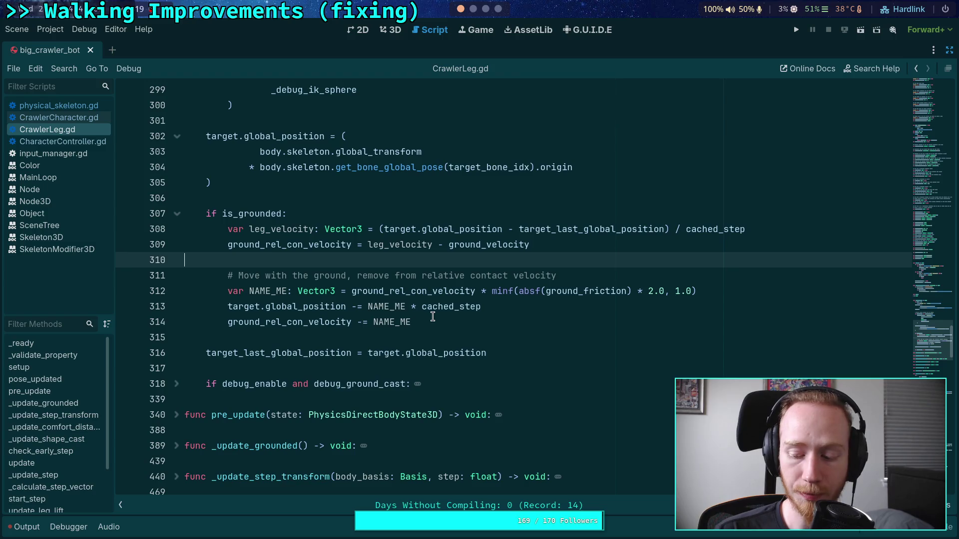
pyautogui.moveTo(470, 248)
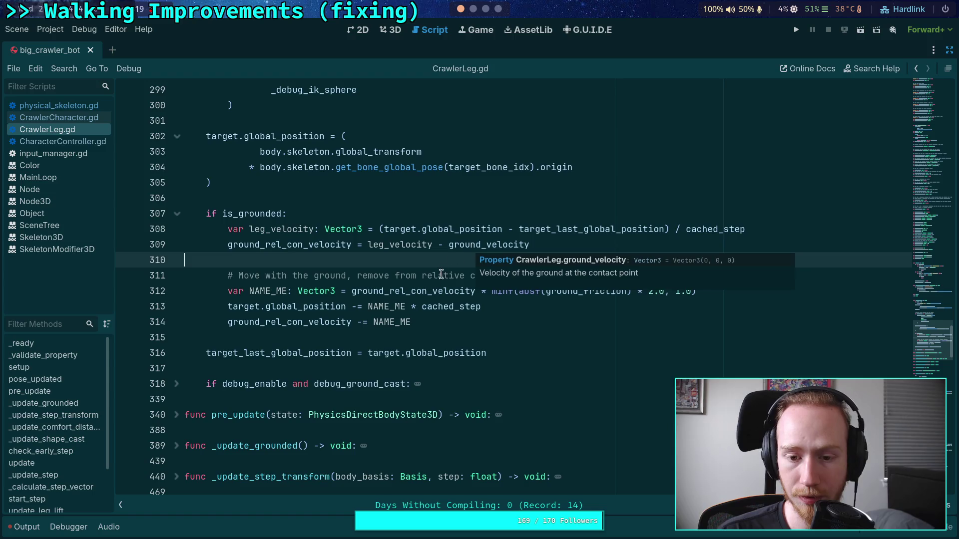
pyautogui.moveTo(432, 320); pyautogui.dragTo(186, 261)
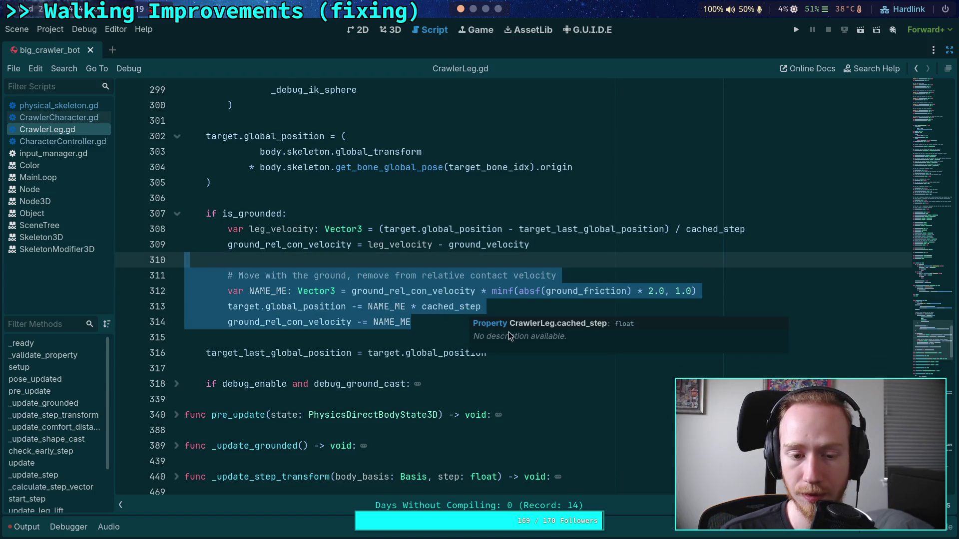
pyautogui.moveTo(433, 351)
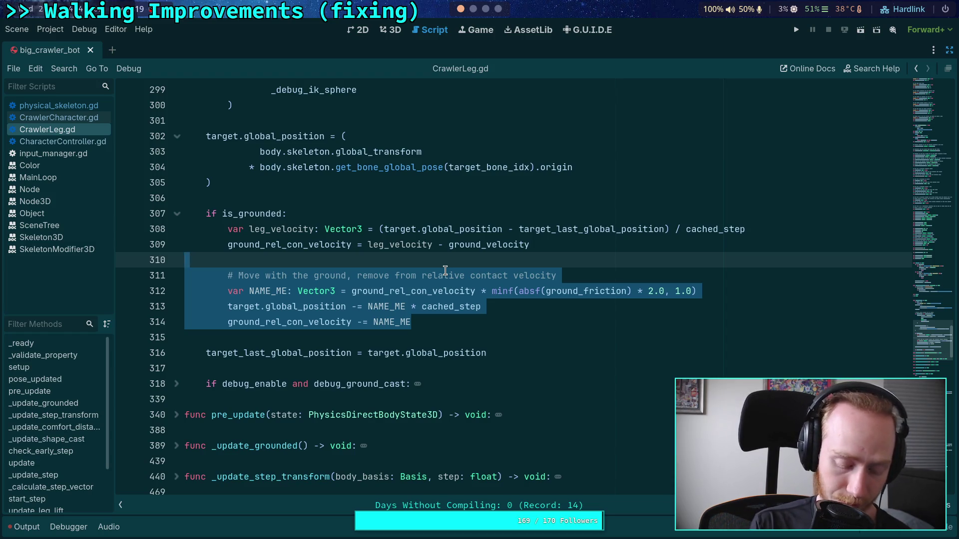
pyautogui.press('BackSpace')
pyautogui.press('BackSpace')
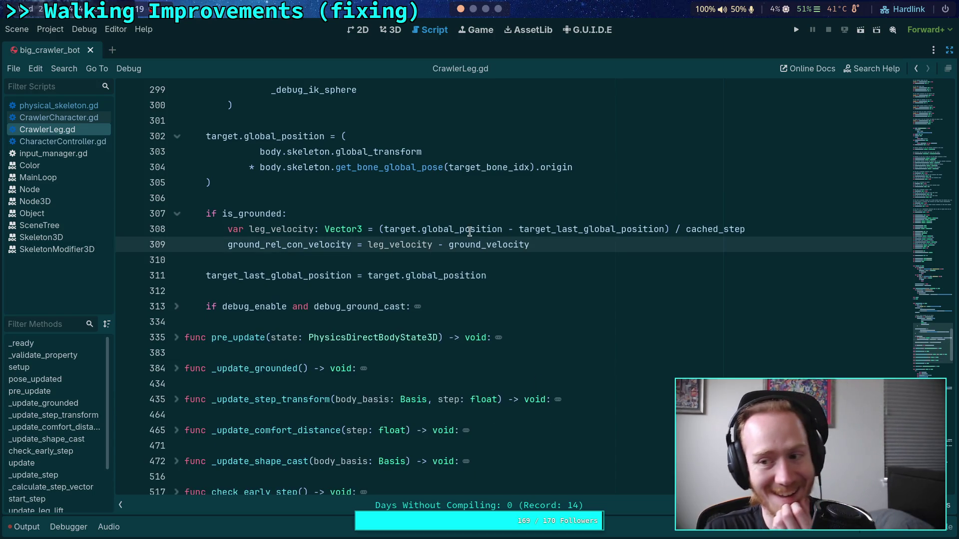
# Step: Test-run, delete the leg post_update loop from CrawlerCharacter.gd, save, and rerun the crawler
pyautogui.click(795, 31)
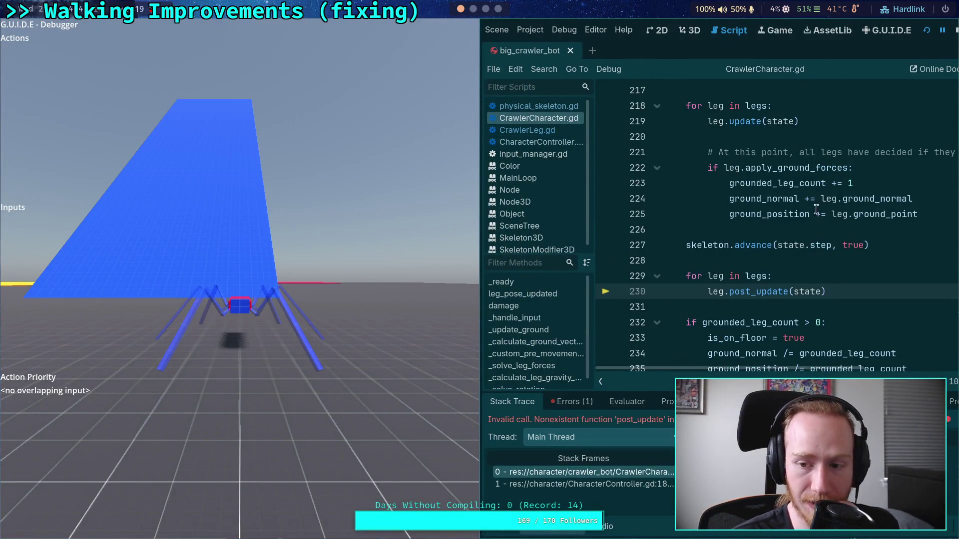
pyautogui.press('F8')
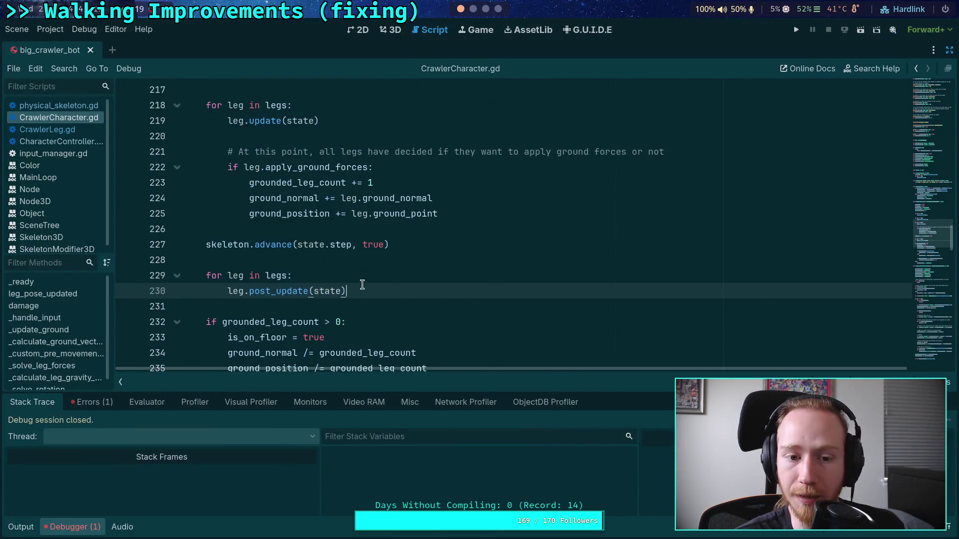
pyautogui.moveTo(364, 284); pyautogui.dragTo(185, 259)
pyautogui.press('BackSpace')
pyautogui.press('BackSpace')
pyautogui.hotkey('ctrl', 's')
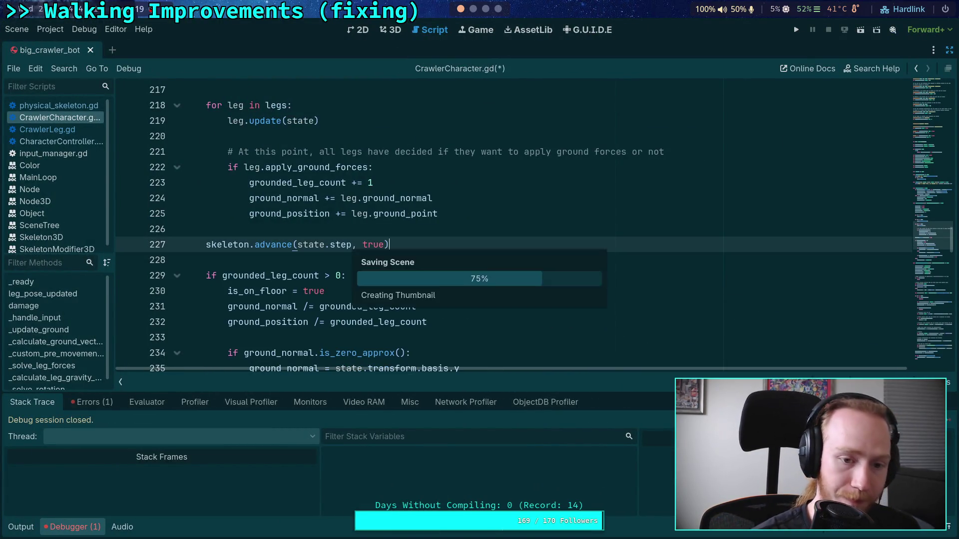
pyautogui.press('F5')
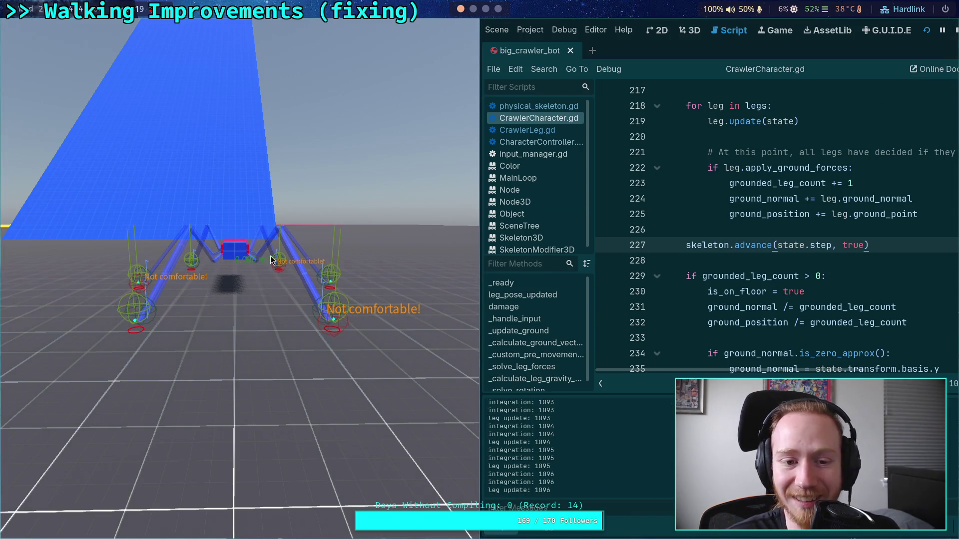
pyautogui.click(956, 30)
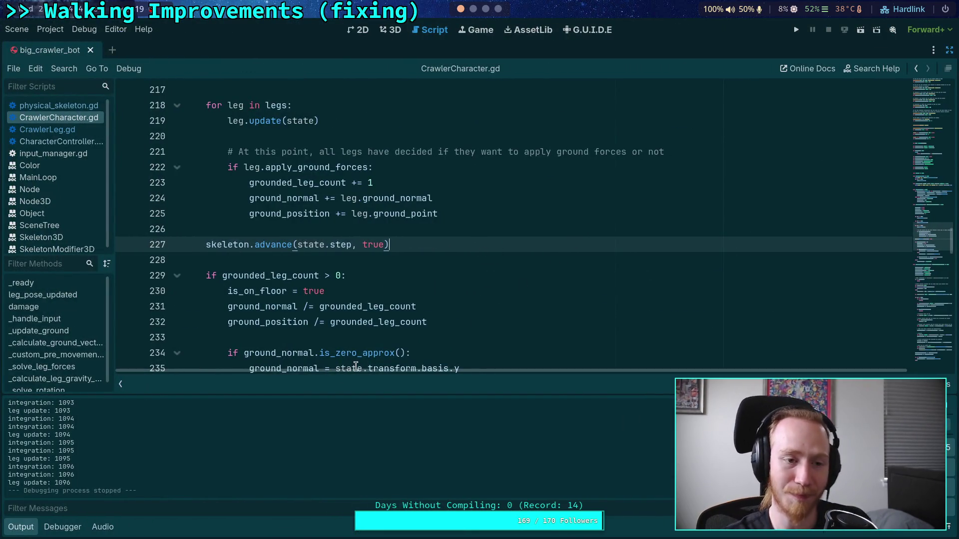
# Step: Hide the Output dock and look over the ground-averaging code around lines 232–233
pyautogui.click(31, 526)
pyautogui.click(282, 324)
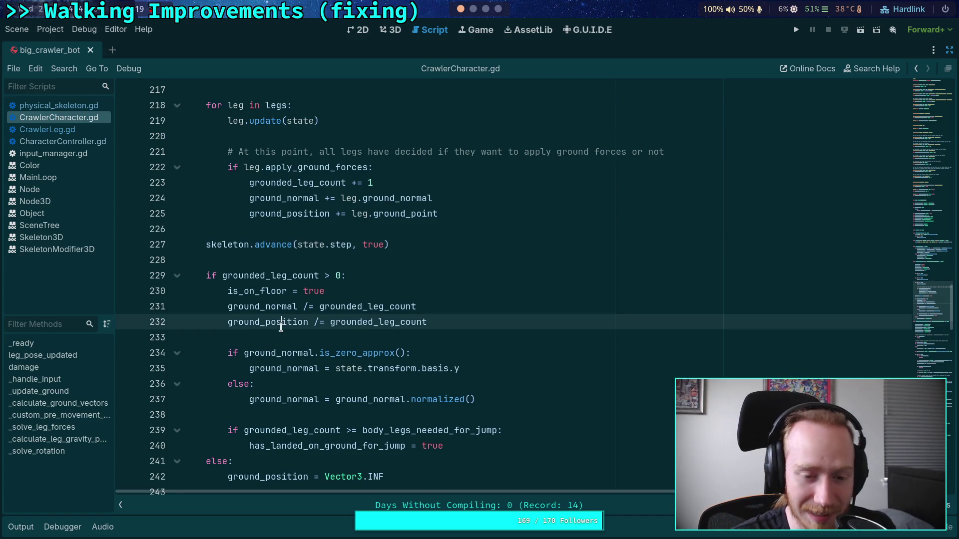
pyautogui.click(273, 336)
pyautogui.scroll(12, 272, 336)
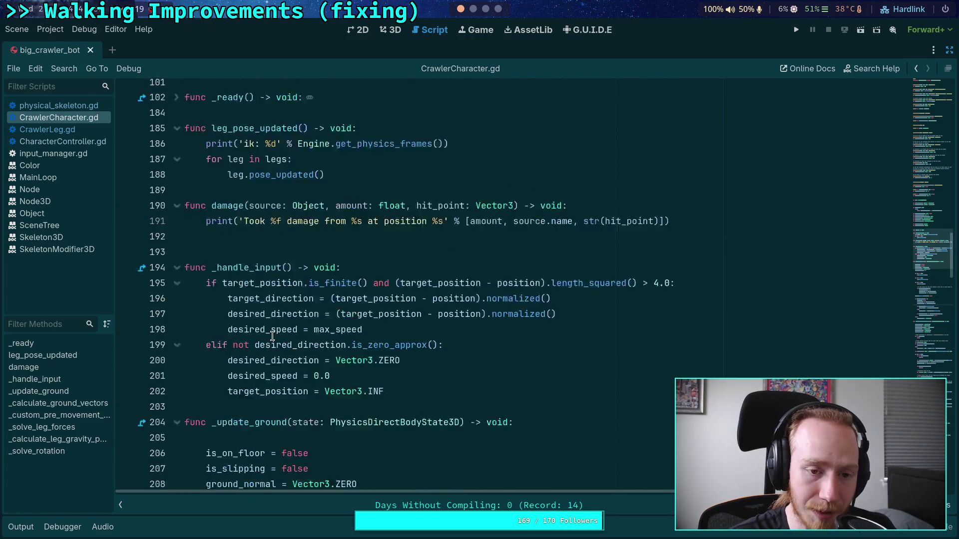
pyautogui.scroll(3, 272, 336)
# Step: Switch to CrawlerLeg.gd, scroll through the grounded and step code, then reopen a taller Output log
pyautogui.click(47, 129)
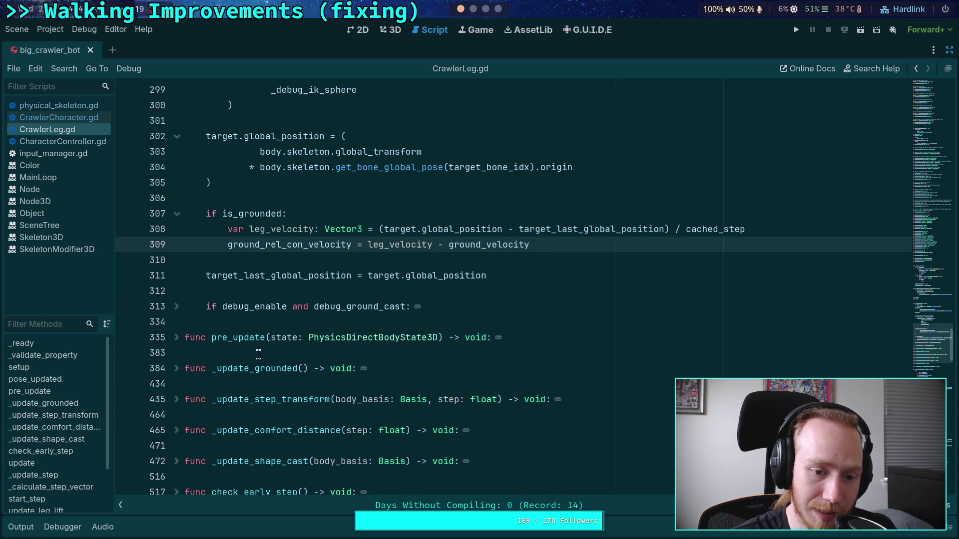
pyautogui.click(252, 322)
pyautogui.scroll(2, 286, 365)
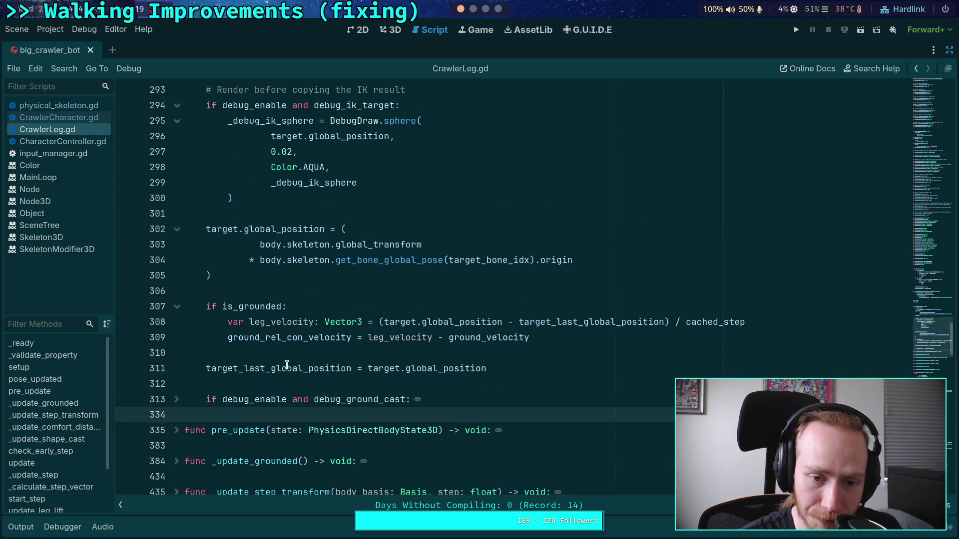
pyautogui.moveTo(270, 373)
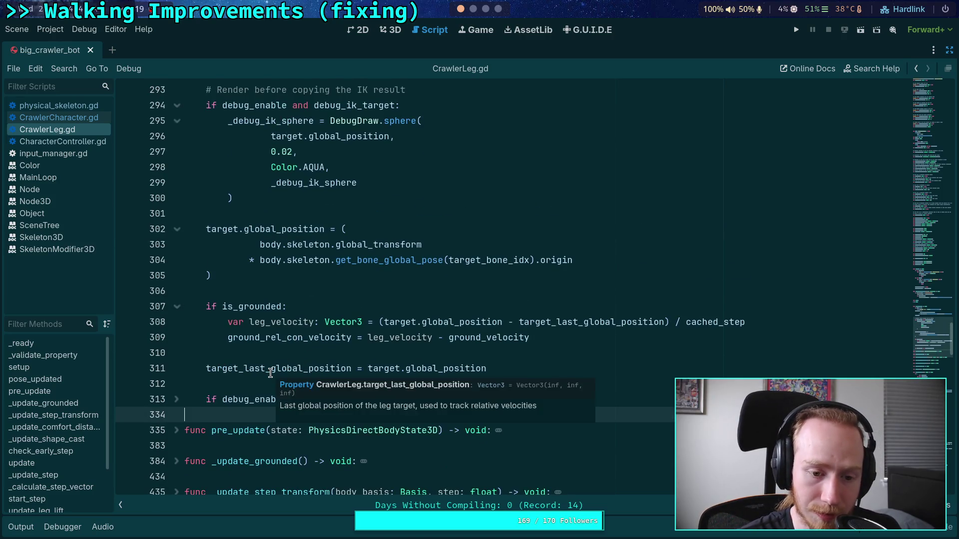
pyautogui.click(234, 356)
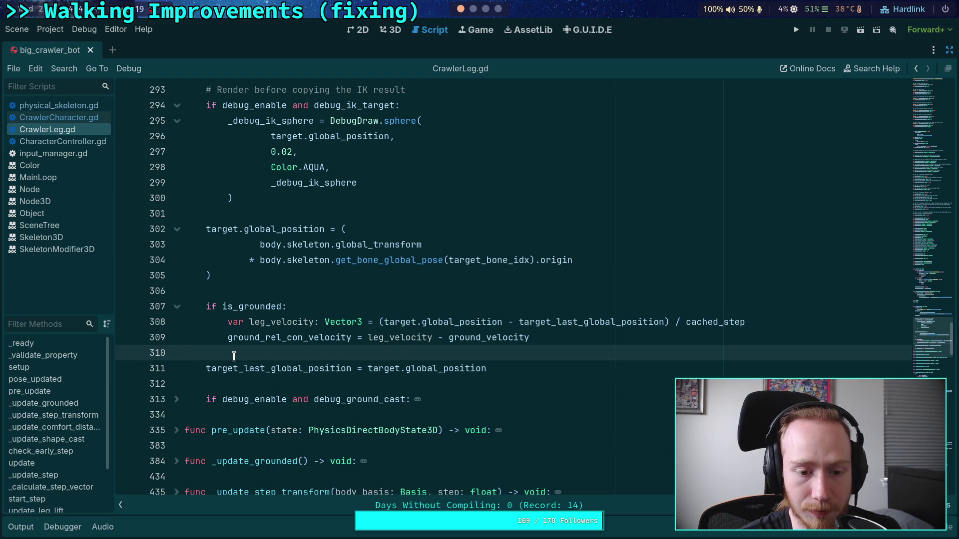
pyautogui.scroll(1, 233, 356)
pyautogui.moveTo(234, 356)
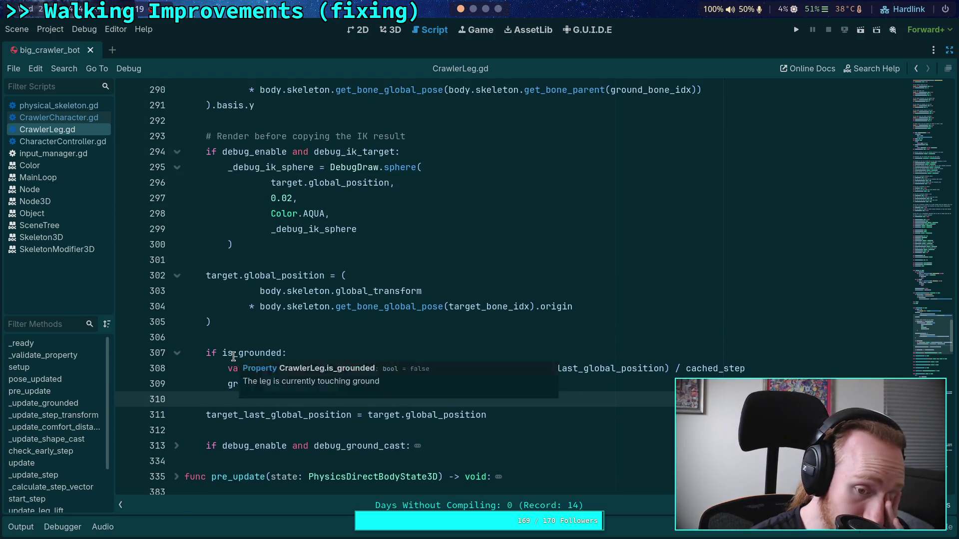
pyautogui.scroll(-9, 233, 356)
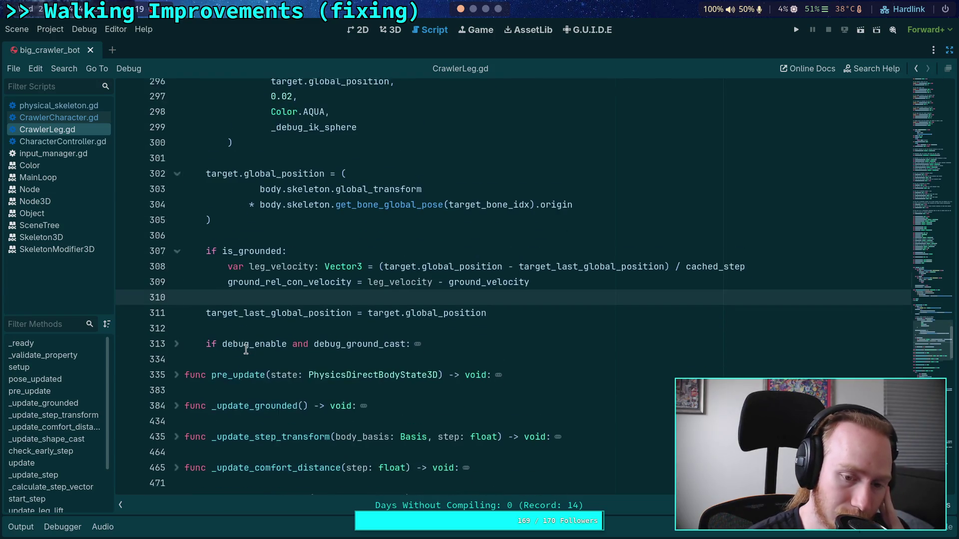
pyautogui.scroll(-3, 246, 349)
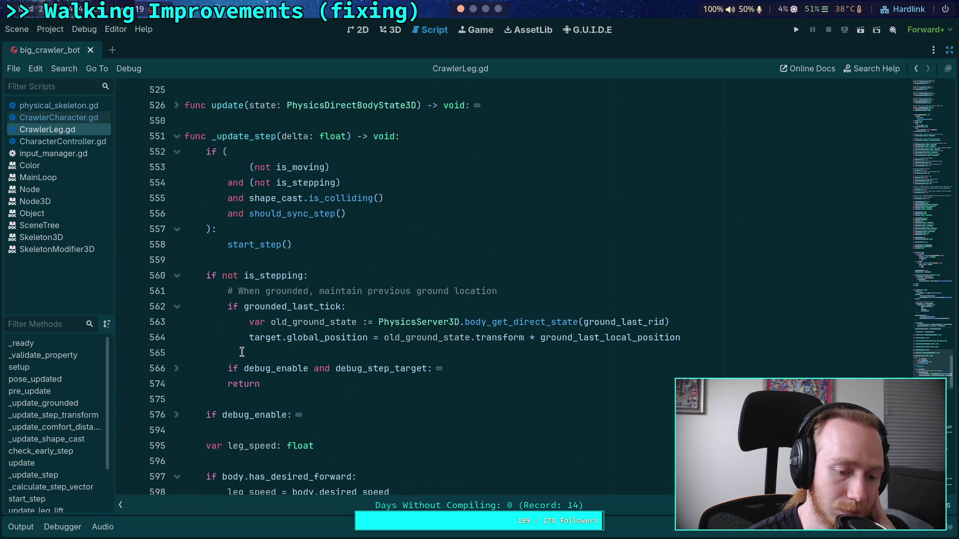
pyautogui.click(20, 527)
pyautogui.moveTo(137, 394); pyautogui.dragTo(150, 255)
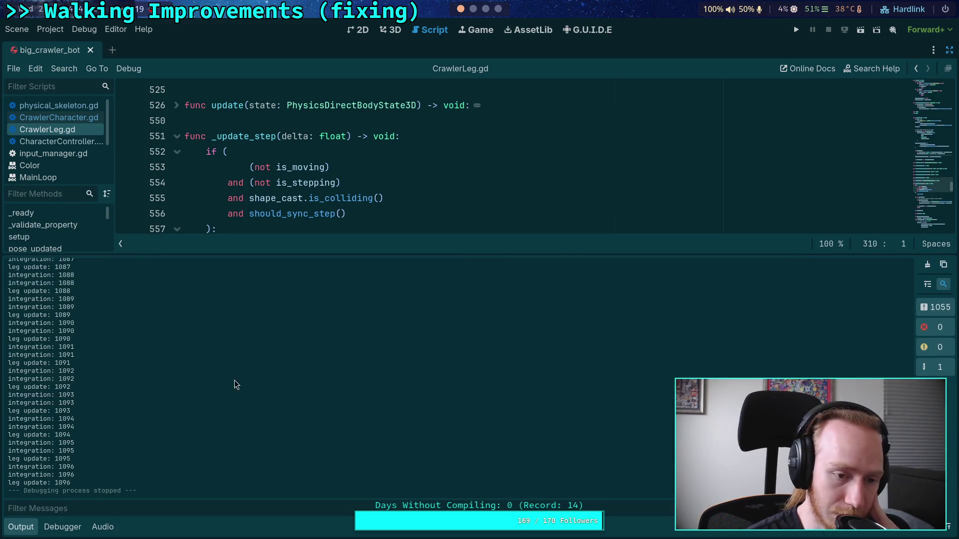
# Step: Scroll the log, select frame 64's integration and leg update lines, then close the Output dock
pyautogui.scroll(-20, 257, 396)
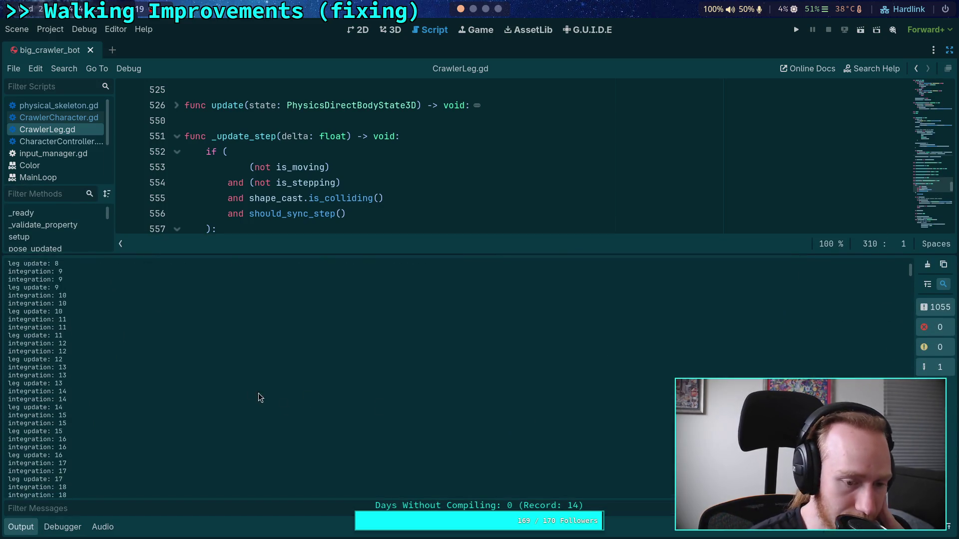
pyautogui.scroll(-20, 115, 376)
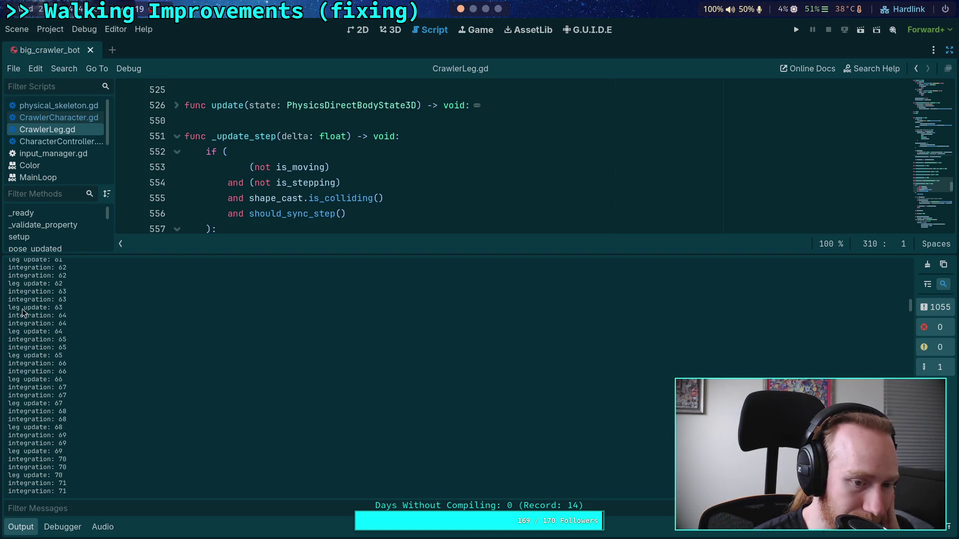
pyautogui.moveTo(8, 315); pyautogui.dragTo(71, 331)
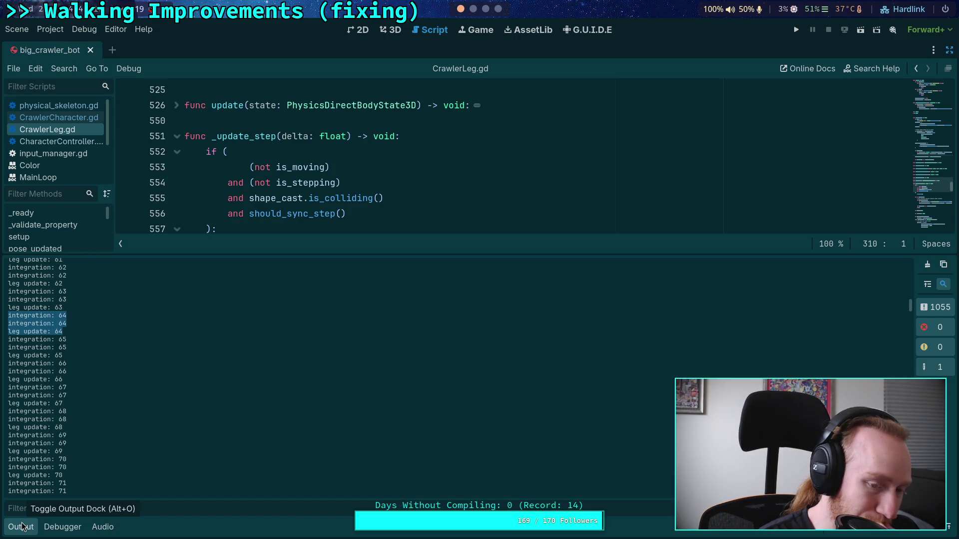
pyautogui.click(22, 526)
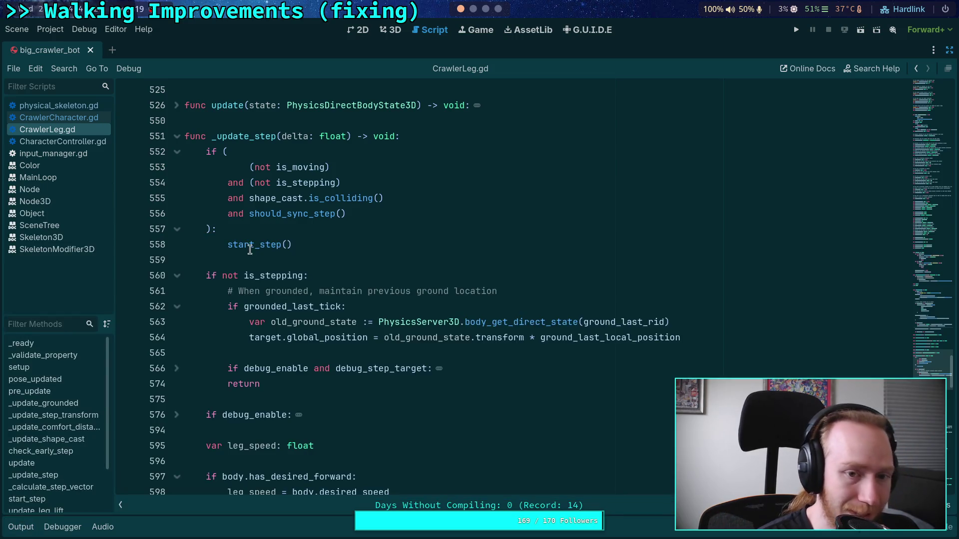
# Step: Review the pose_updated function near line 287, then open CrawlerCharacter.gd to its skeleton.advance call
pyautogui.scroll(4, 247, 242)
pyautogui.scroll(10, 247, 242)
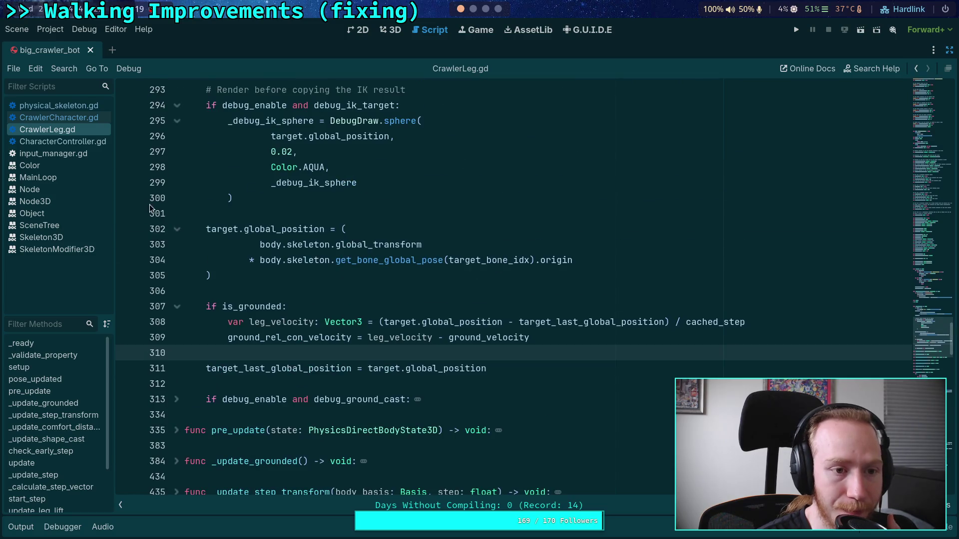
pyautogui.scroll(1, 306, 258)
pyautogui.scroll(-1, 260, 247)
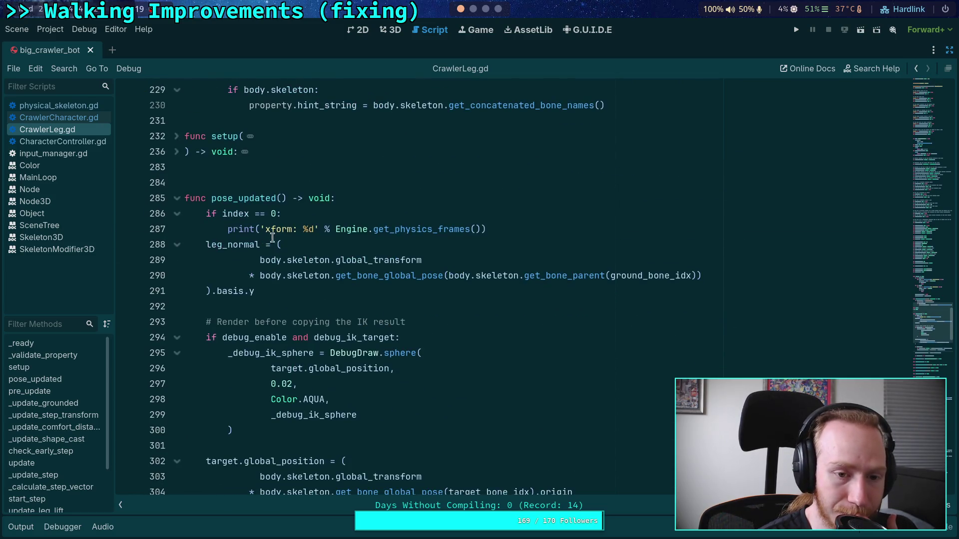
pyautogui.click(524, 230)
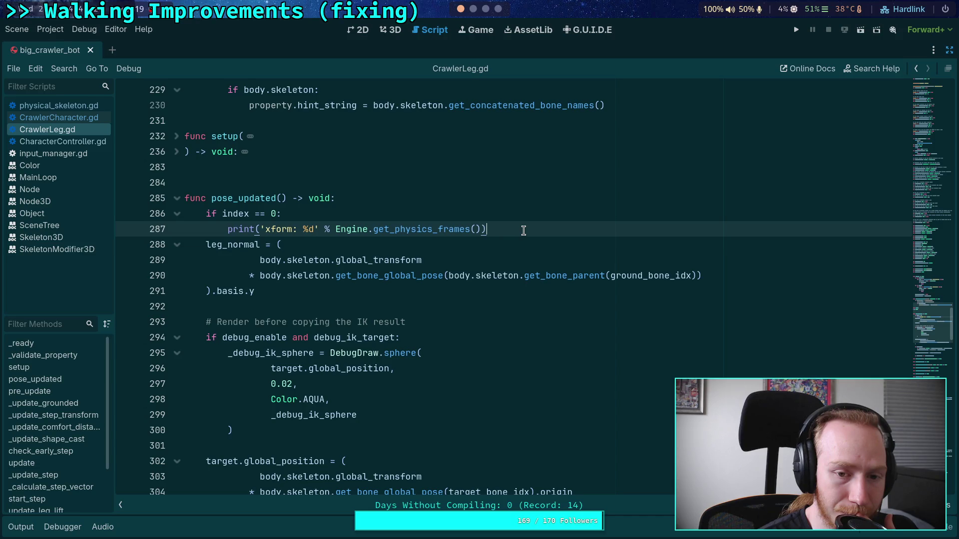
pyautogui.doubleClick(251, 202)
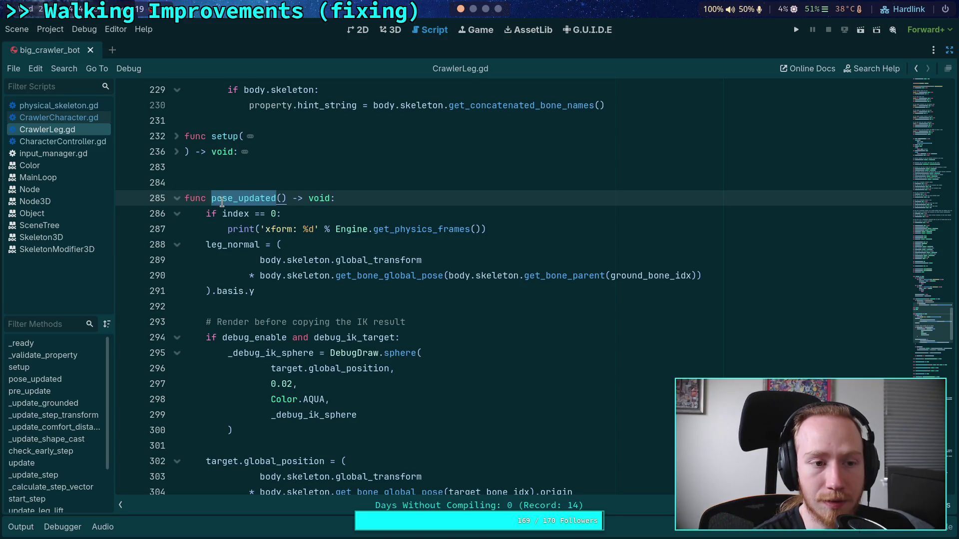
pyautogui.click(71, 117)
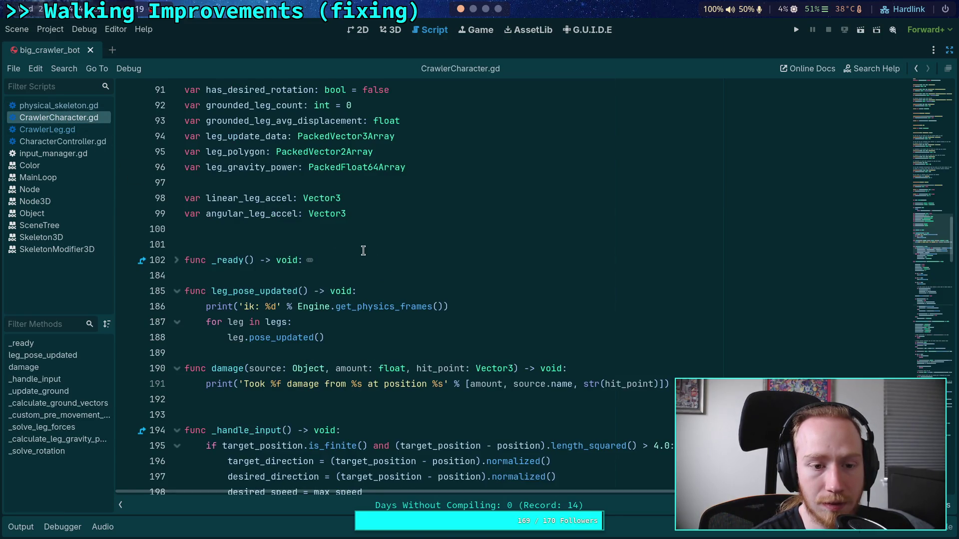
pyautogui.scroll(-5, 361, 250)
# Step: Inspect the Skeleton3D node's bone hierarchy, then switch to skeleton_3d.cpp in Neovim
pyautogui.click(949, 50)
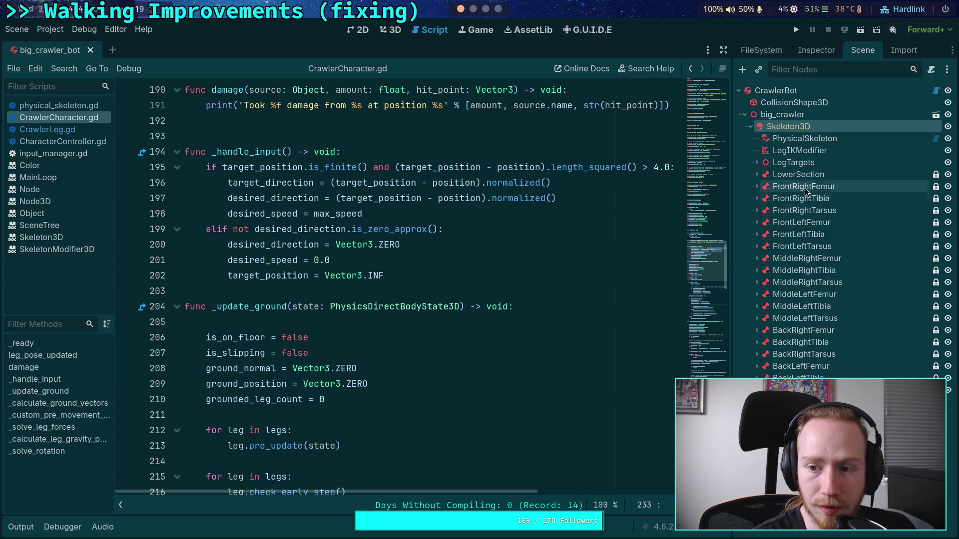
pyautogui.click(806, 152)
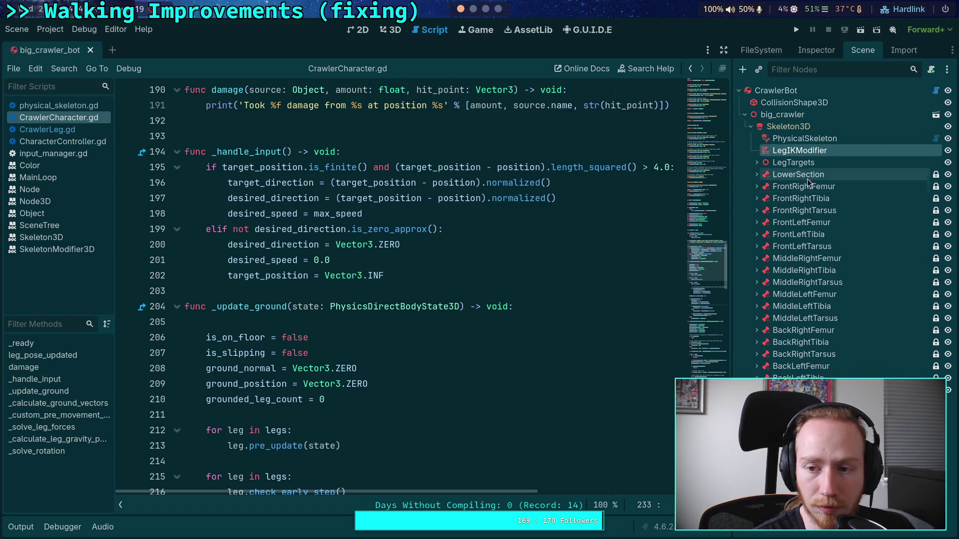
pyautogui.click(798, 127)
pyautogui.click(803, 44)
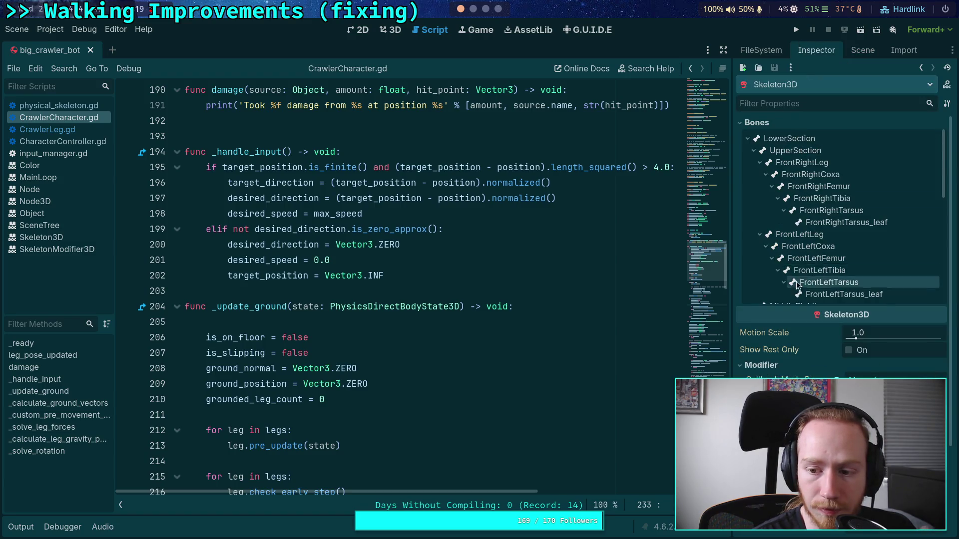
pyautogui.scroll(-3, 824, 280)
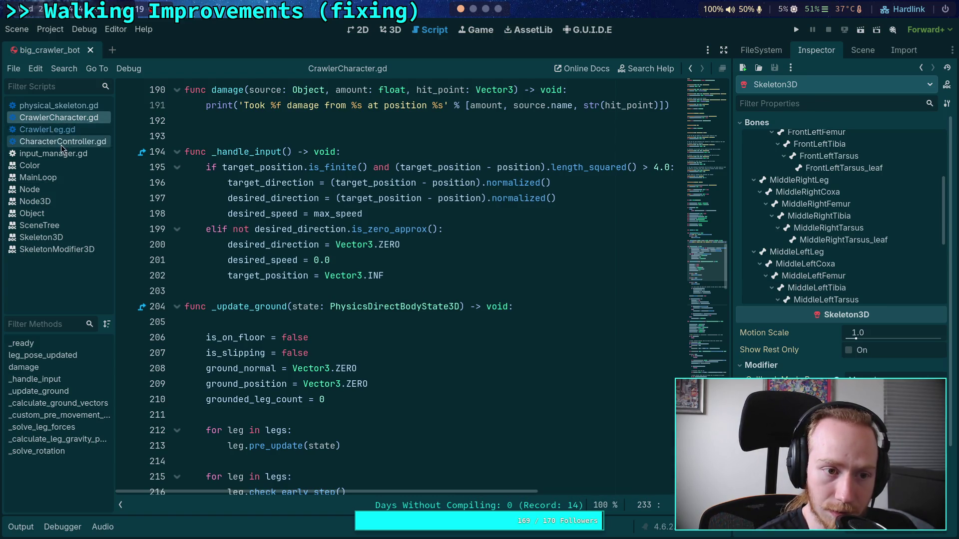
pyautogui.scroll(-7, 289, 238)
pyautogui.scroll(-3, 289, 237)
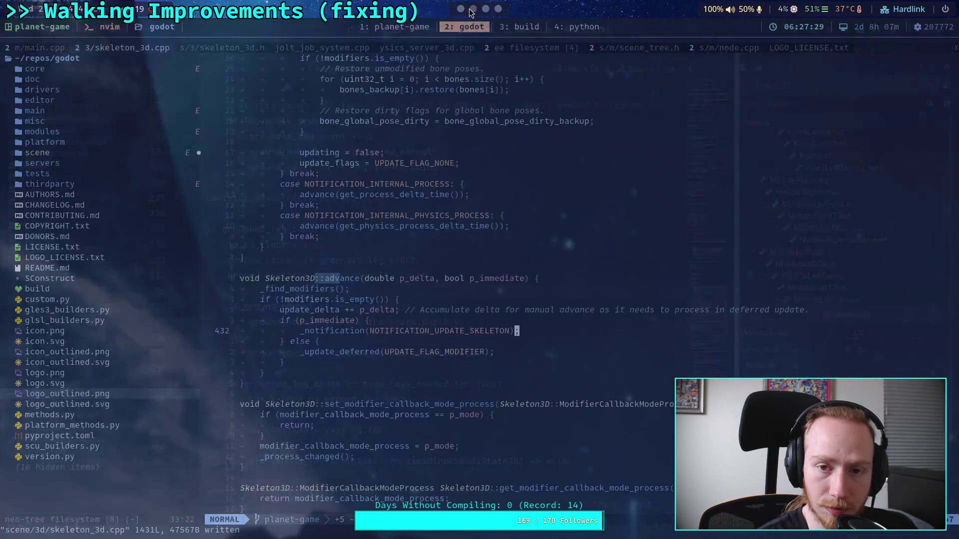
pyautogui.click(471, 9)
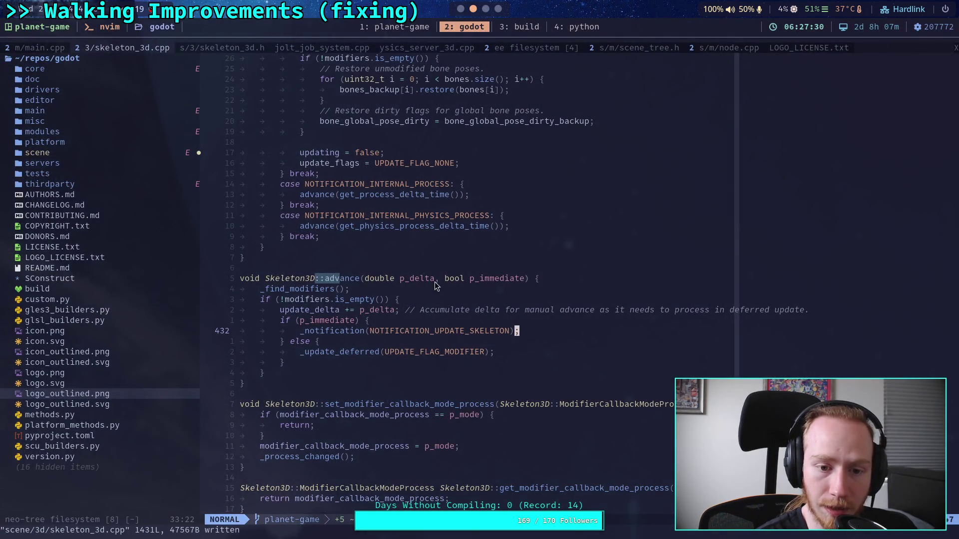
# Step: Highlight the _notification call in advance() and update_flags in the modifier check
pyautogui.doubleClick(356, 331)
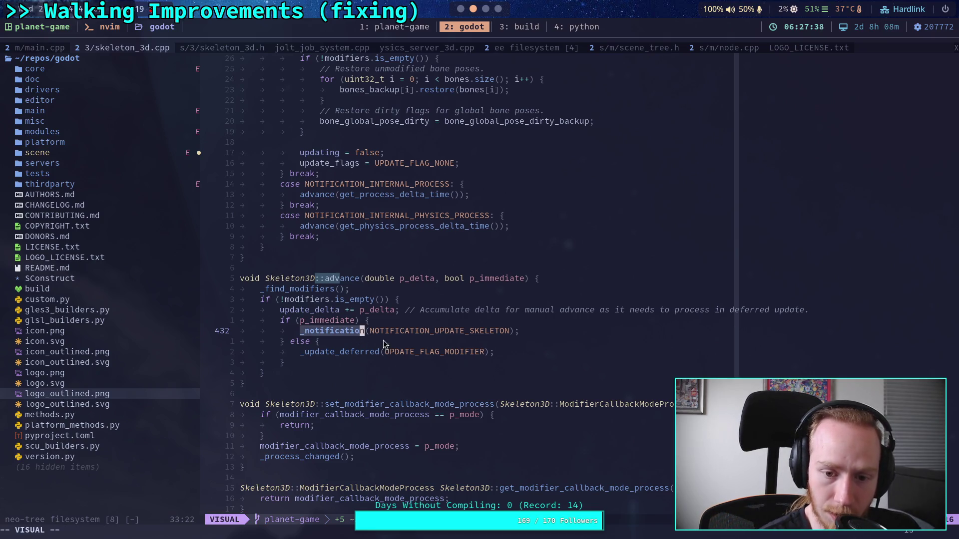
pyautogui.scroll(7, 405, 343)
pyautogui.scroll(15, 419, 339)
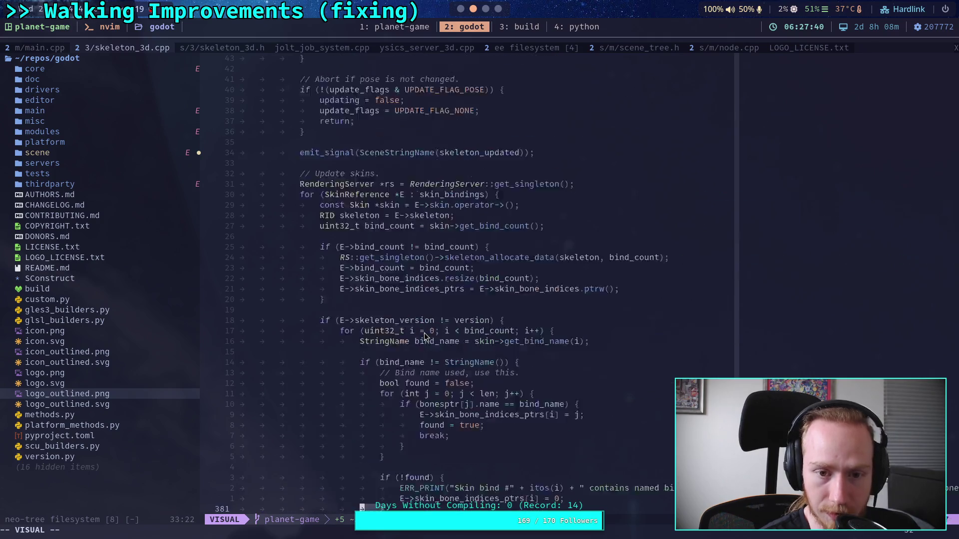
pyautogui.click(422, 331)
pyautogui.scroll(10, 424, 333)
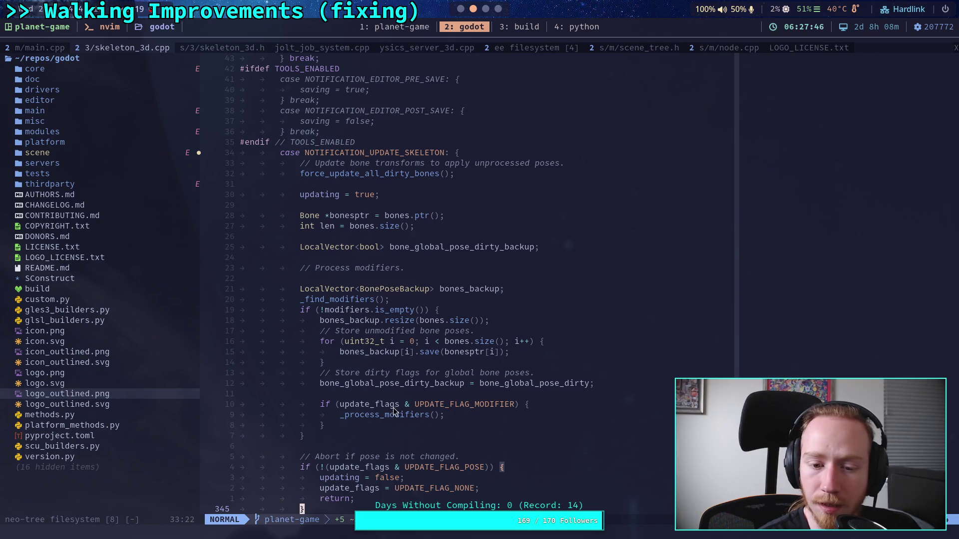
pyautogui.doubleClick(378, 404)
pyautogui.press('Escape')
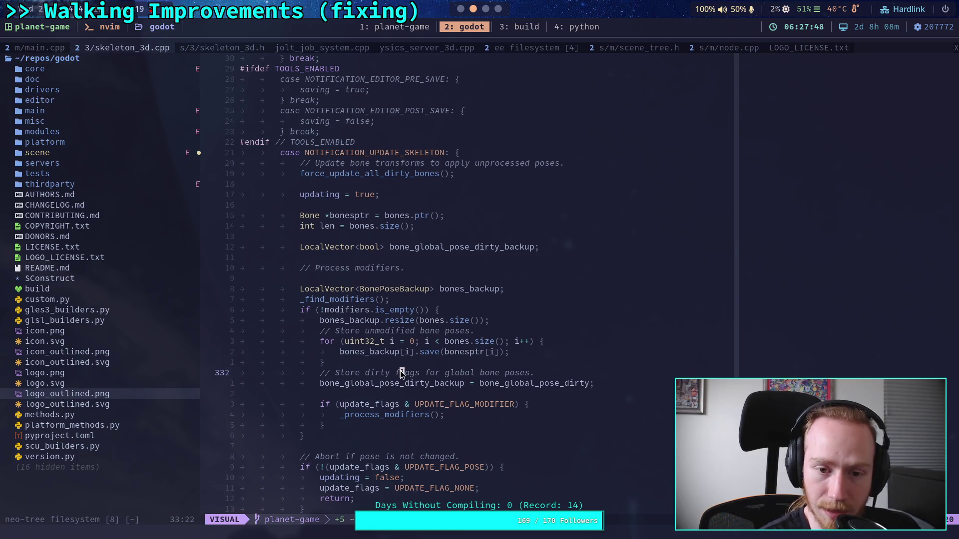
# Step: Read skeleton_3d.cpp to the end and back up to the _bind_methods signal registrations
pyautogui.scroll(-10, 400, 371)
pyautogui.scroll(-20, 400, 371)
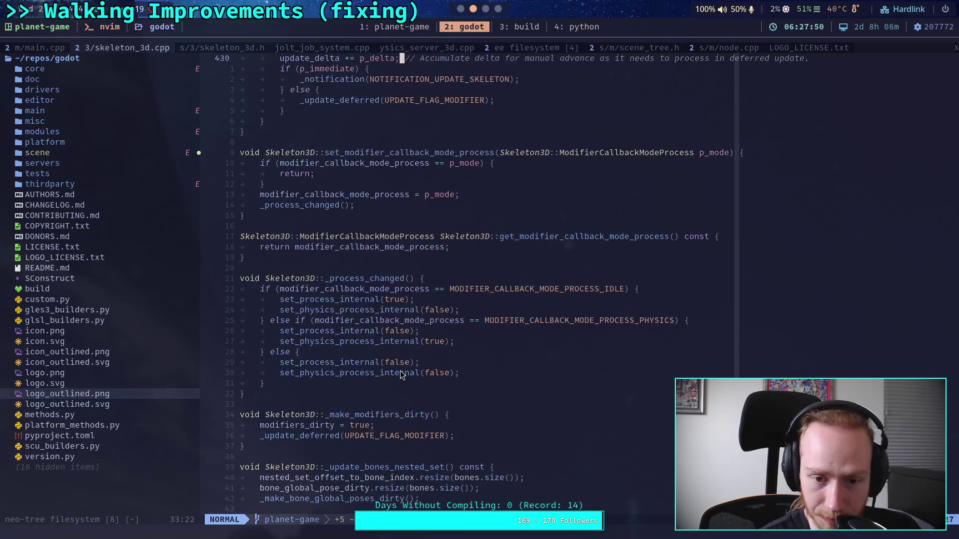
pyautogui.scroll(-15, 400, 371)
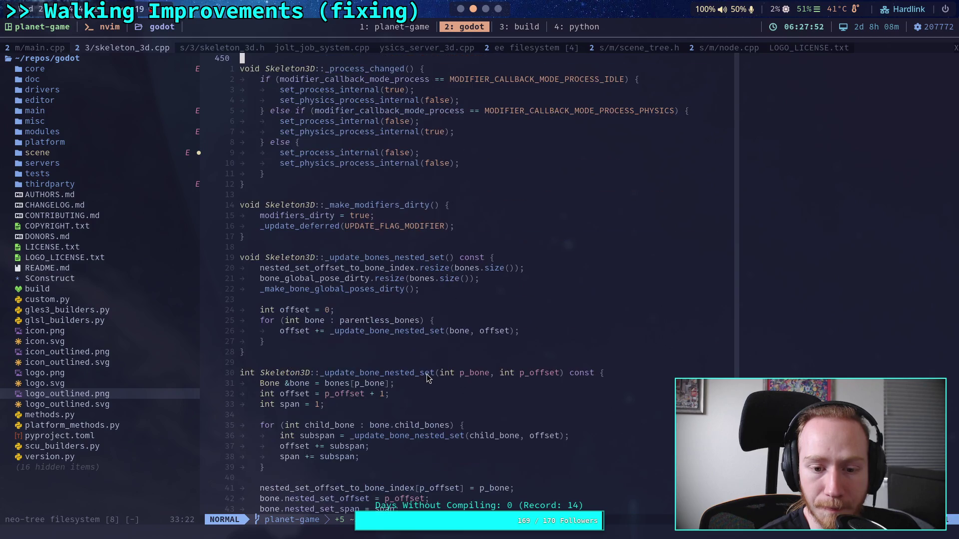
pyautogui.scroll(-20, 427, 374)
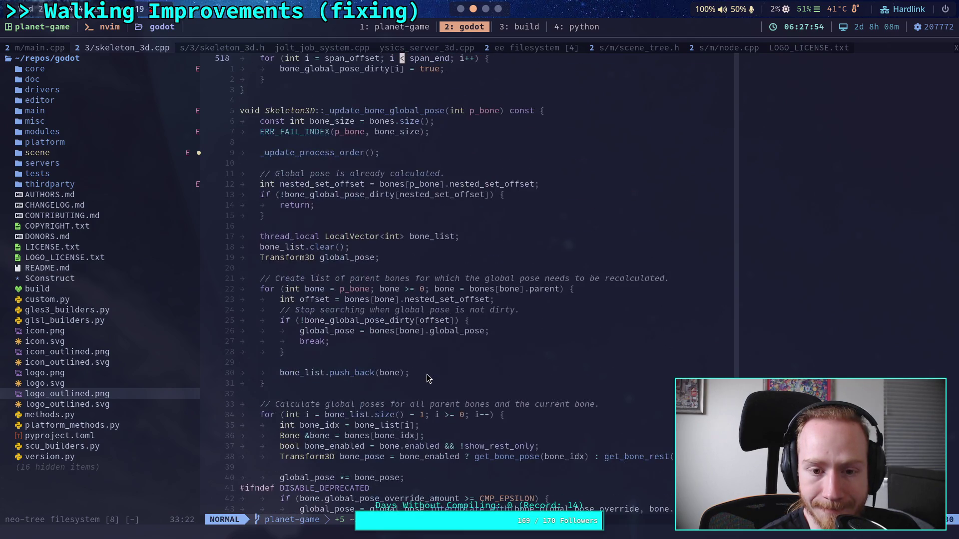
pyautogui.scroll(-15, 427, 373)
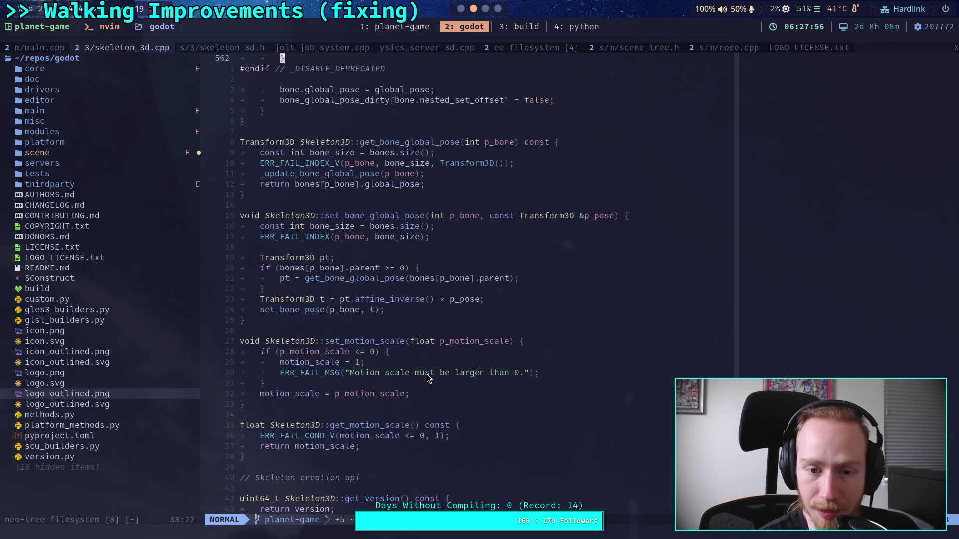
pyautogui.scroll(-20, 426, 374)
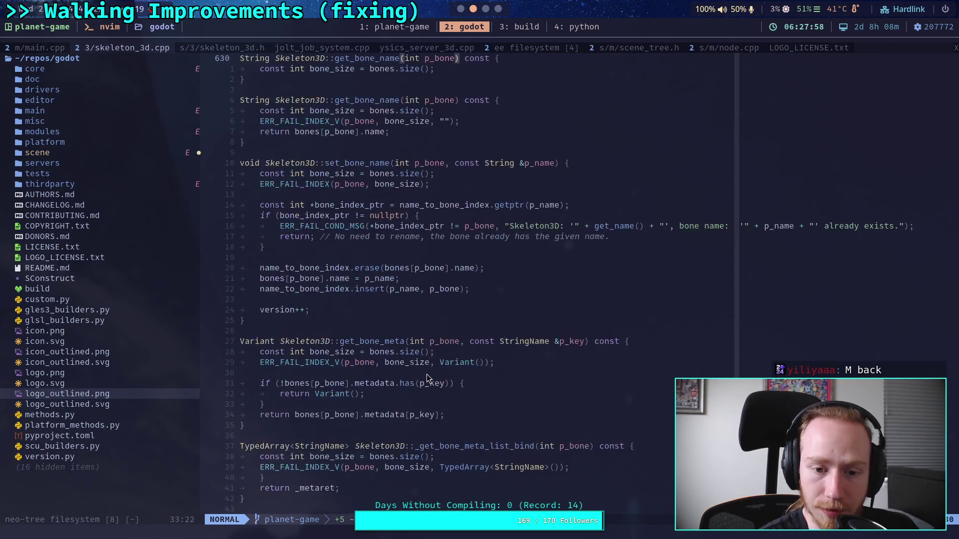
pyautogui.scroll(-3, 426, 374)
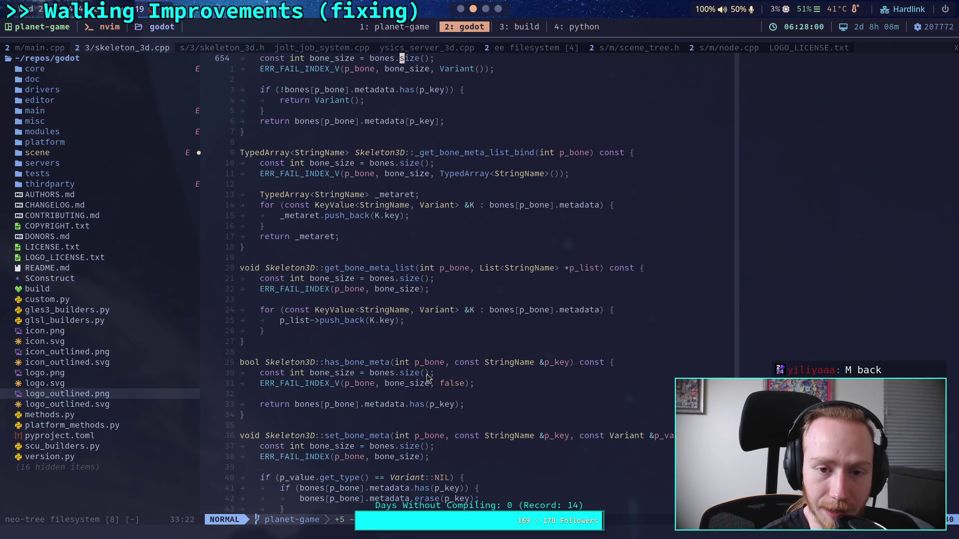
pyautogui.scroll(-17, 426, 374)
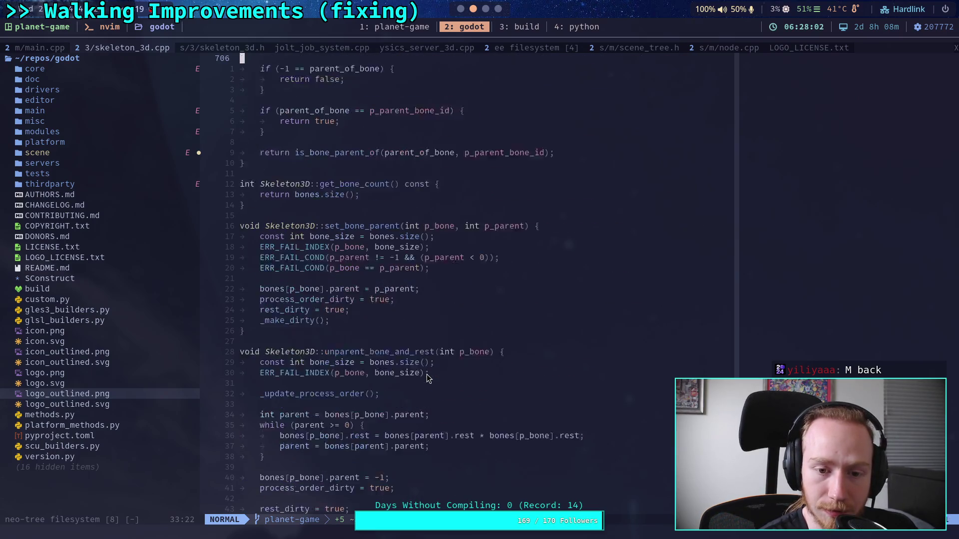
pyautogui.scroll(-20, 426, 374)
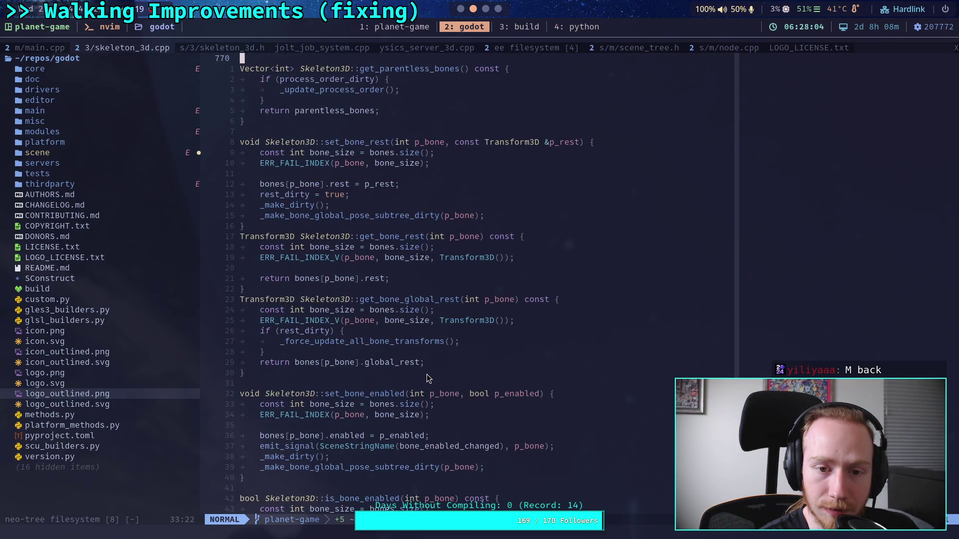
pyautogui.scroll(-20, 427, 378)
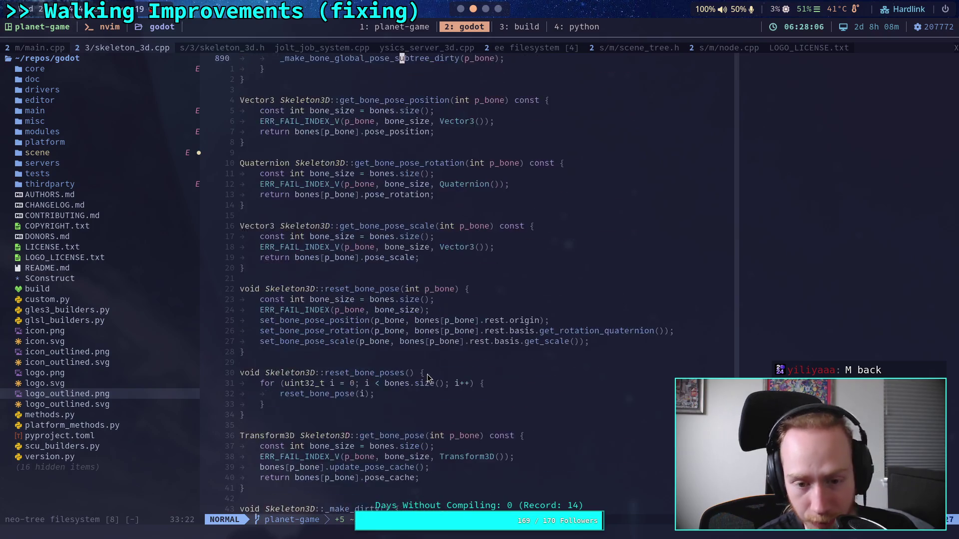
pyautogui.scroll(-20, 427, 378)
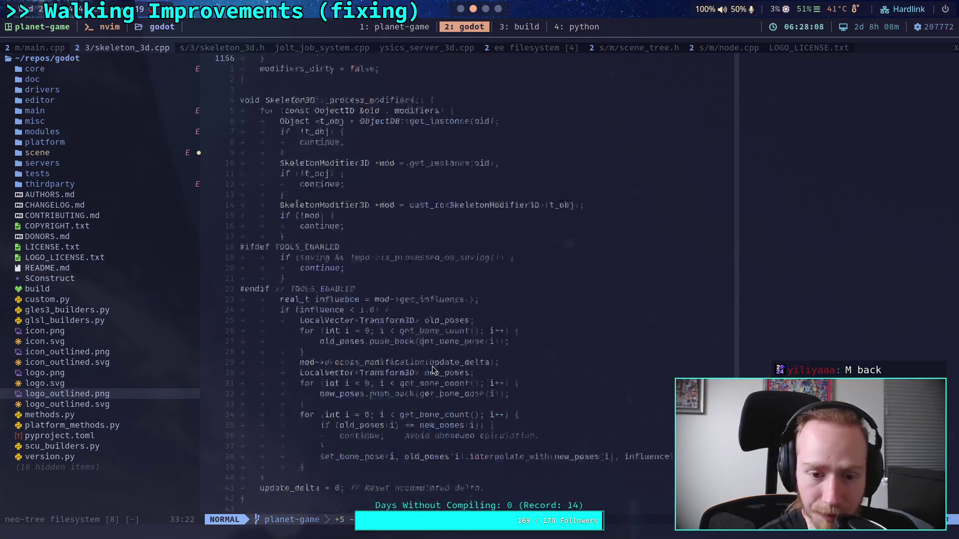
pyautogui.scroll(-20, 433, 370)
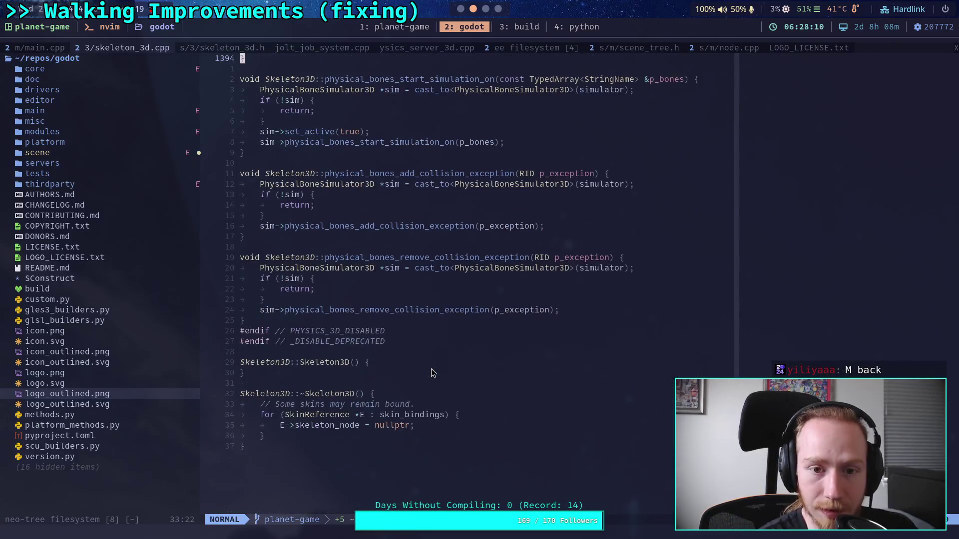
pyautogui.scroll(16, 397, 324)
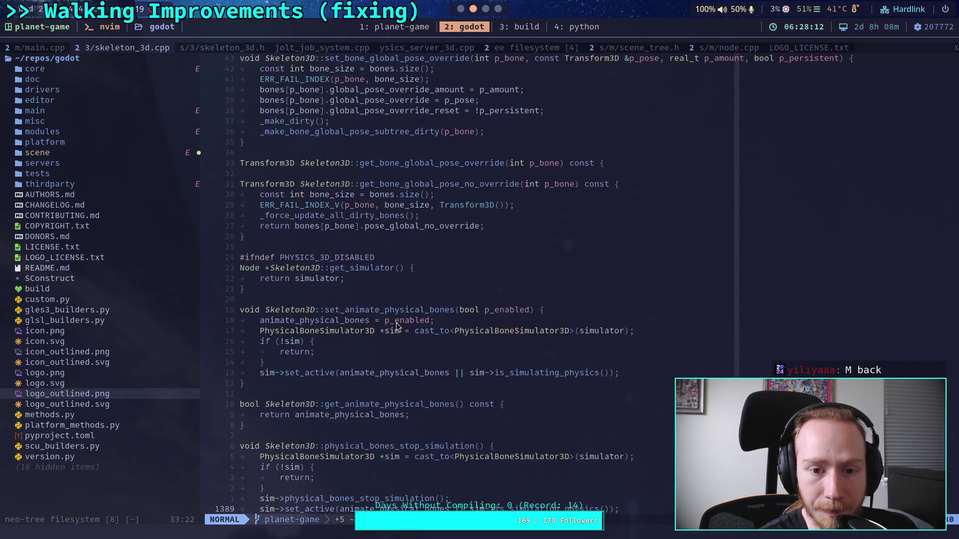
pyautogui.scroll(9, 396, 325)
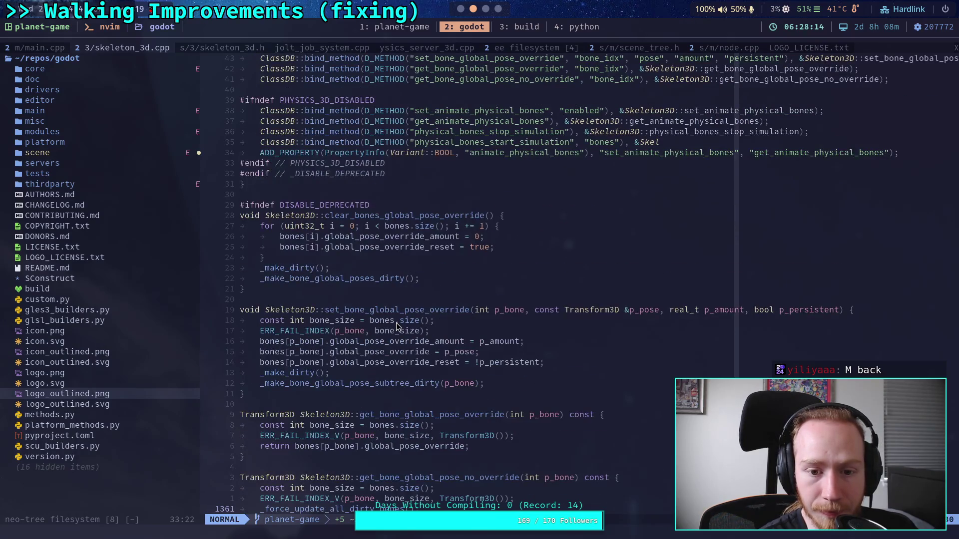
pyautogui.scroll(7, 397, 323)
pyautogui.press('/')
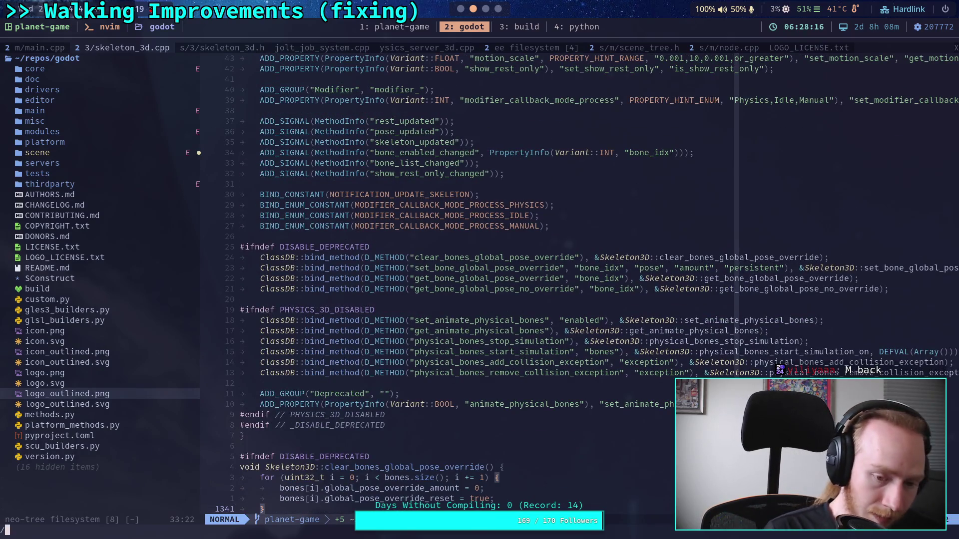
# Step: Search for the Skeleton3D::_update_deferred definition with /::_update_def
pyautogui.write('_')
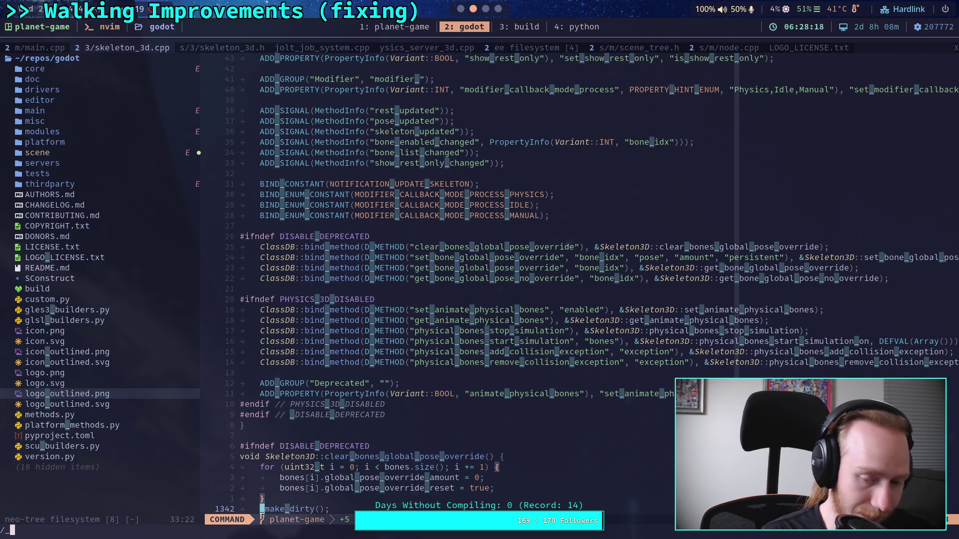
pyautogui.press('Escape')
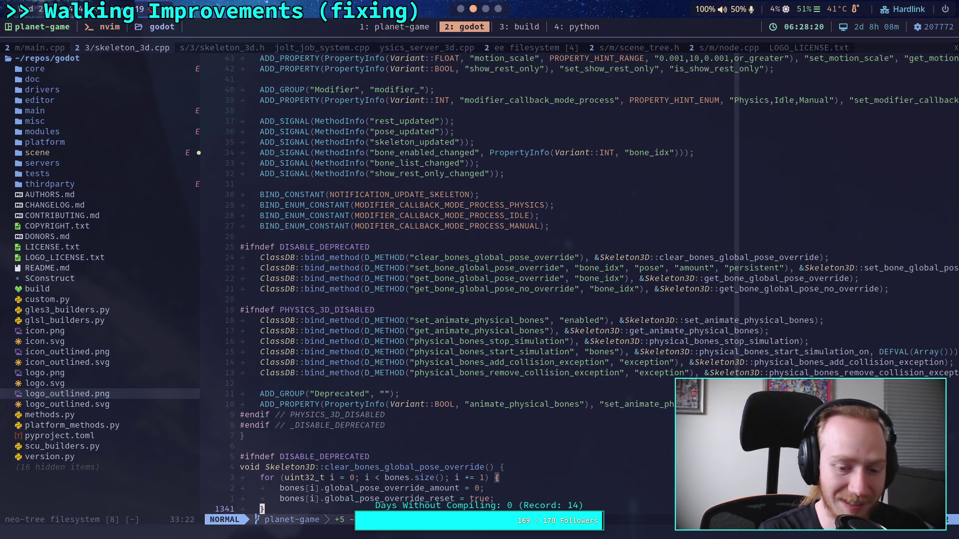
pyautogui.press('/')
pyautogui.write('::ad')
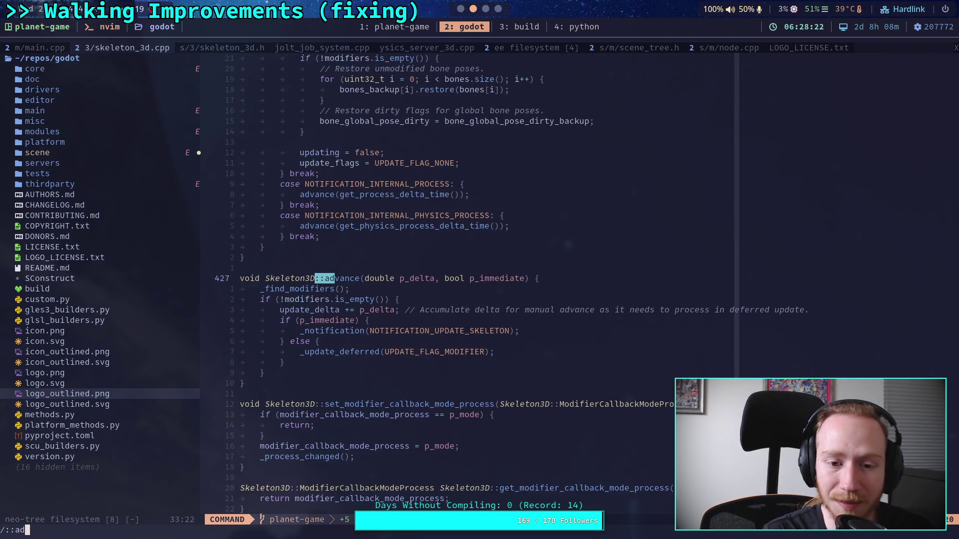
pyautogui.press('BackSpace')
pyautogui.press('BackSpace')
pyautogui.press('BackSpace')
pyautogui.write('_')
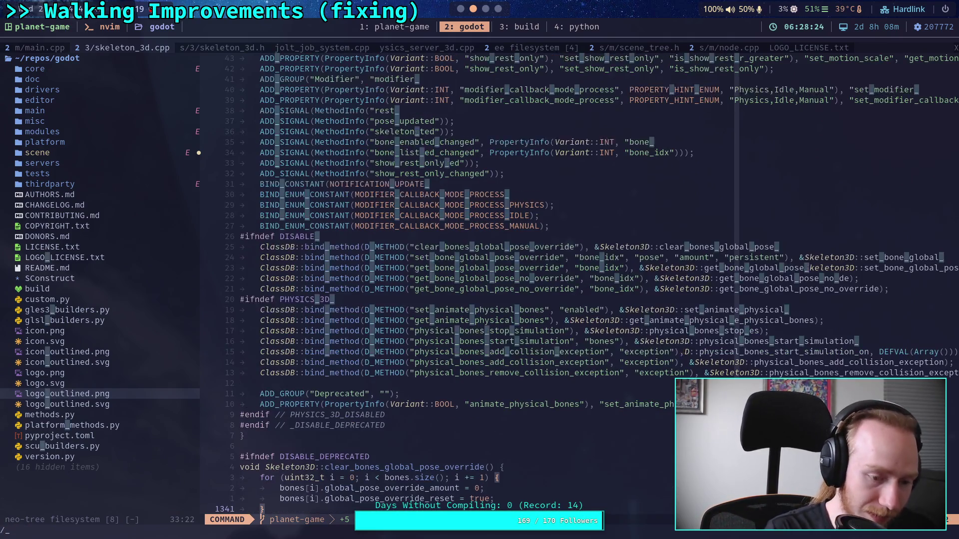
pyautogui.write('upda')
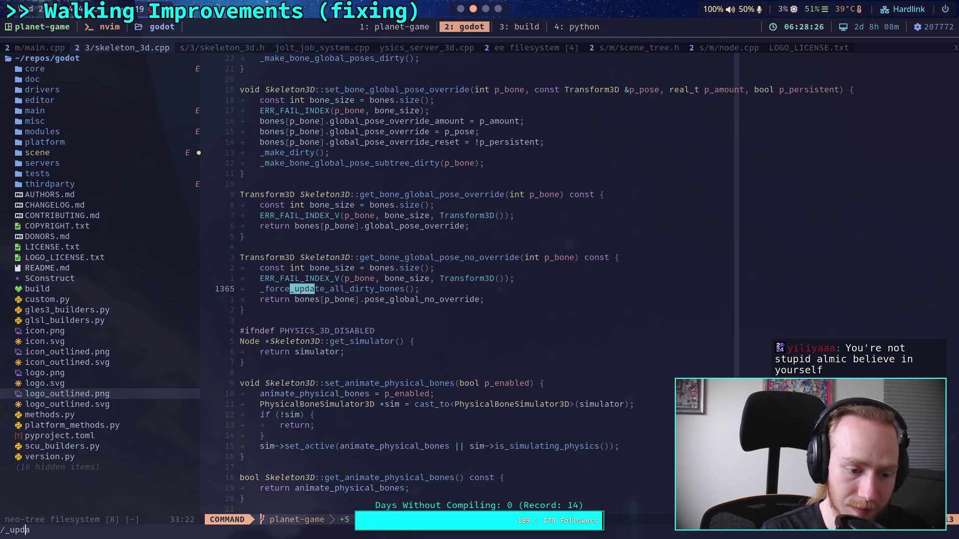
pyautogui.write('::')
pyautogui.press('End')
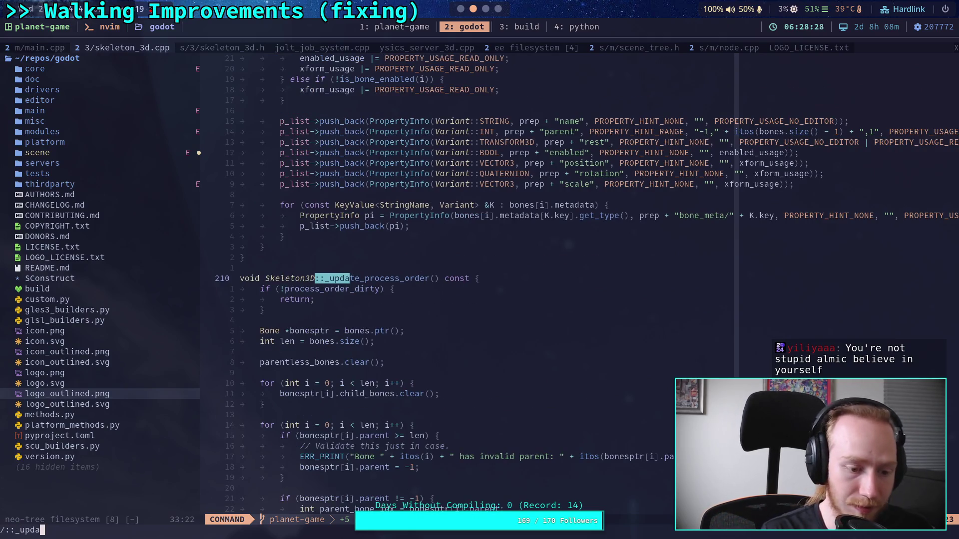
pyautogui.write('te_def')
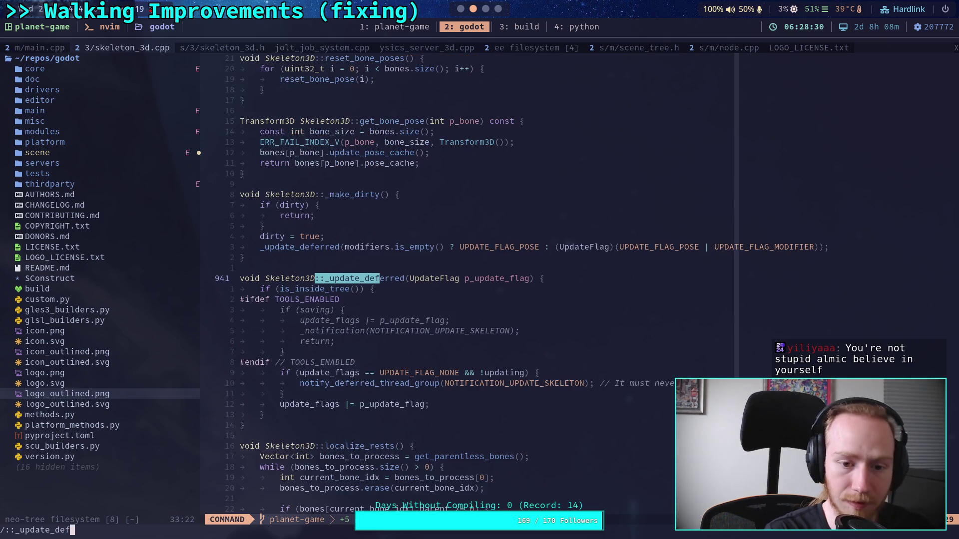
pyautogui.press('Return')
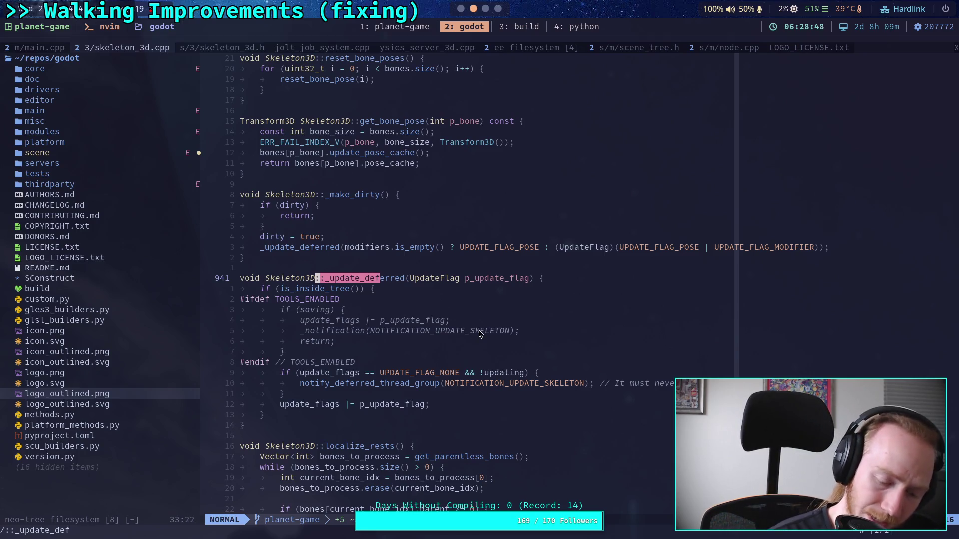
# Step: Broaden the search to /_update_def and step to the call on line 434 in advance()
pyautogui.press('/')
pyautogui.press('Return')
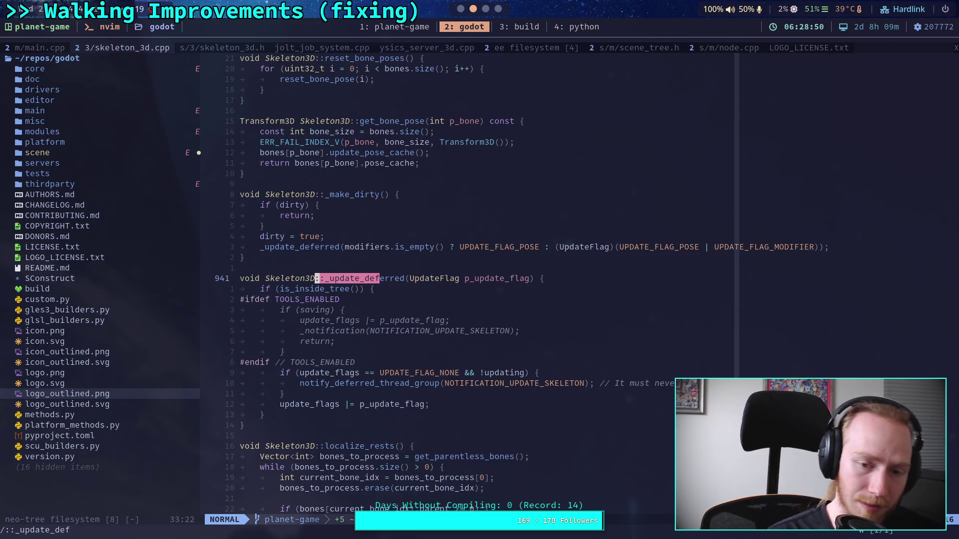
pyautogui.press('/')
pyautogui.press('Up')
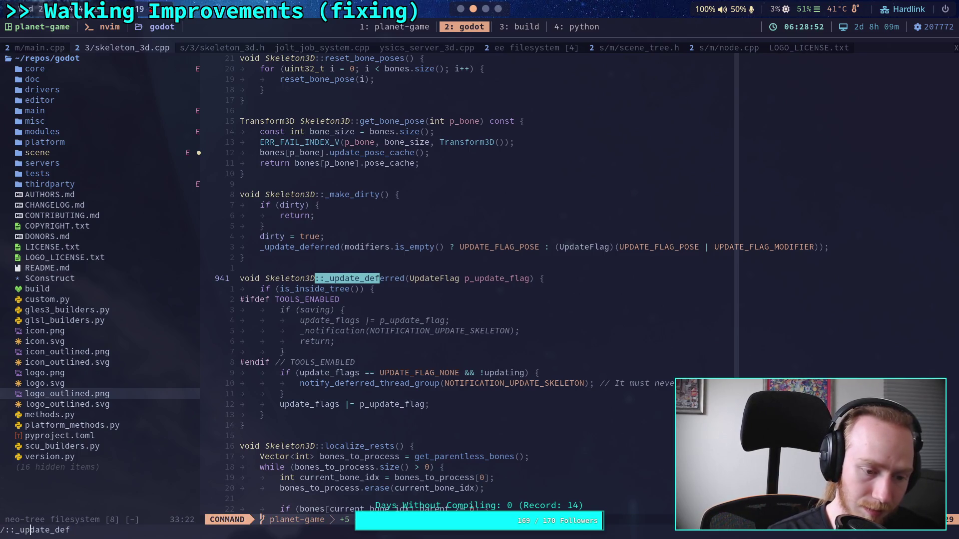
pyautogui.press('Left')
pyautogui.press('Left')
pyautogui.press('Left')
pyautogui.press('BackSpace')
pyautogui.press('BackSpace')
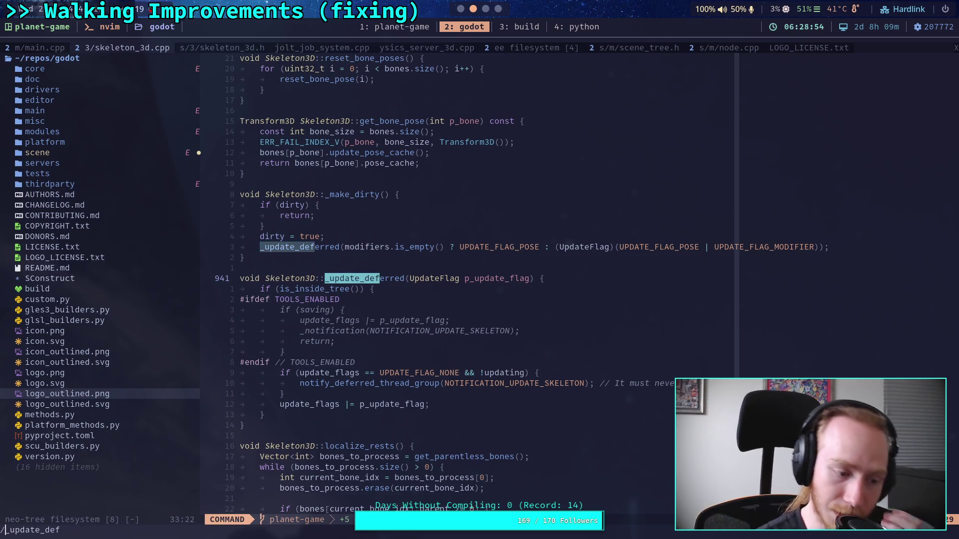
pyautogui.press('Return')
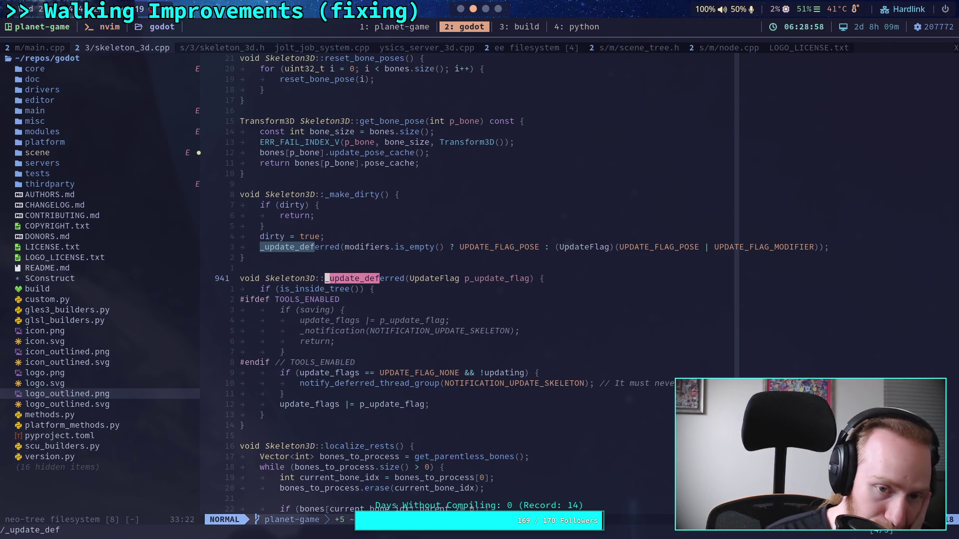
pyautogui.press('n')
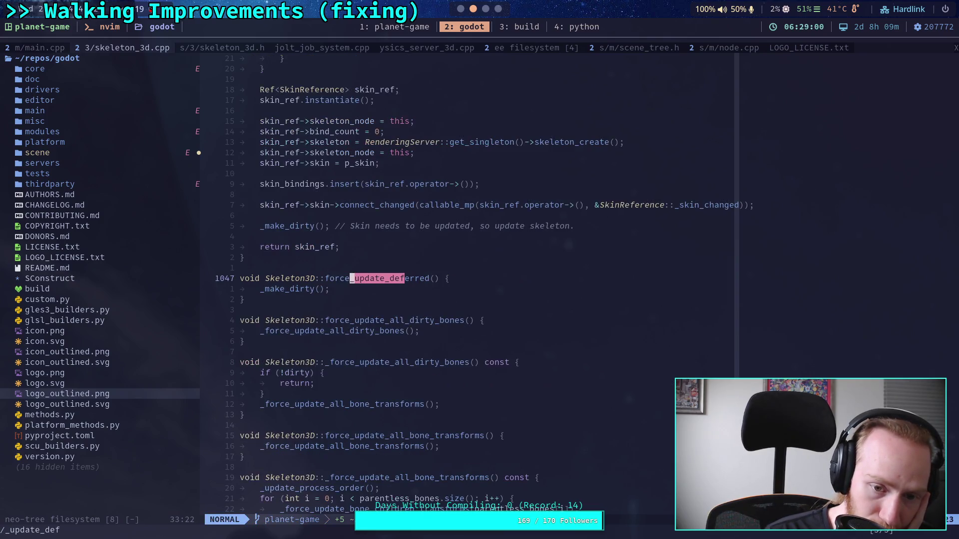
pyautogui.press('n')
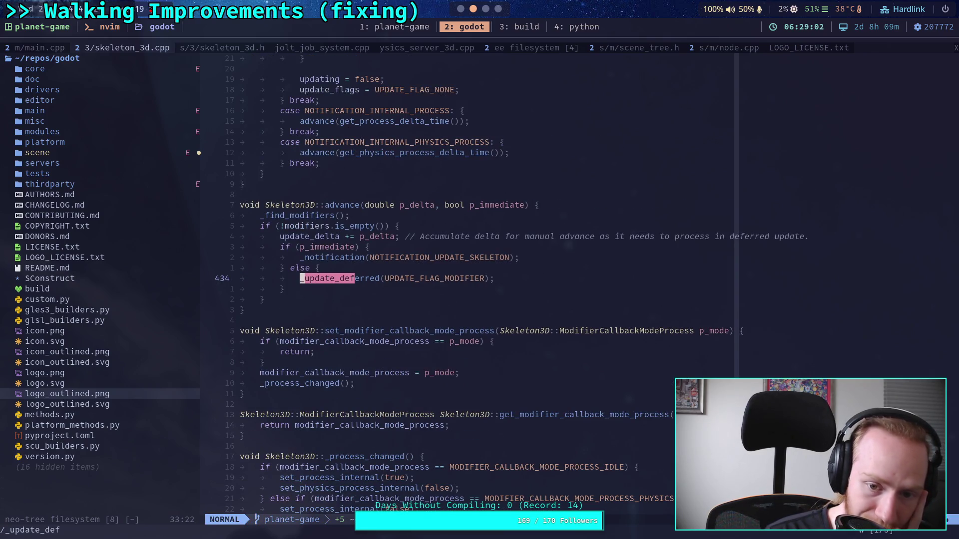
pyautogui.scroll(4, 494, 280)
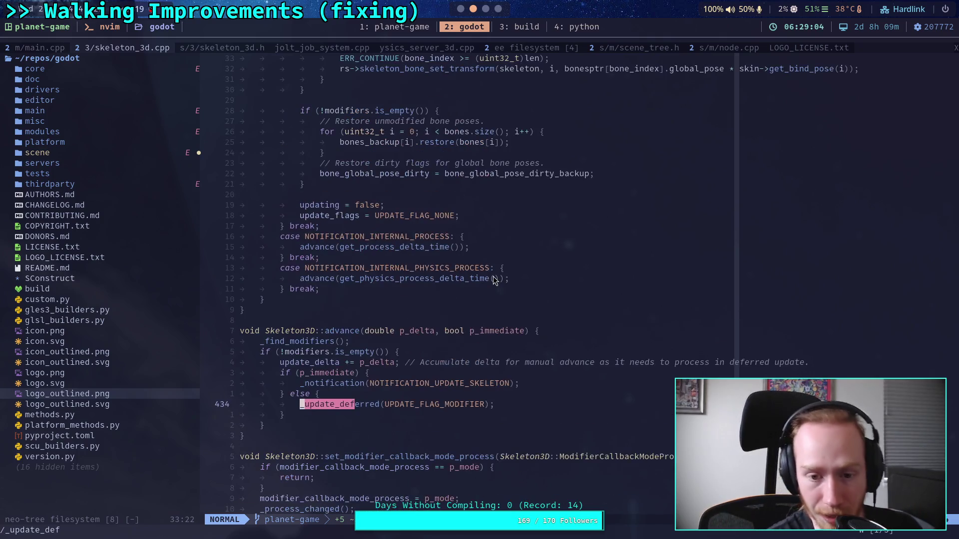
pyautogui.scroll(8, 494, 293)
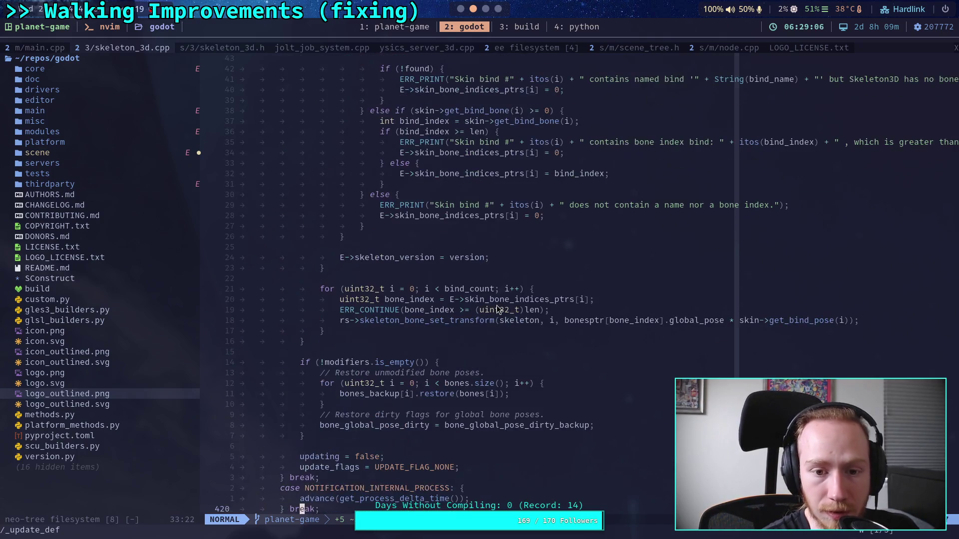
pyautogui.scroll(18, 496, 304)
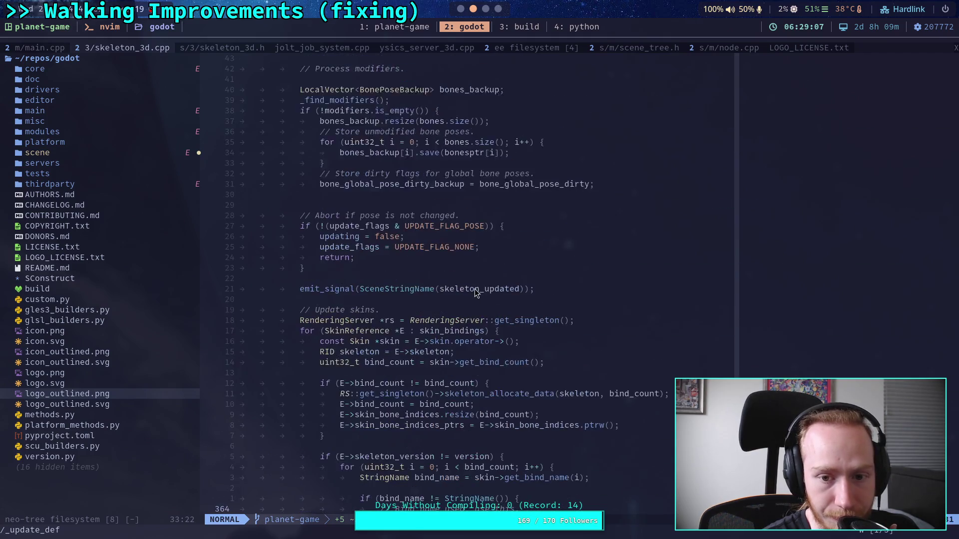
pyautogui.scroll(4, 475, 290)
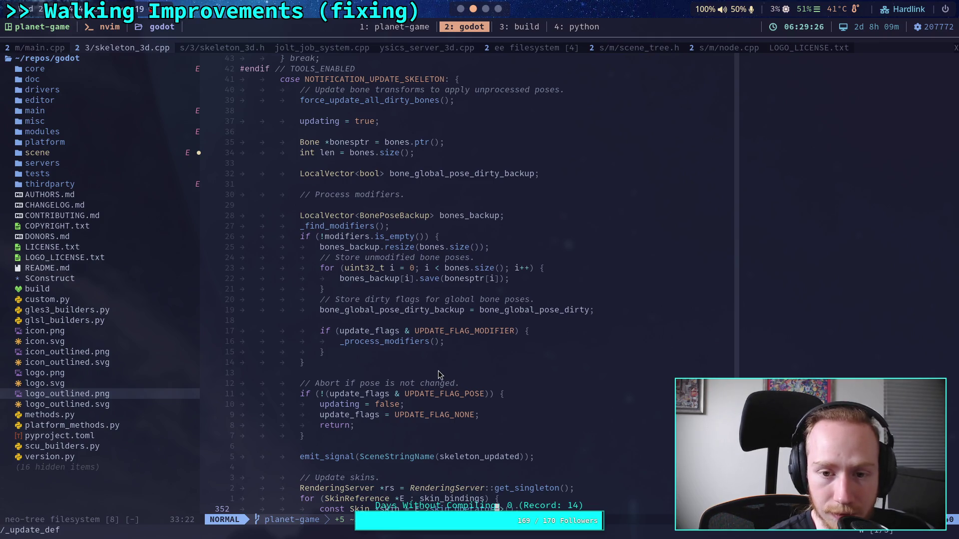
pyautogui.scroll(-7, 438, 375)
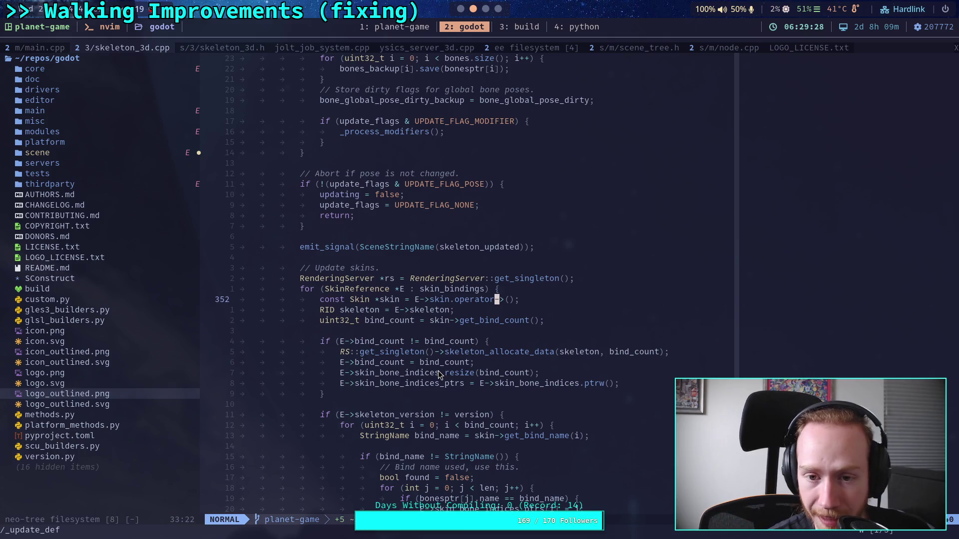
pyautogui.scroll(-20, 439, 374)
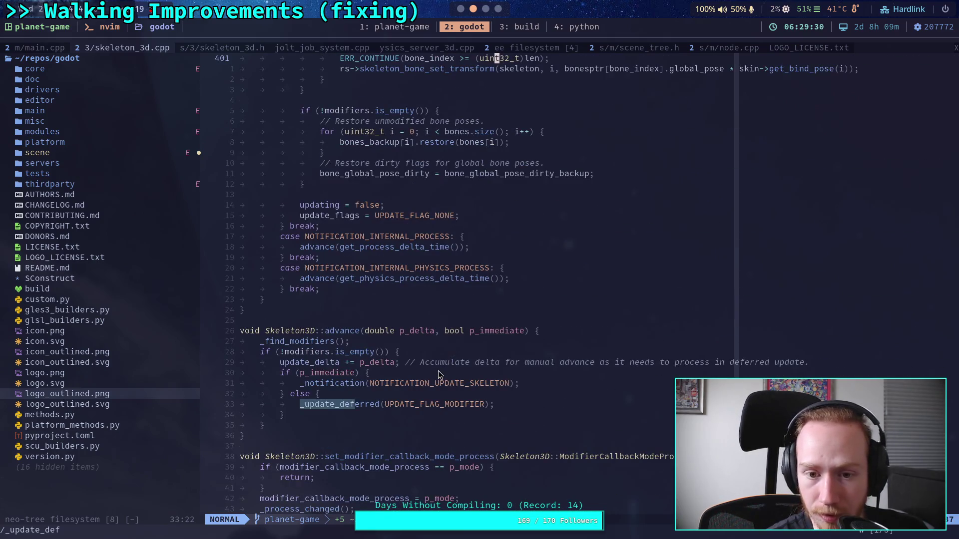
pyautogui.click(495, 355)
pyautogui.write('/')
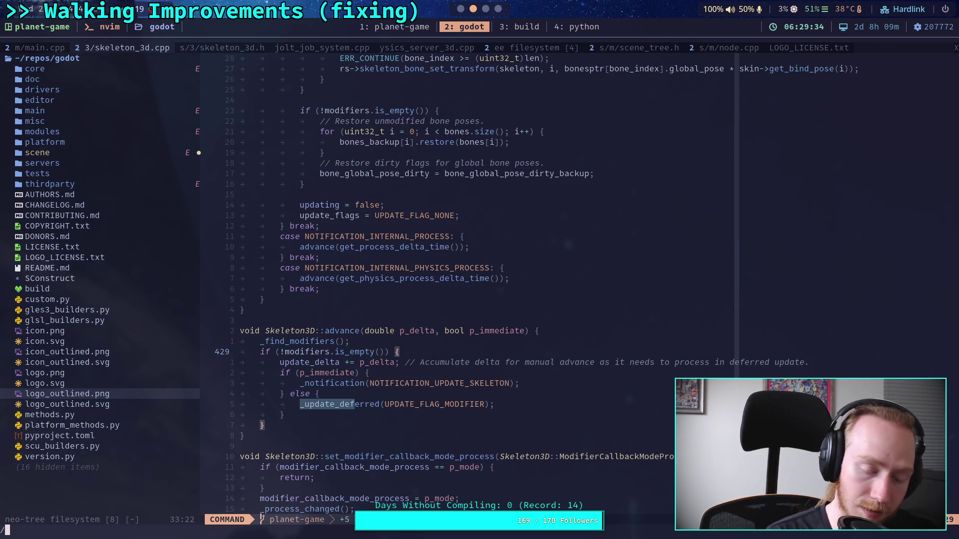
pyautogui.write('_up')
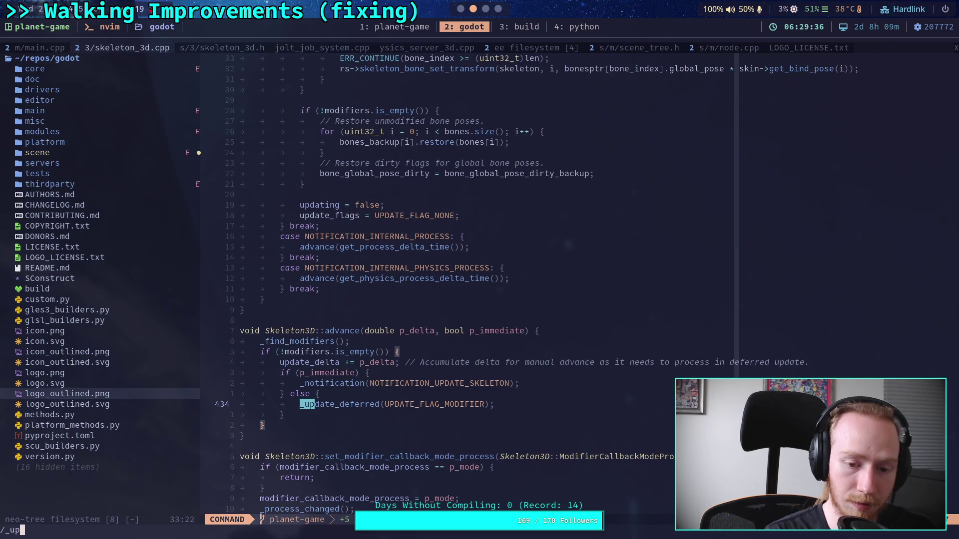
# Step: Search /UPDATE_FLAG_POSE and step through lines 938, 300 and 341, back to _make_dirty at 938
pyautogui.press('BackSpace')
pyautogui.press('BackSpace')
pyautogui.press('BackSpace')
pyautogui.write('UPDATE_')
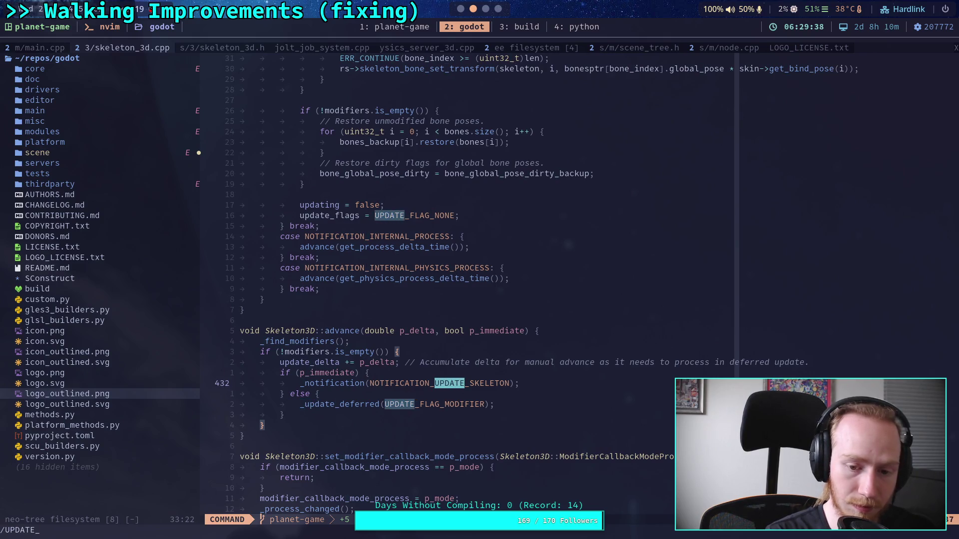
pyautogui.write('FLAG_POSE')
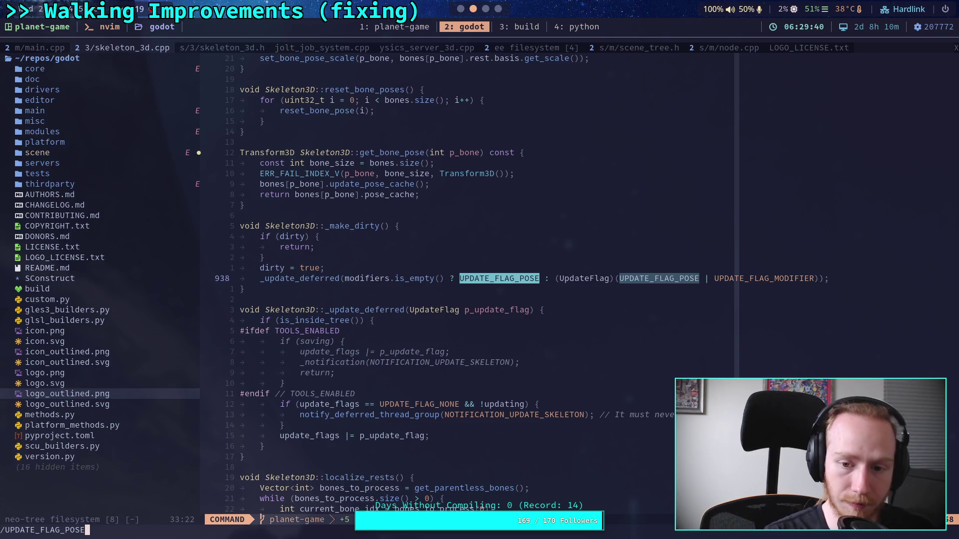
pyautogui.press('Return')
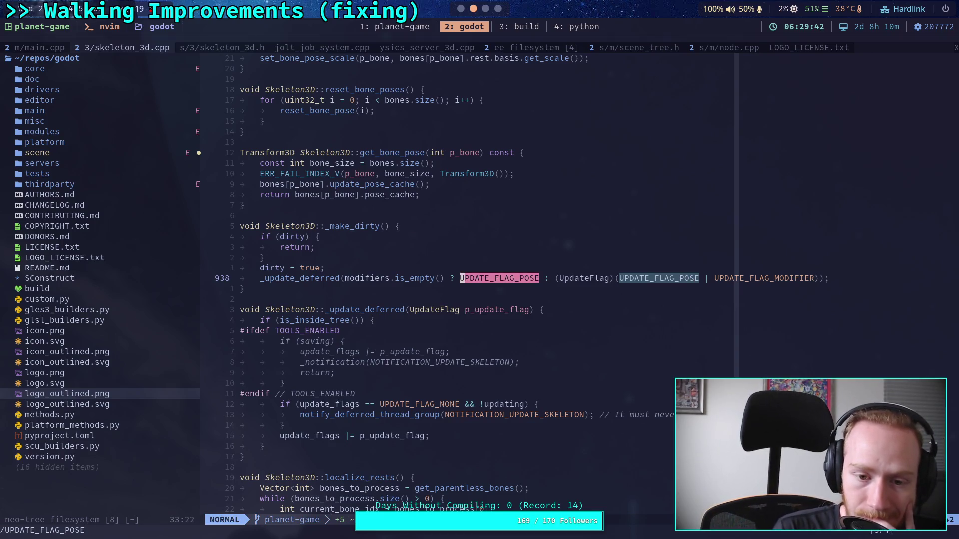
pyautogui.press('n')
pyautogui.press('n')
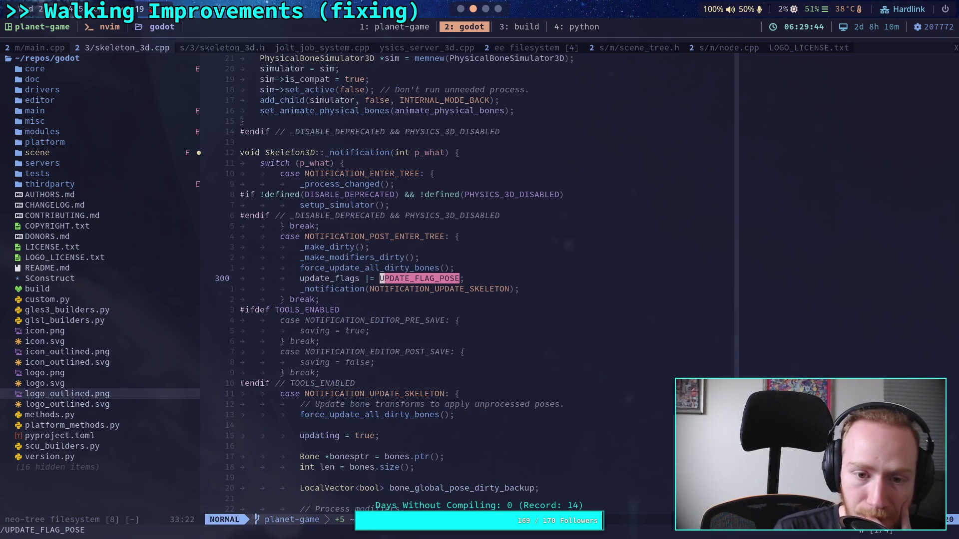
pyautogui.press('n')
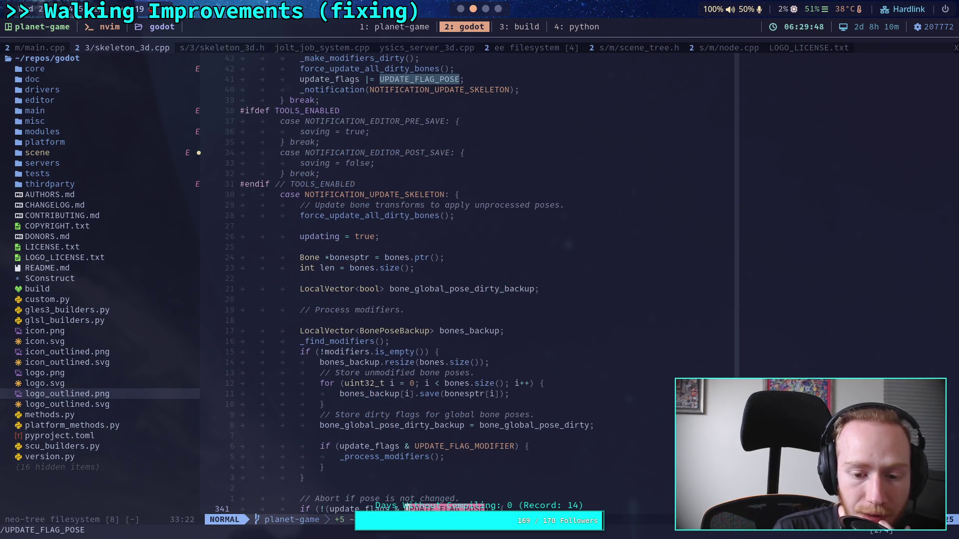
pyautogui.scroll(-9, 508, 399)
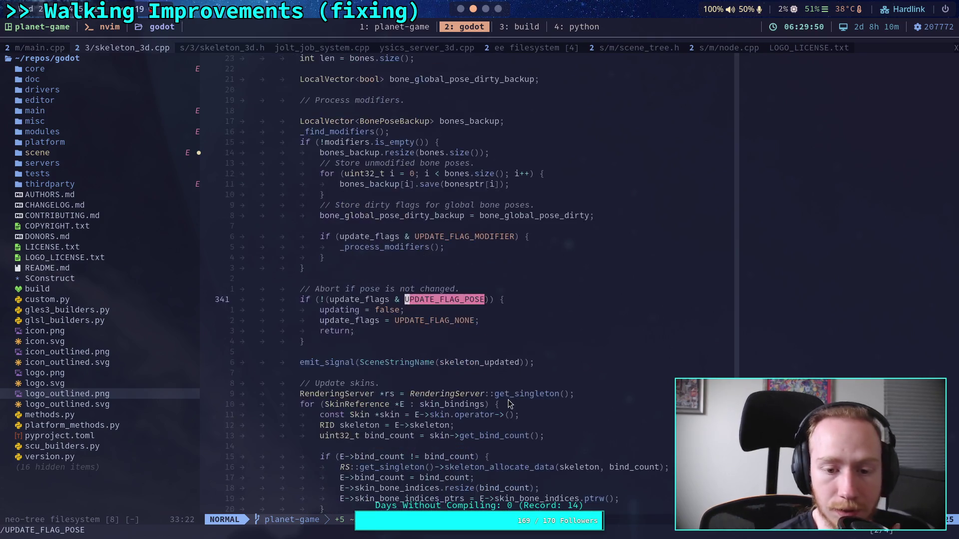
pyautogui.scroll(-3, 507, 404)
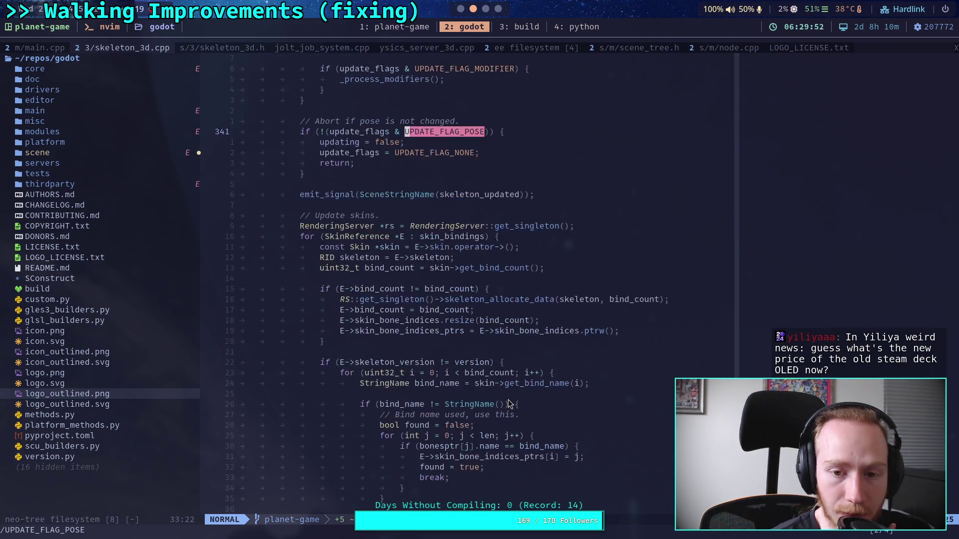
pyautogui.scroll(9, 508, 404)
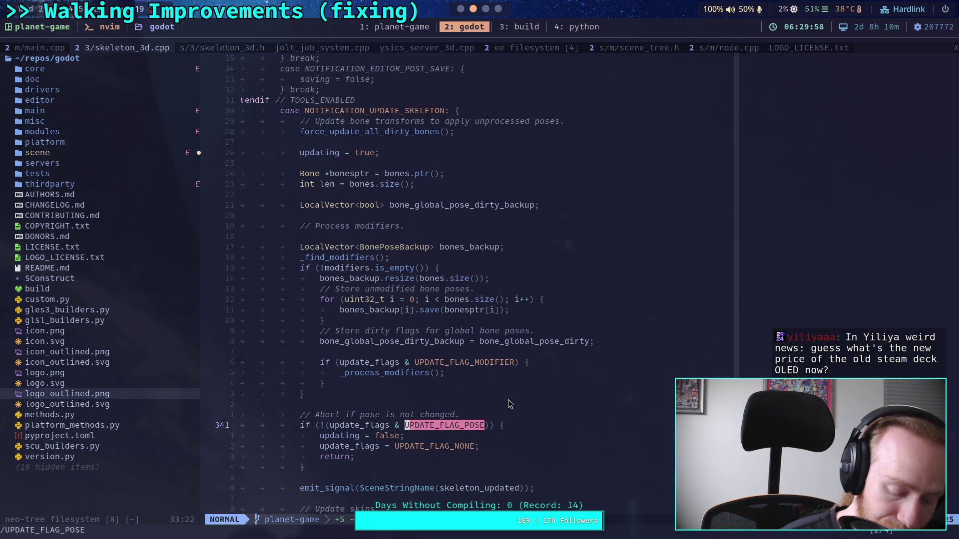
pyautogui.press('n')
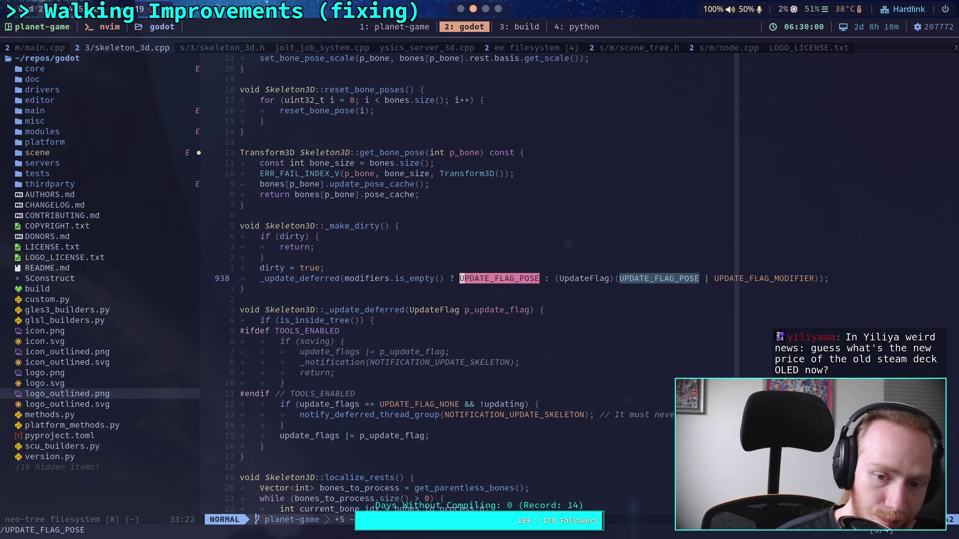
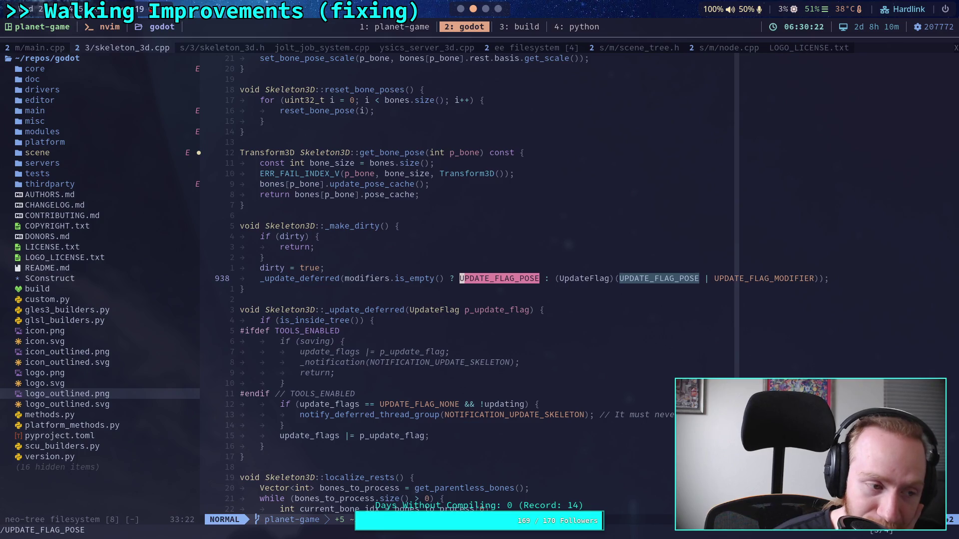
# Step: Search skeleton_3d.cpp for _make_dirty and step to its first calls
pyautogui.press('n')
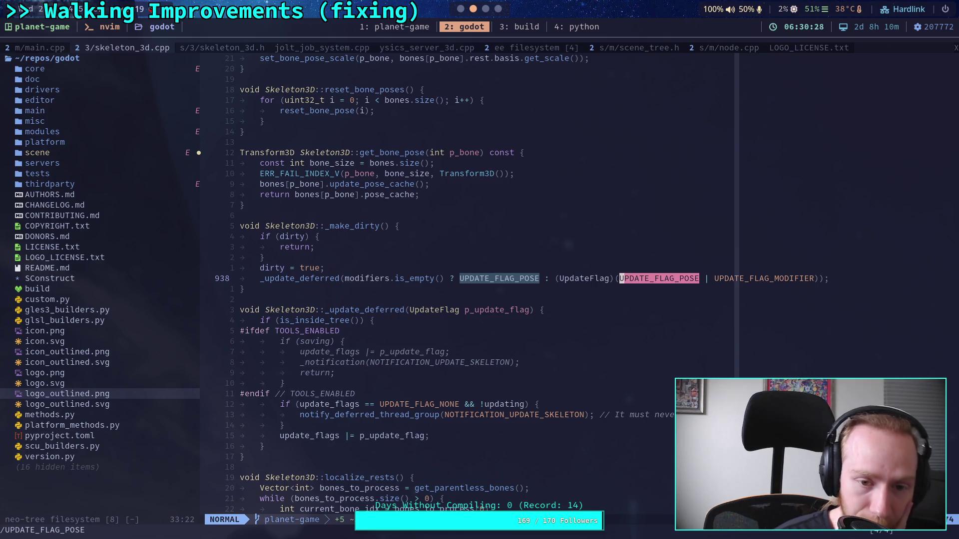
pyautogui.press('/')
pyautogui.write('_ma')
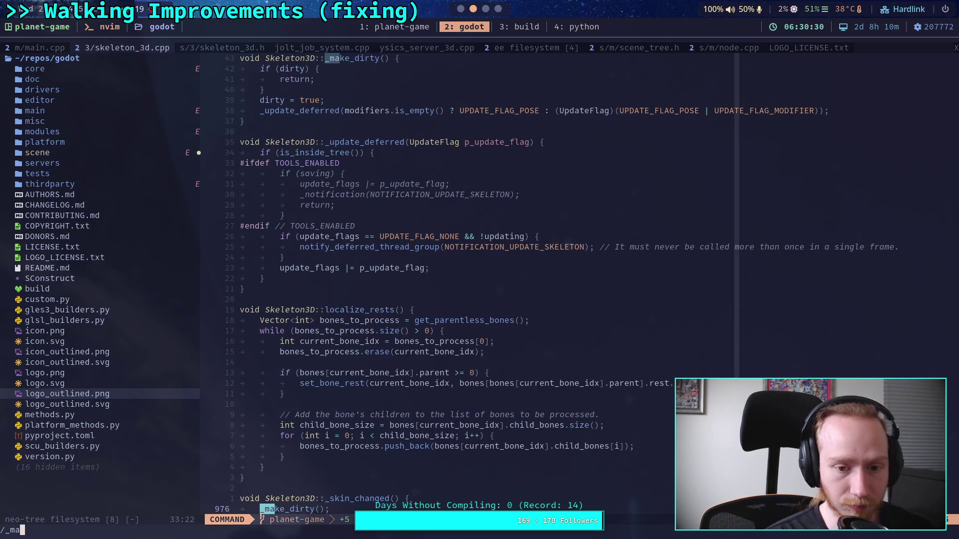
pyautogui.write('ke_dirc')
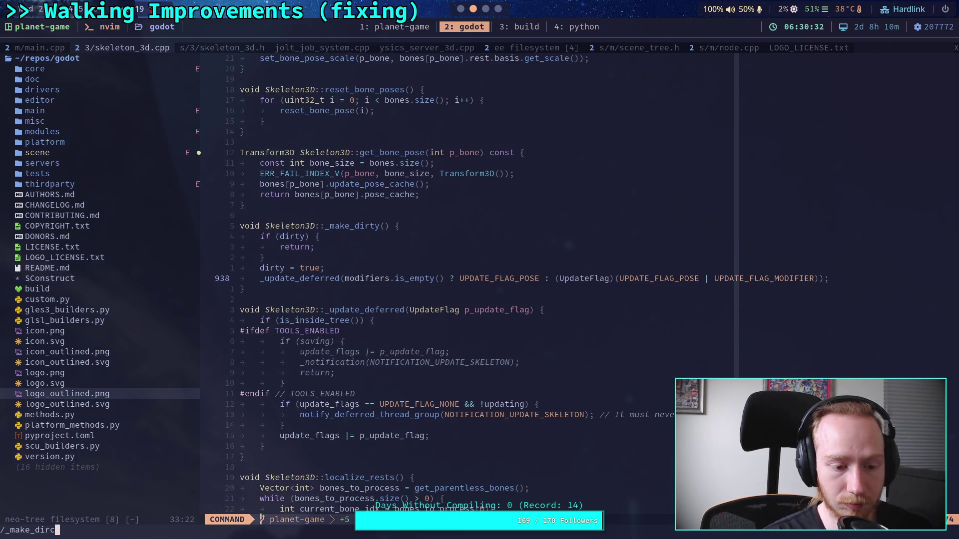
pyautogui.press('BackSpace')
pyautogui.write('ty')
pyautogui.press('Return')
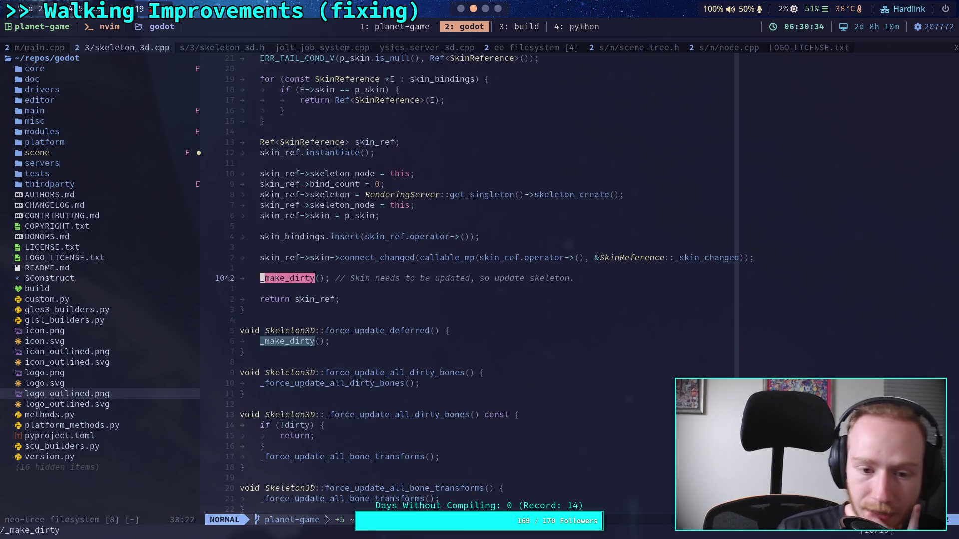
pyautogui.press('/')
pyautogui.press('Return')
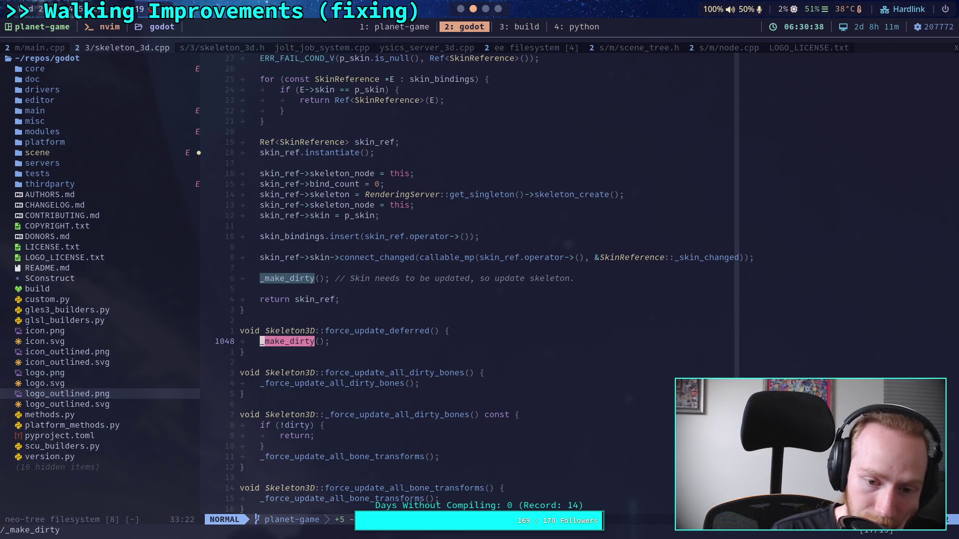
pyautogui.press('n')
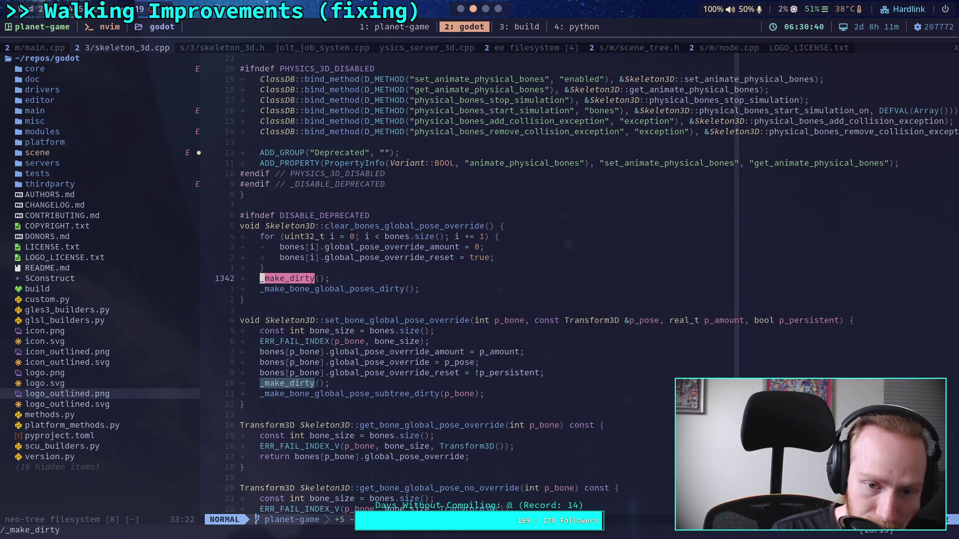
# Step: Step through the remaining _make_dirty calls, wrapping around the file and back
pyautogui.press('/')
pyautogui.press('Return')
pyautogui.press('n')
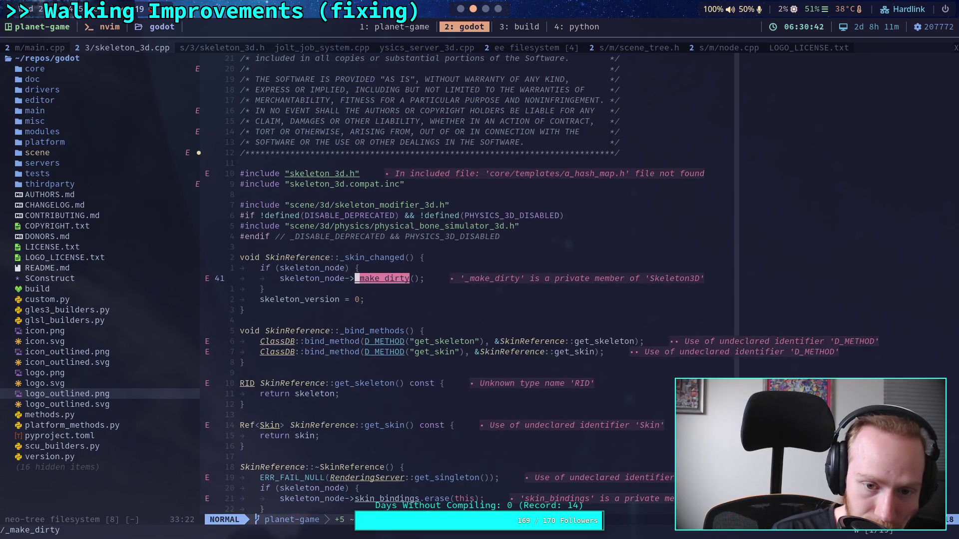
pyautogui.press('n')
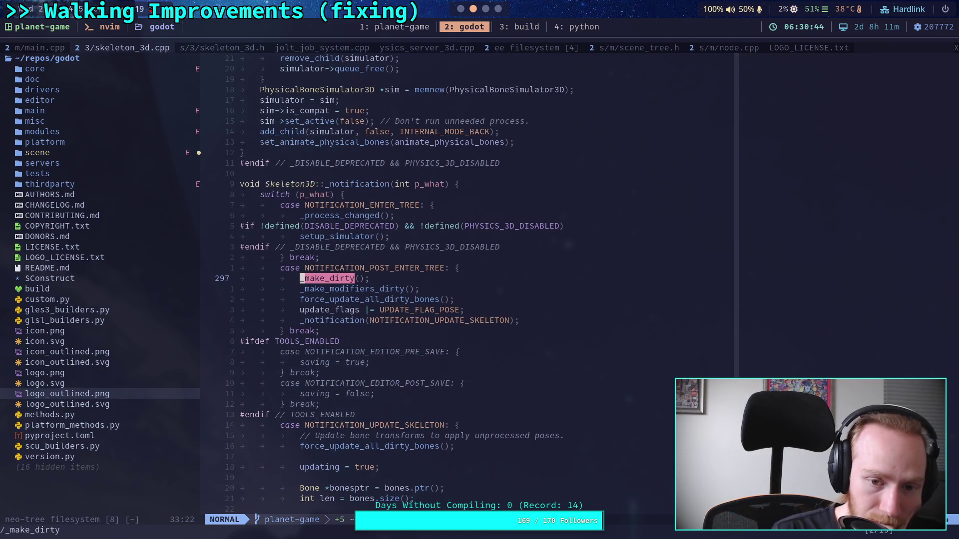
pyautogui.press('n')
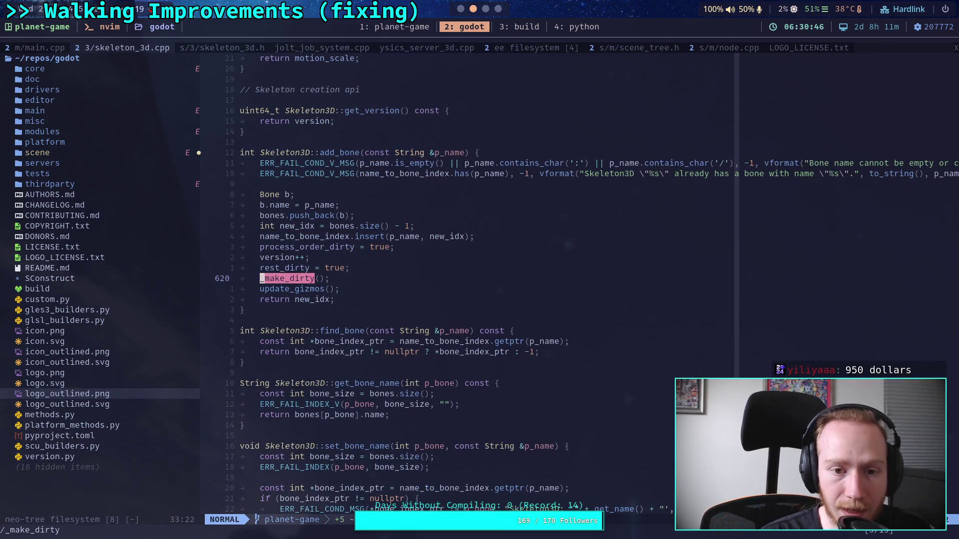
pyautogui.press('n')
pyautogui.press('n')
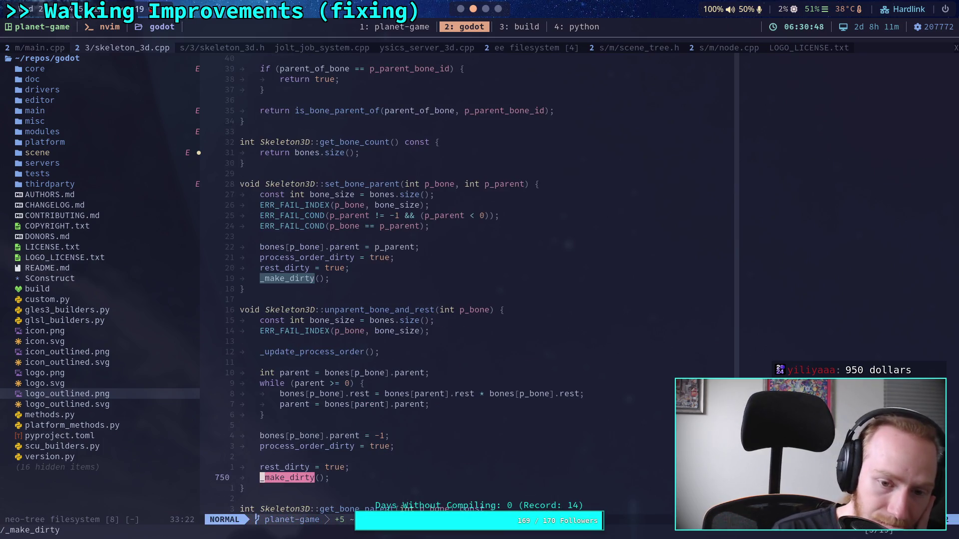
pyautogui.press('n')
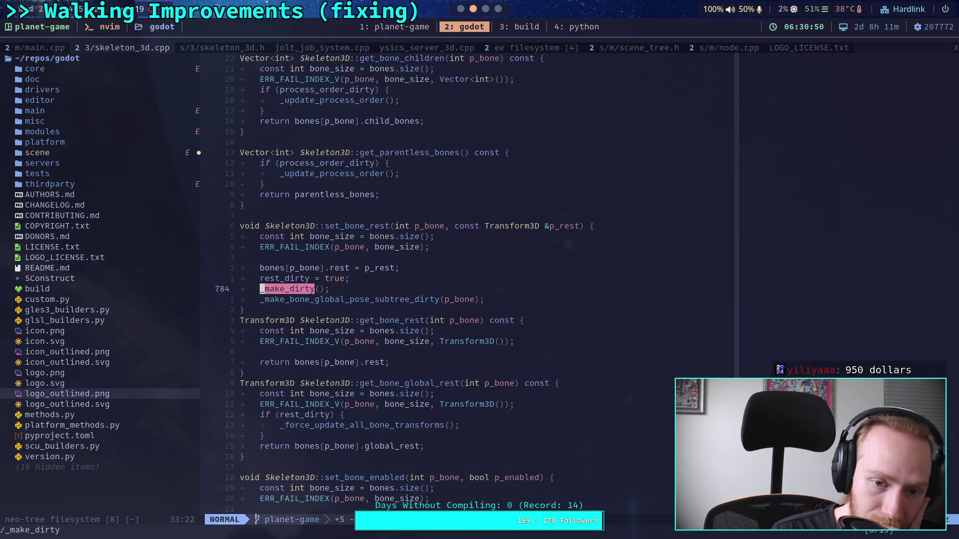
pyautogui.press('n')
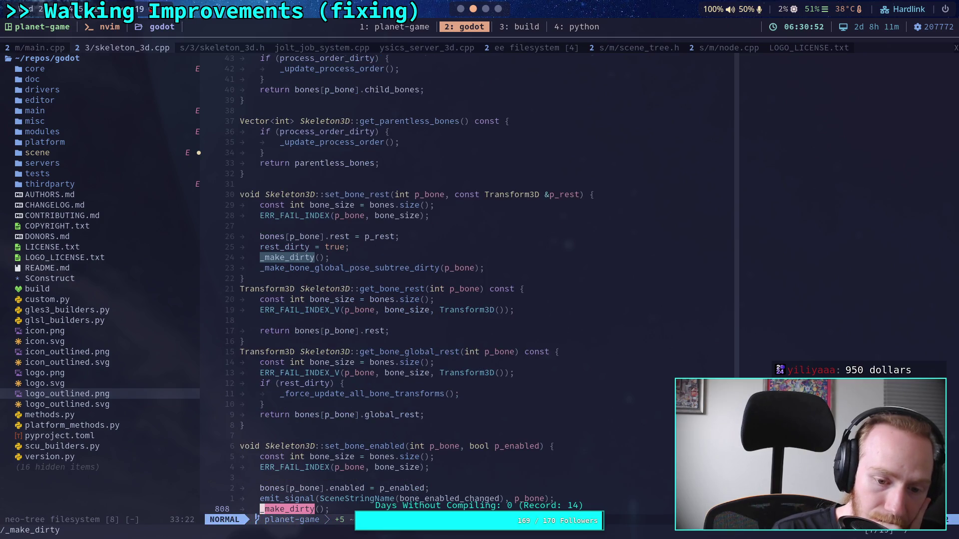
pyautogui.press('n')
pyautogui.press('n')
pyautogui.press('n')
pyautogui.press('n')
pyautogui.press('n')
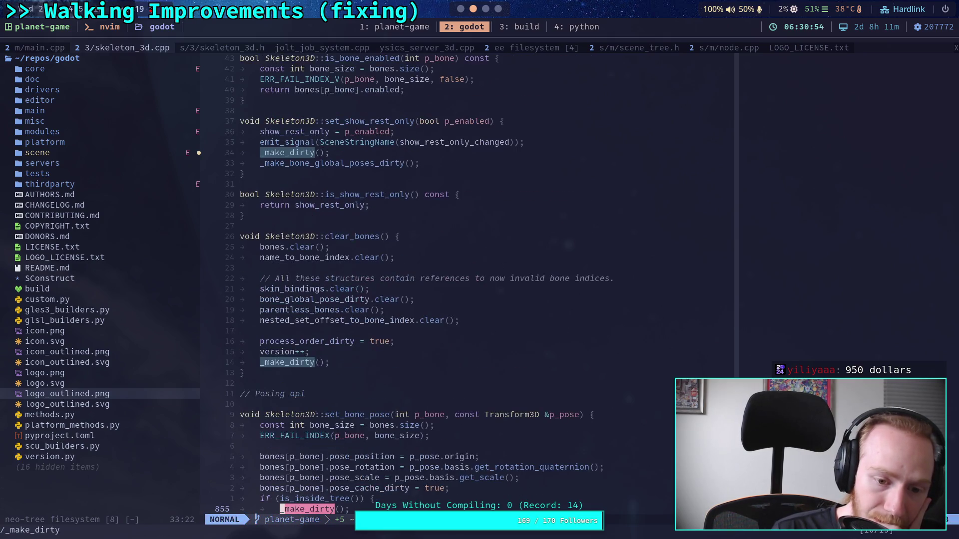
pyautogui.press('n')
pyautogui.press('n')
pyautogui.press('n')
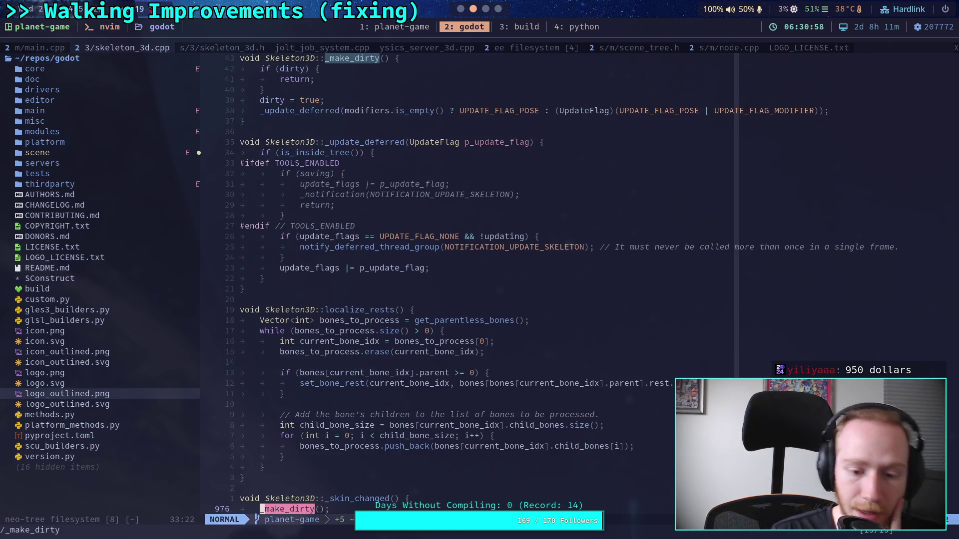
pyautogui.scroll(8, 616, 359)
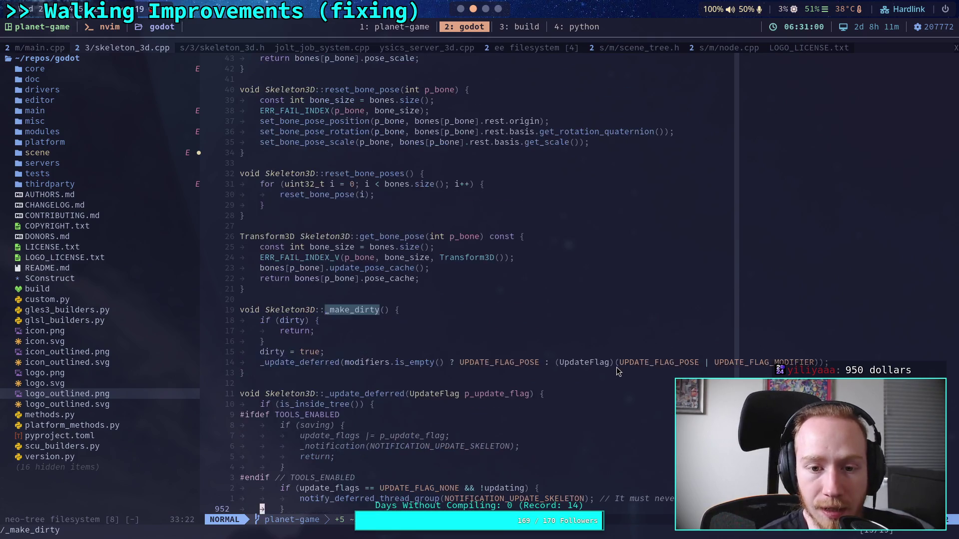
pyautogui.scroll(20, 486, 331)
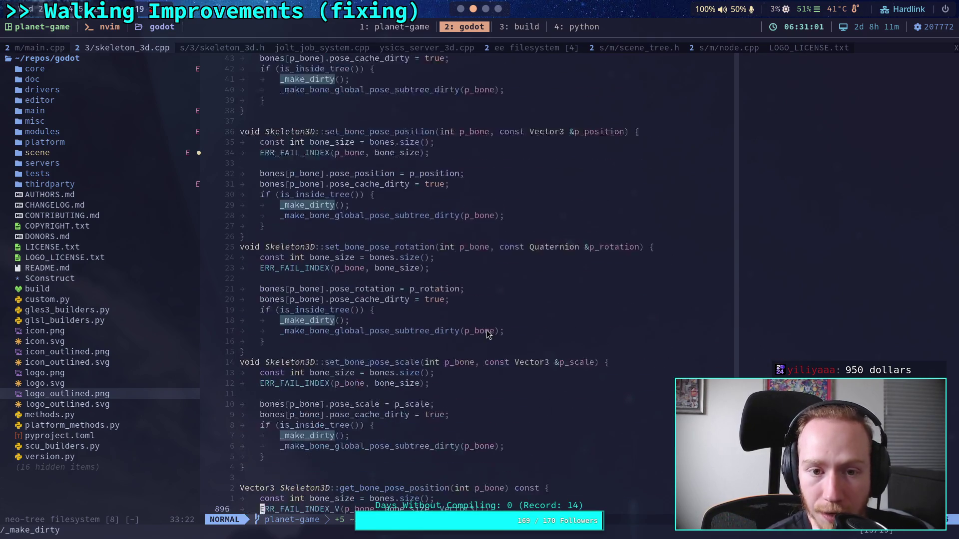
pyautogui.press('u')
pyautogui.press('u')
pyautogui.press('u')
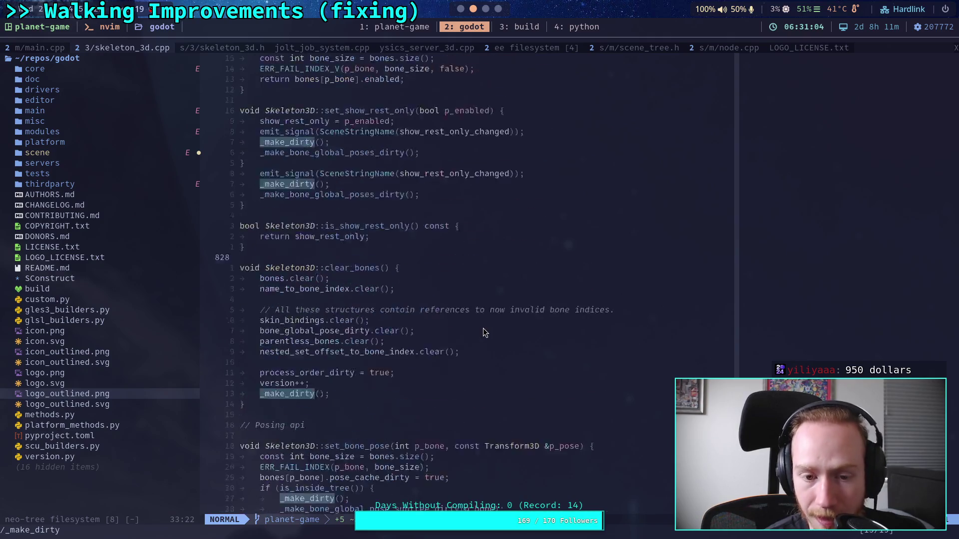
pyautogui.scroll(-20, 483, 328)
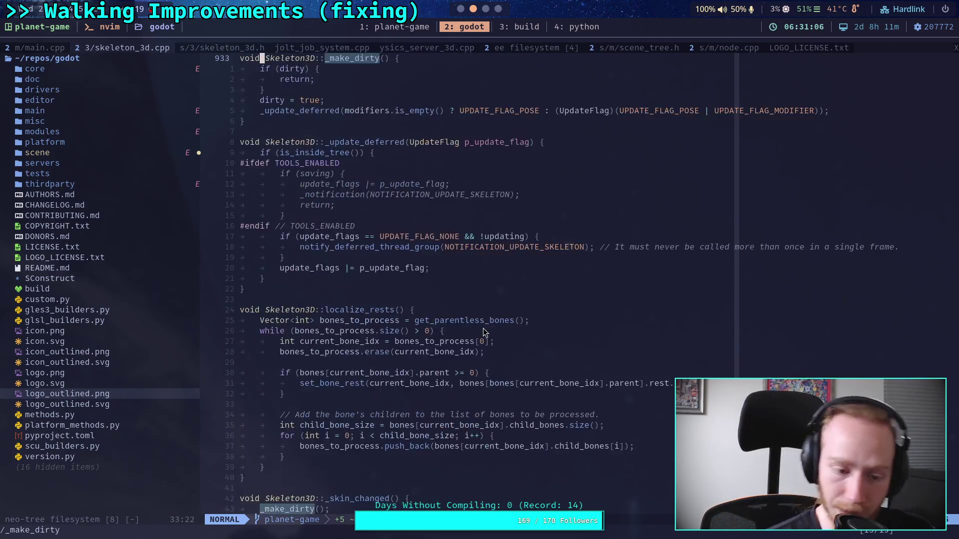
# Step: Find UPDATE_FLAG_MODIFIER's use in advance and open a new line below 'if (p_immediate) {'
pyautogui.press('/')
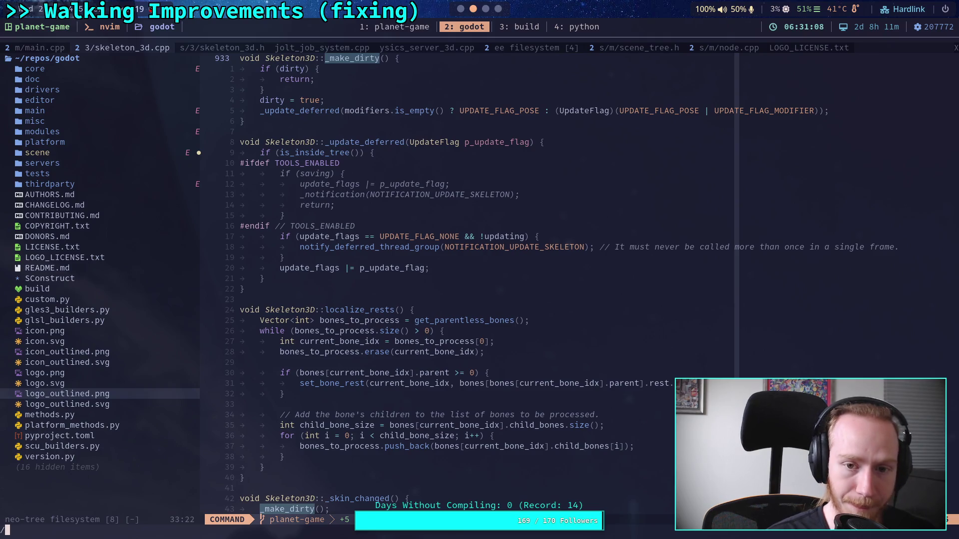
pyautogui.write('UPDATE_')
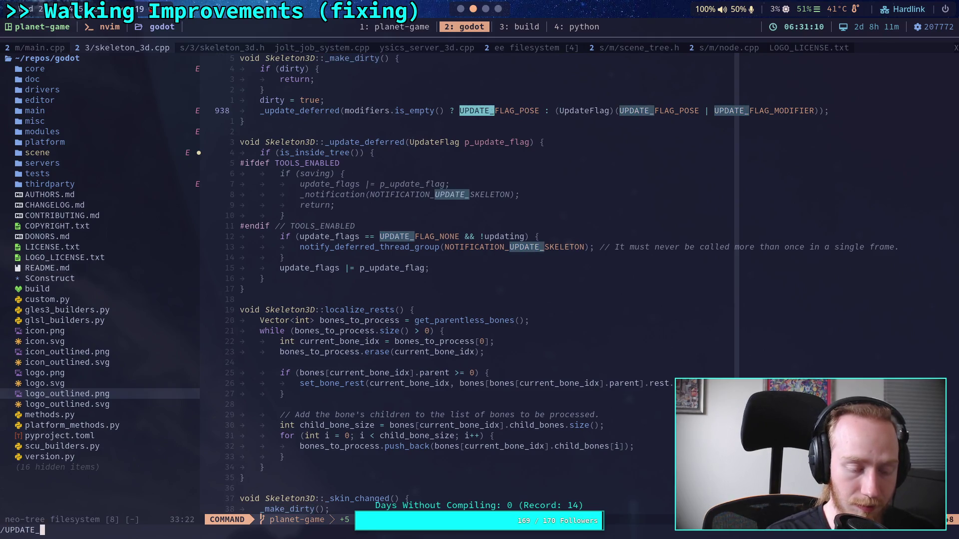
pyautogui.write('FLAG_MODIFIER')
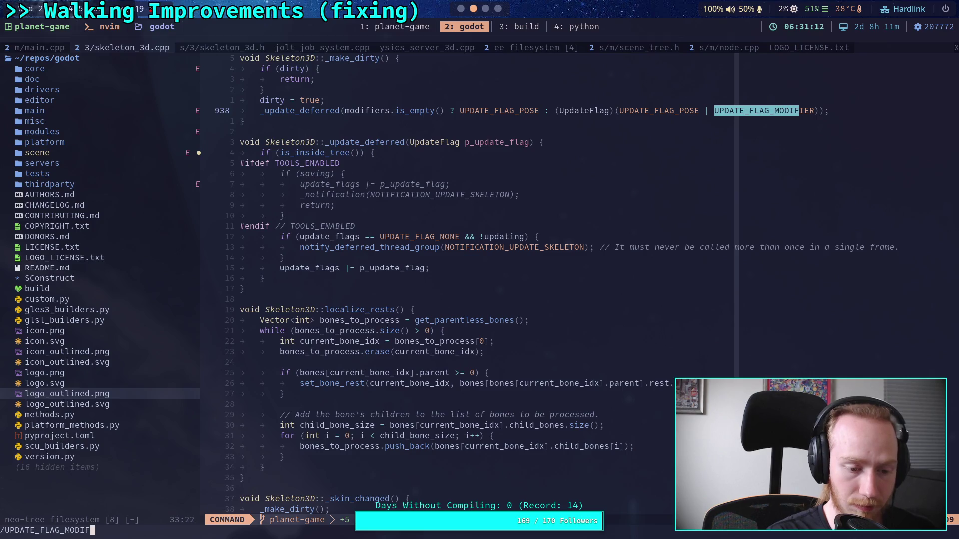
pyautogui.press('Return')
pyautogui.press('n')
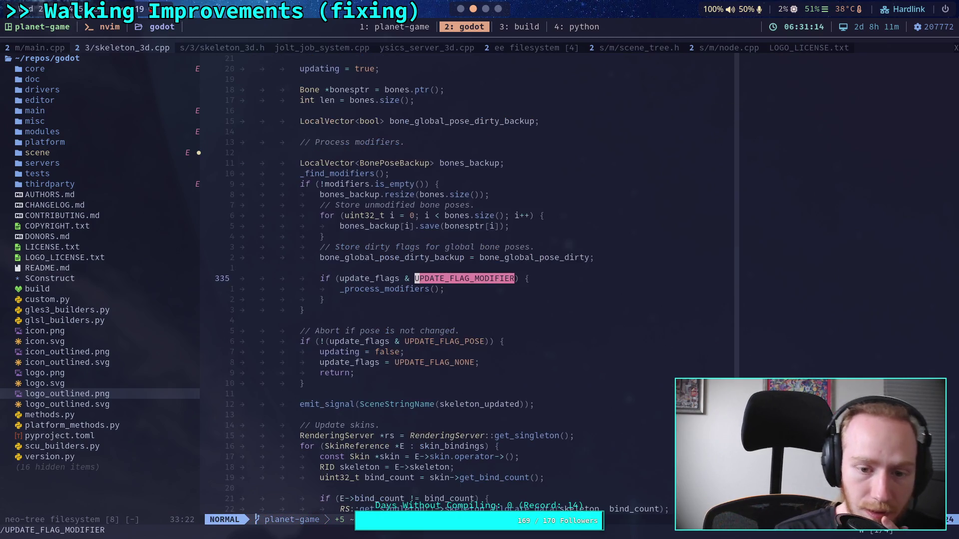
pyautogui.press('n')
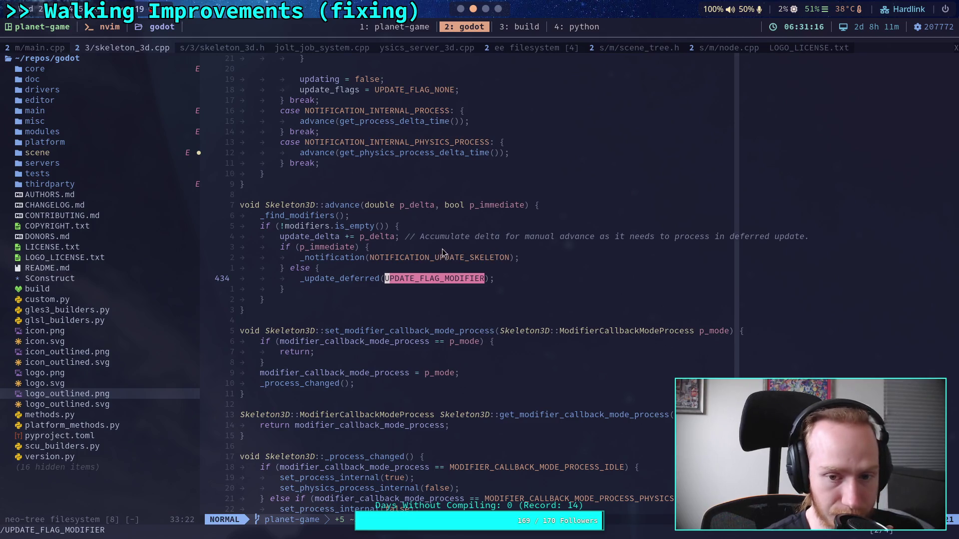
pyautogui.press('k')
pyautogui.press('k')
pyautogui.press('o')
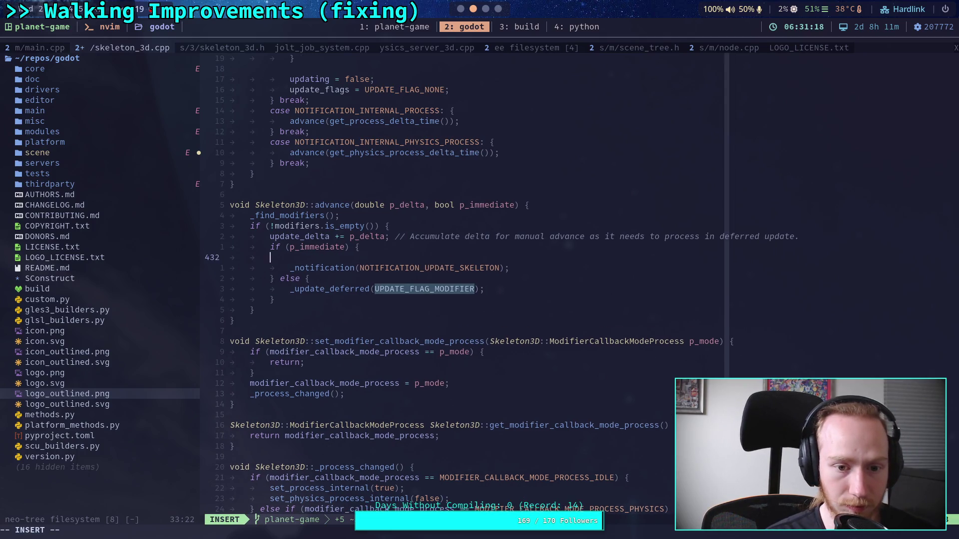
# Step: Type update_fl on the new line, then re-find the UPDATE_FLAG_MODIFIER match in advance()
pyautogui.write('update_fl')
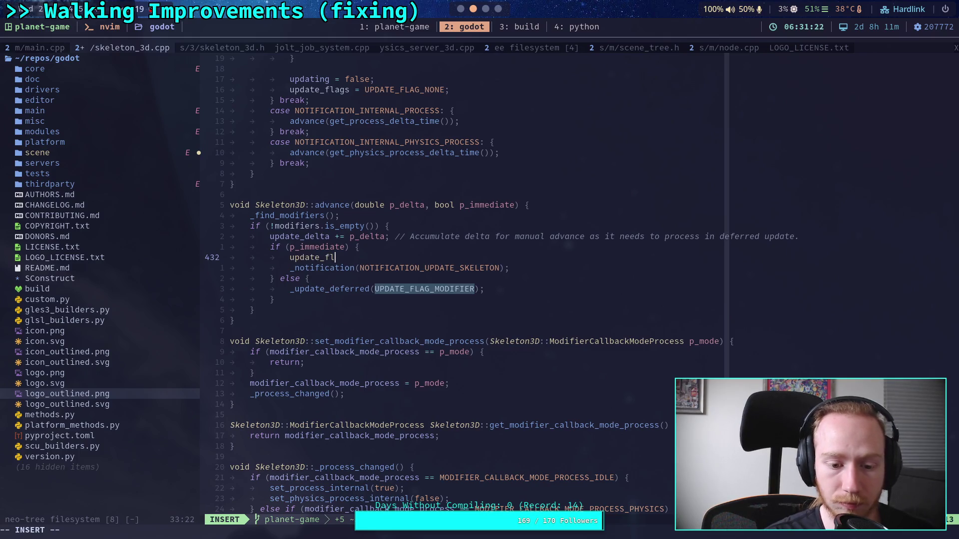
pyautogui.write('/')
pyautogui.press('BackSpace')
pyautogui.press('Escape')
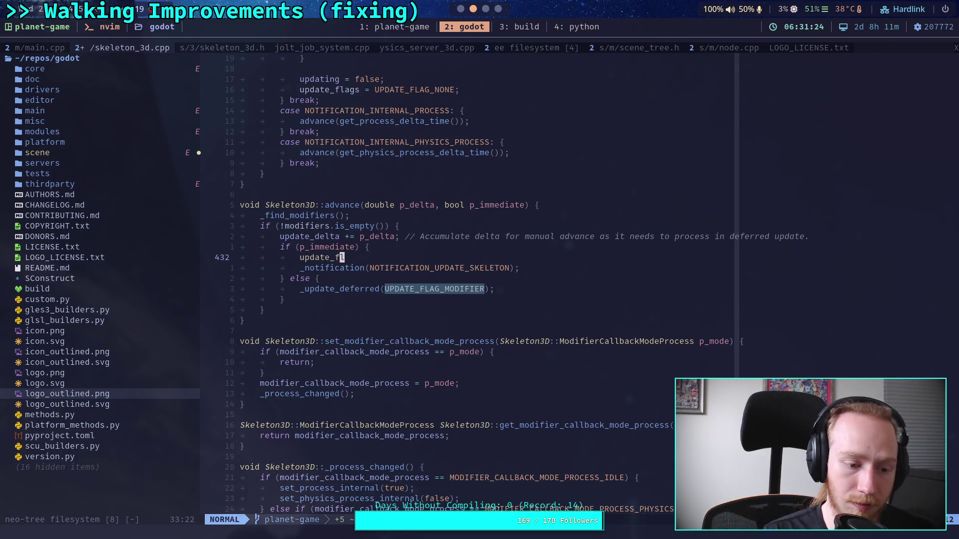
pyautogui.press('/')
pyautogui.press('Up')
pyautogui.press('Return')
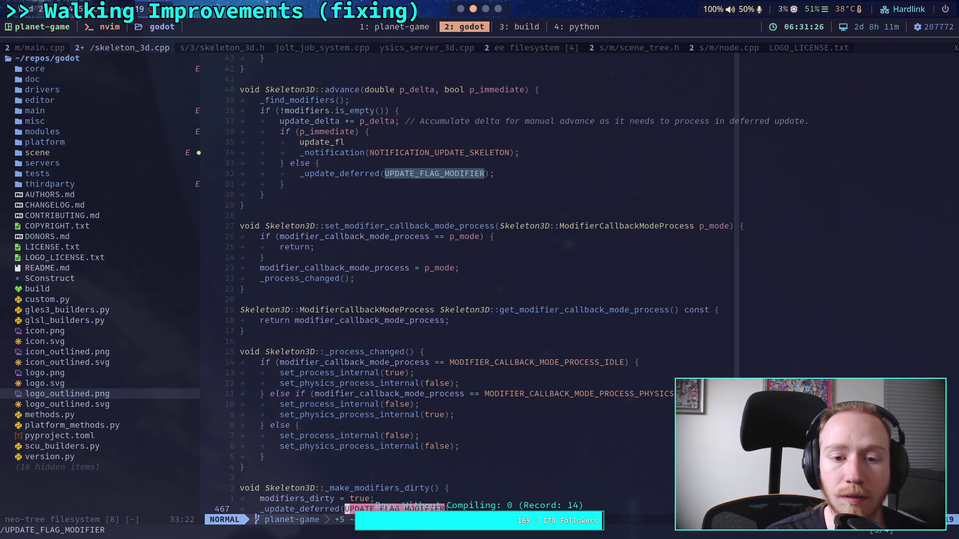
pyautogui.press('n')
pyautogui.press('/')
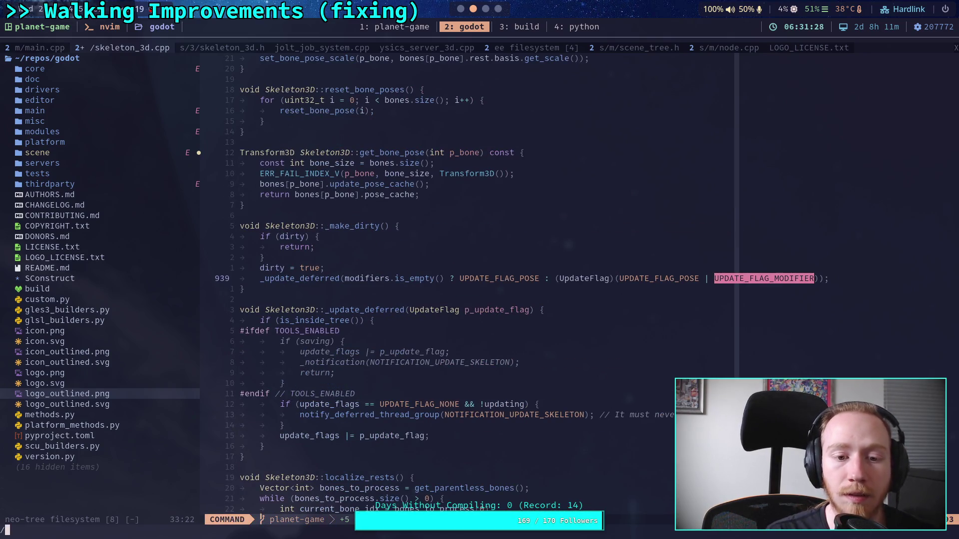
pyautogui.write('_')
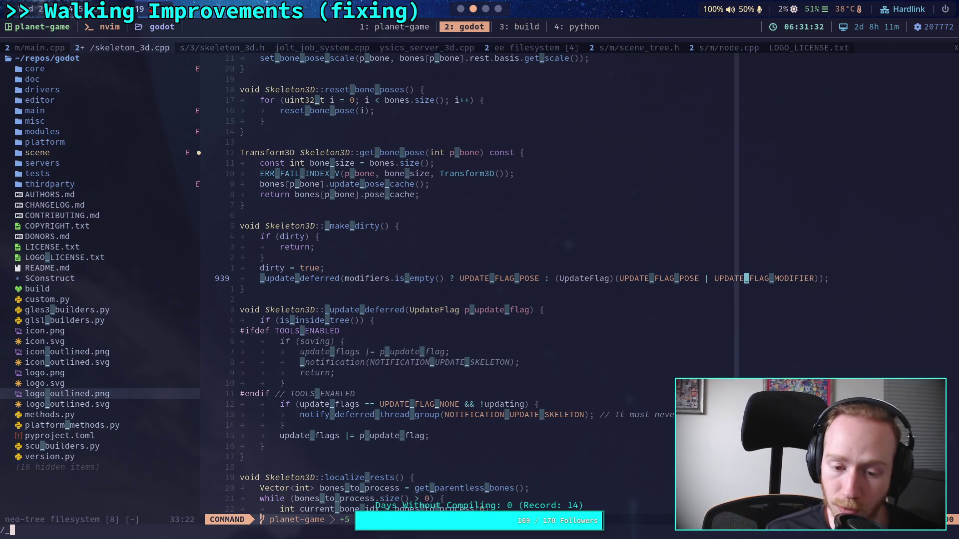
pyautogui.press('BackSpace')
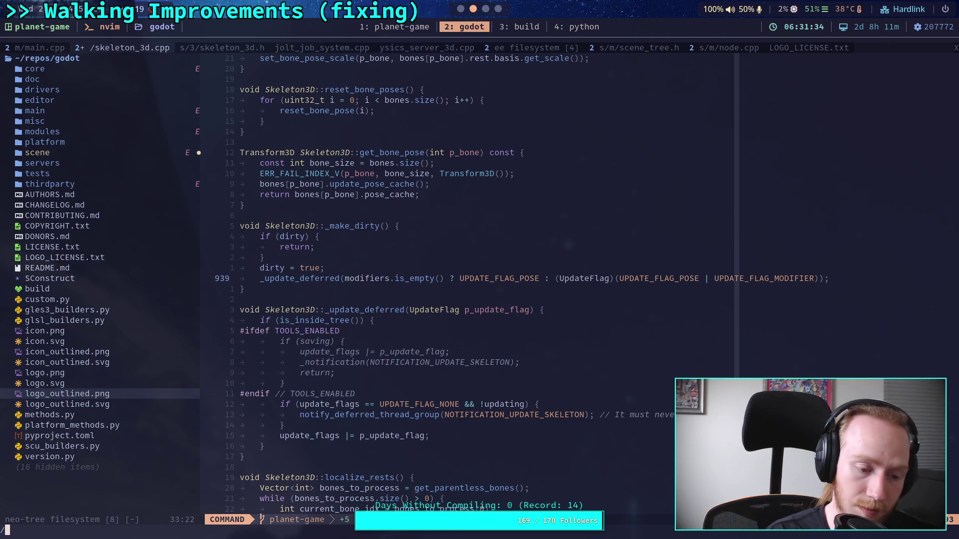
pyautogui.write('UPDATE_FLAG_MODIFIER')
pyautogui.press('Return')
# Step: Complete line 432 as update_flags |= UPDATE_FLAG_MODIFIER; and save skeleton_3d.cpp with :w
pyautogui.press('k')
pyautogui.press('k')
pyautogui.press('k')
pyautogui.press('A')
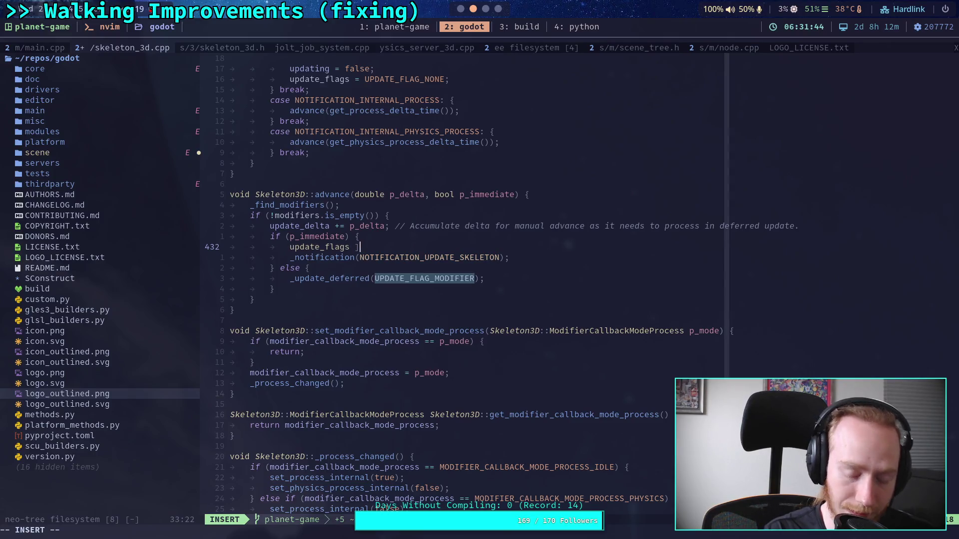
pyautogui.write('= ')
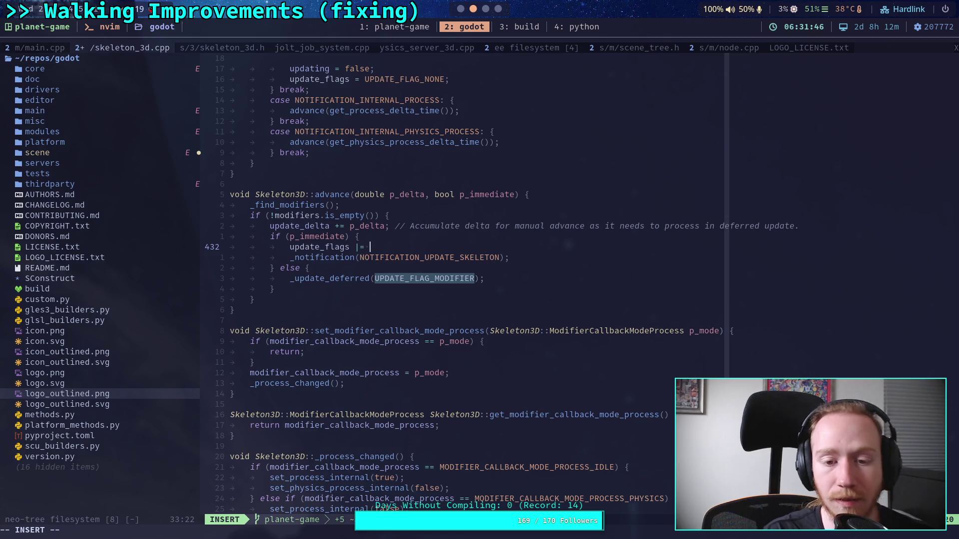
pyautogui.write('UPDATE_G')
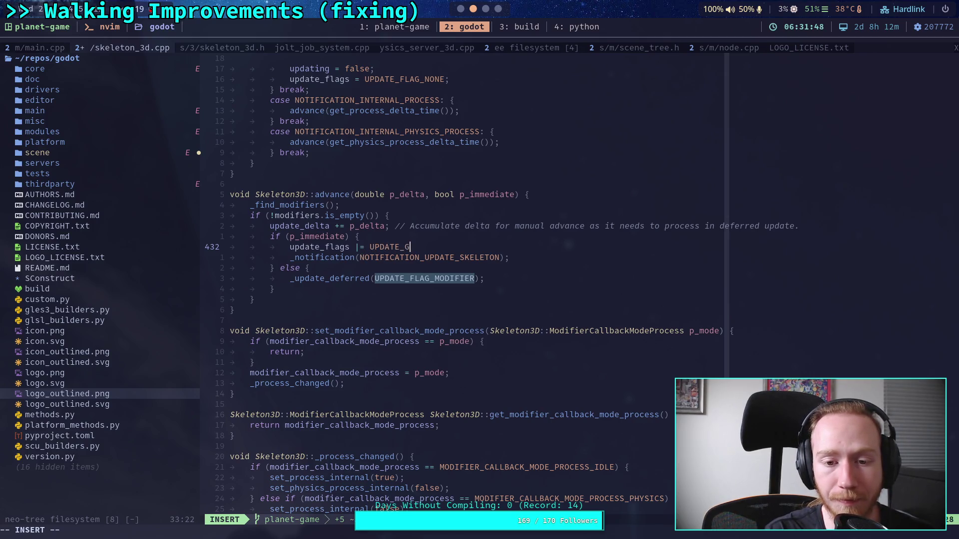
pyautogui.press('BackSpace')
pyautogui.write('FLAG_MOD')
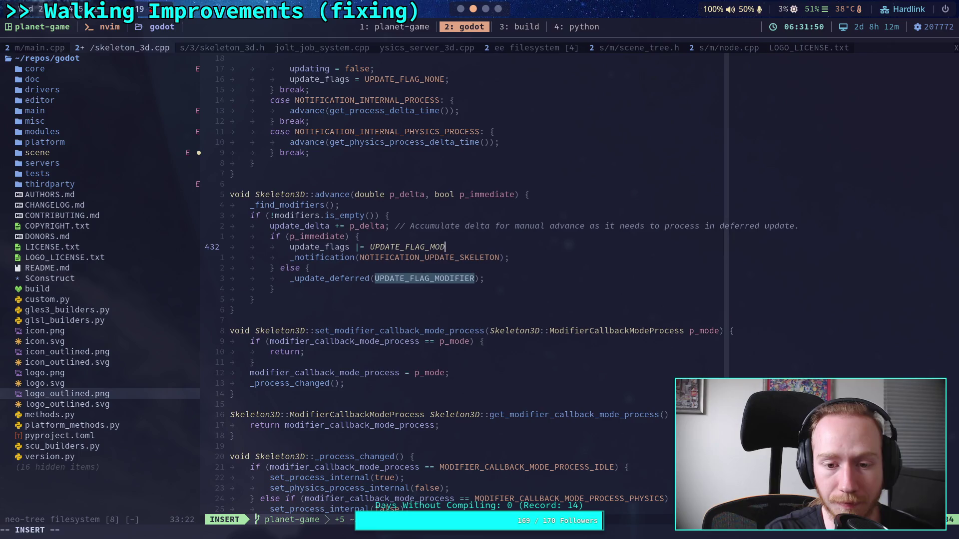
pyautogui.write('IFIER;')
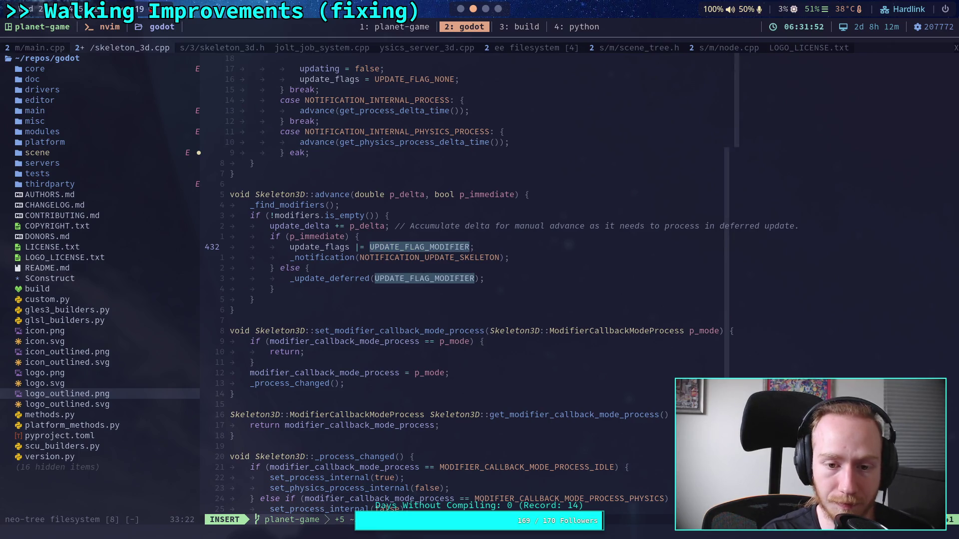
pyautogui.press('Escape')
pyautogui.write(':')
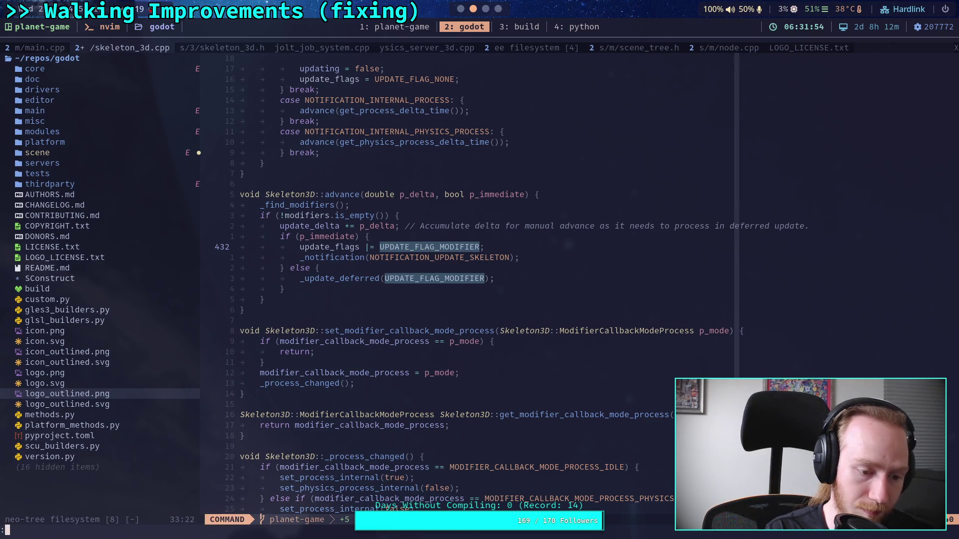
pyautogui.write('w')
pyautogui.press('Return')
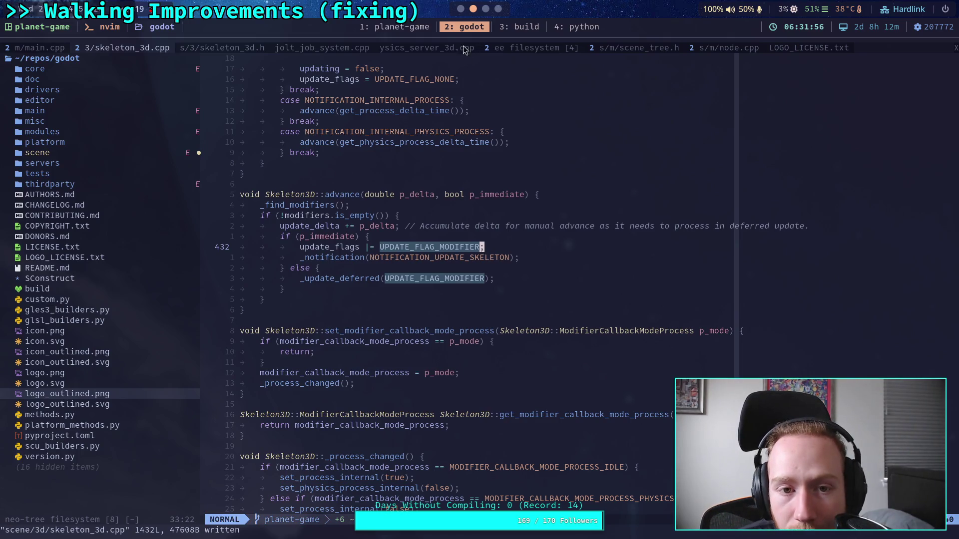
pyautogui.click(510, 28)
# Step: Rerun ./build -a to recompile the engine, then quit the running Godot editor
pyautogui.press('Up')
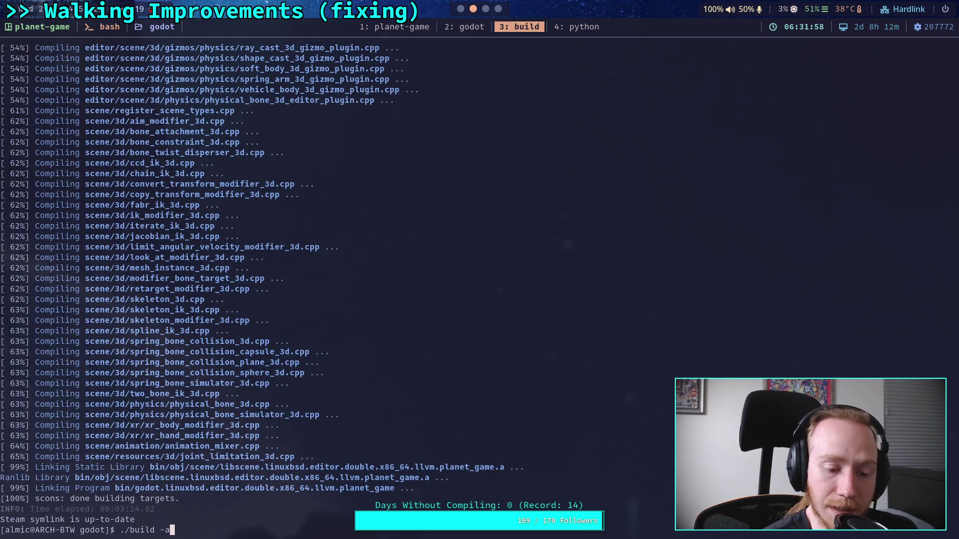
pyautogui.press('Return')
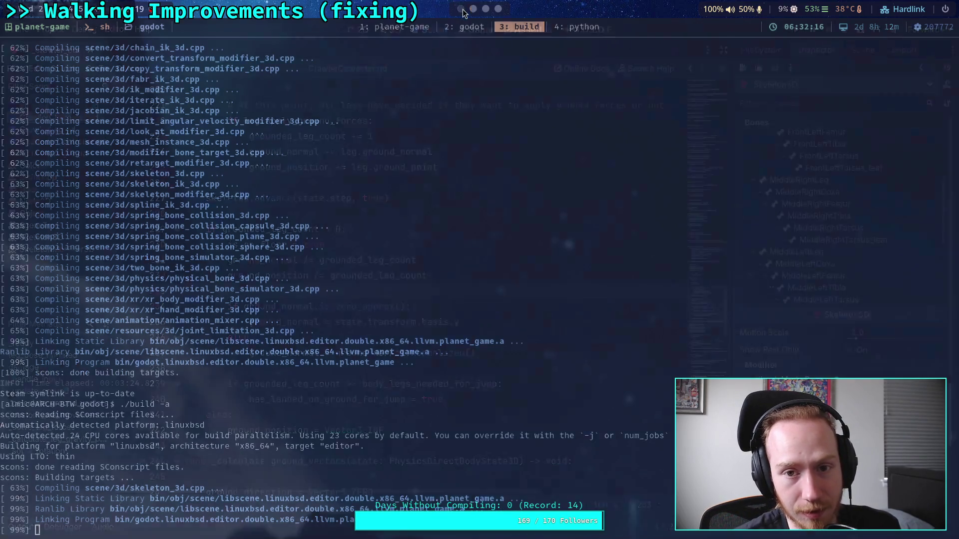
pyautogui.press('super+2')
pyautogui.click(16, 29)
pyautogui.click(68, 287)
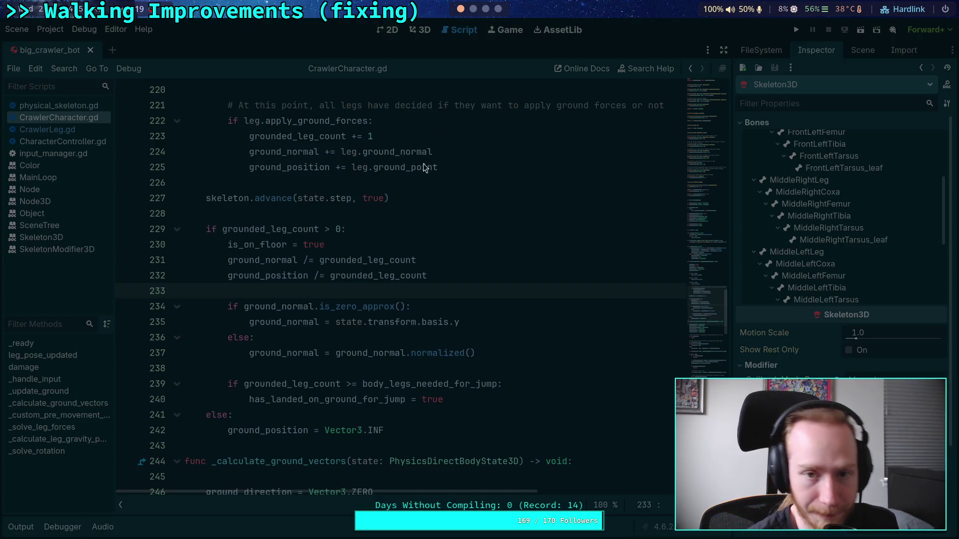
# Step: Wait in the build terminal for scons to finish, then switch to the relaunched Project Manager
pyautogui.press('super+3')
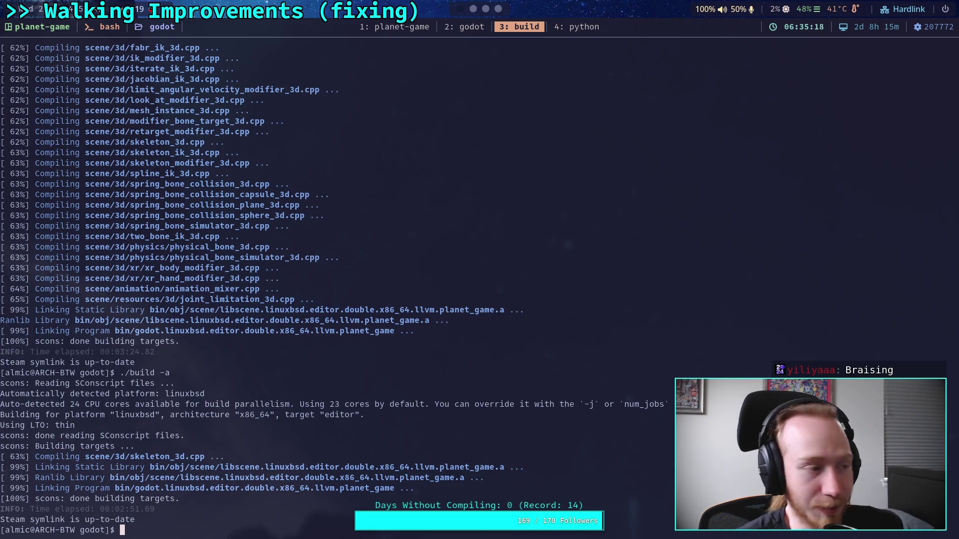
pyautogui.click(150, 8)
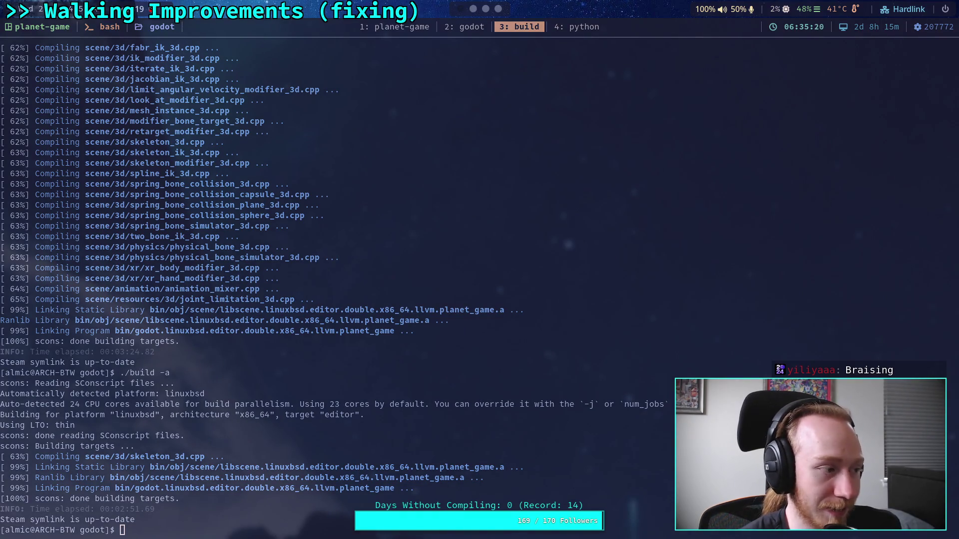
pyautogui.click(461, 9)
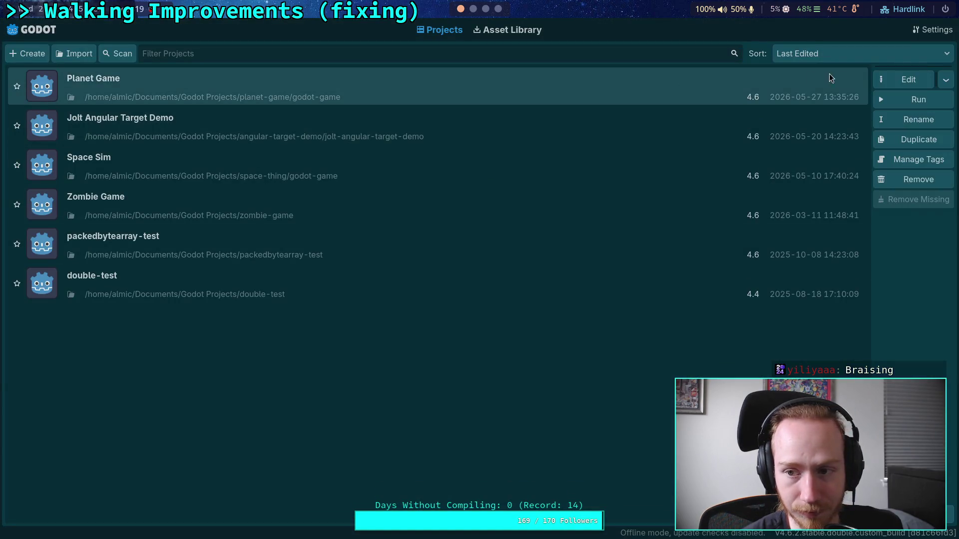
# Step: Open Planet Game from the rebuilt v4.6.2 Project Manager
pyautogui.doubleClick(829, 78)
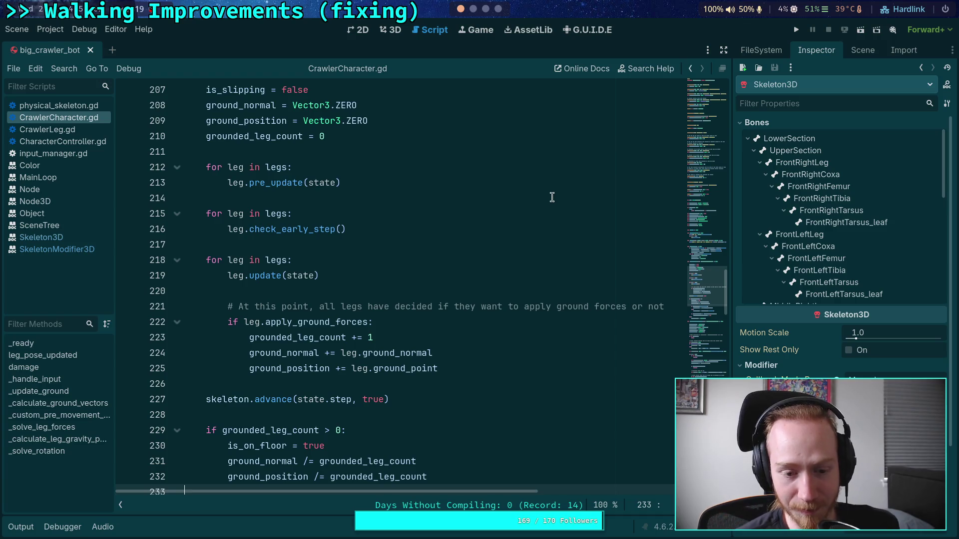
# Step: Run the crawler game twice, tiling its window beside the editor, and stop it
pyautogui.click(796, 30)
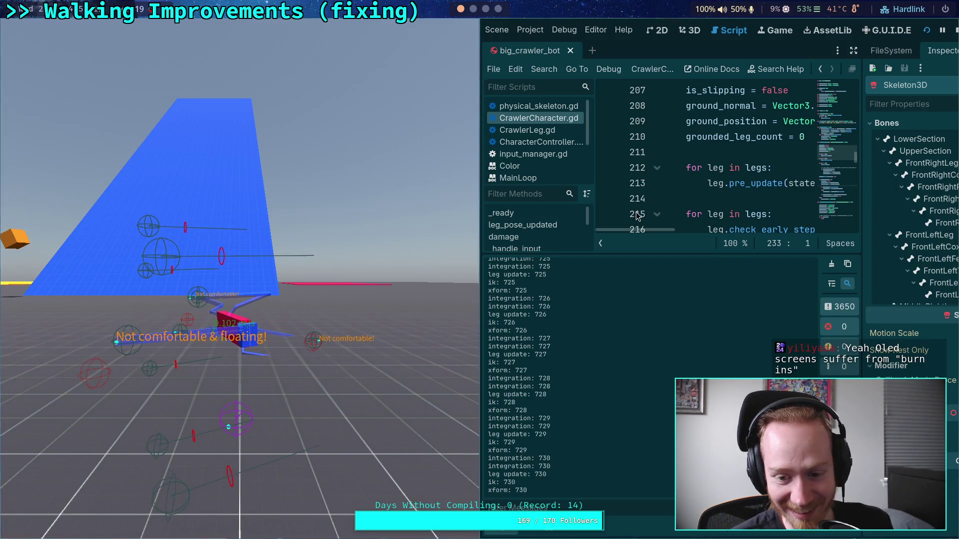
pyautogui.click(955, 30)
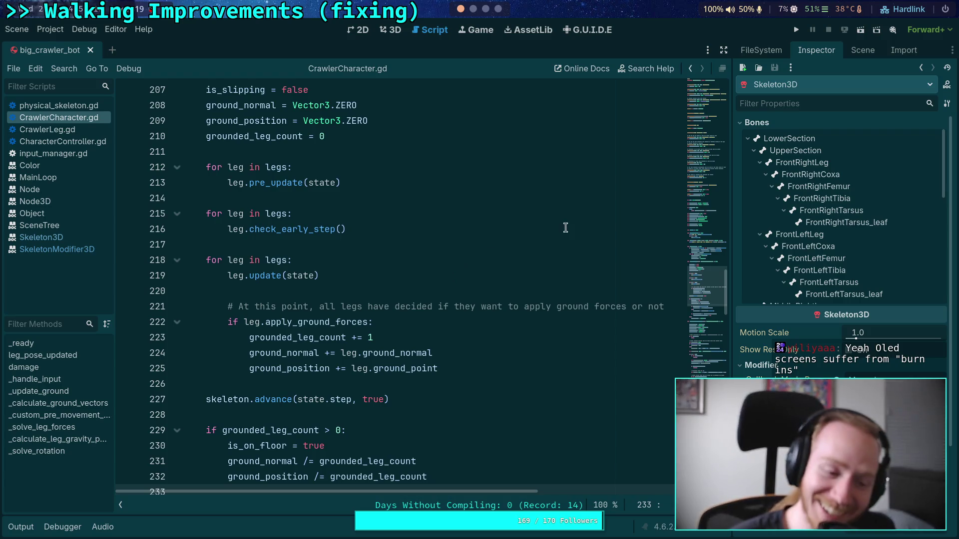
pyautogui.press('F5')
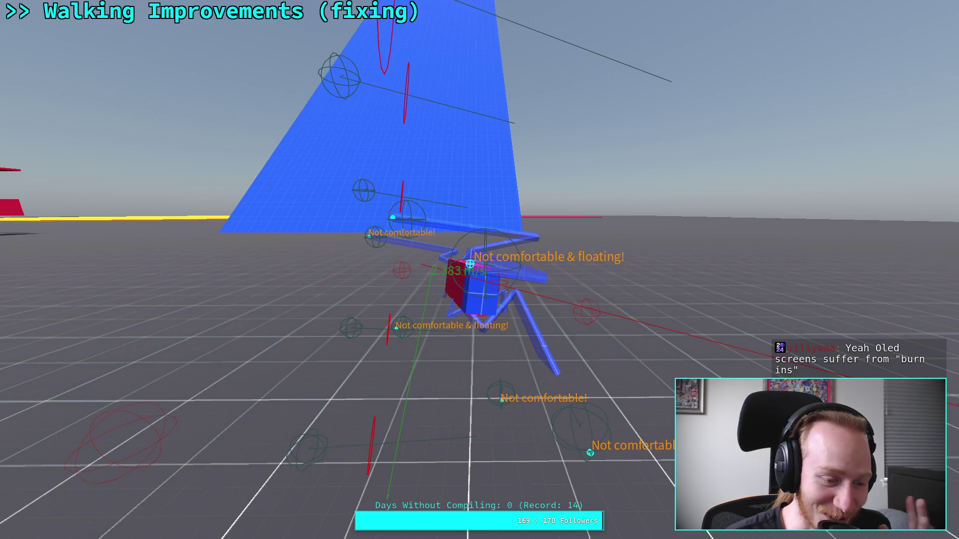
pyautogui.press('super+f')
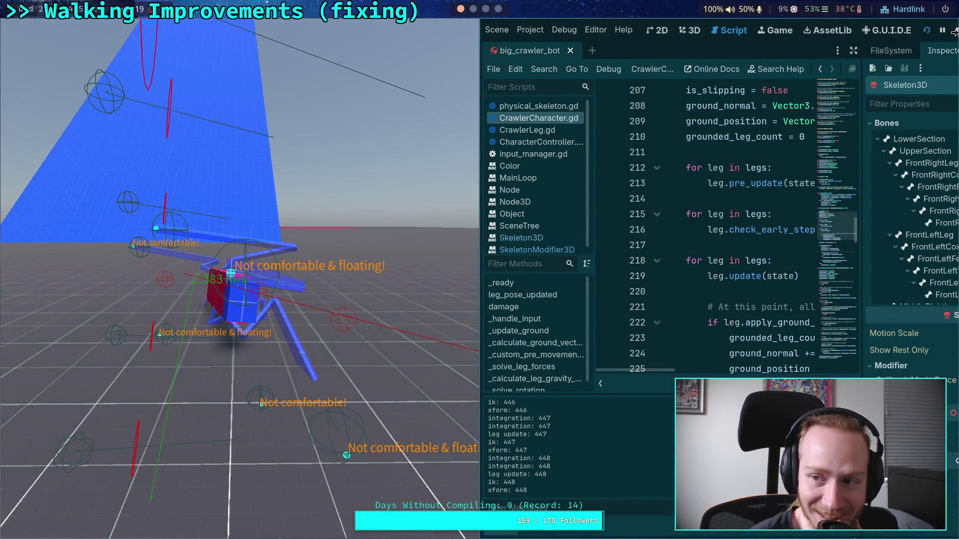
pyautogui.click(953, 31)
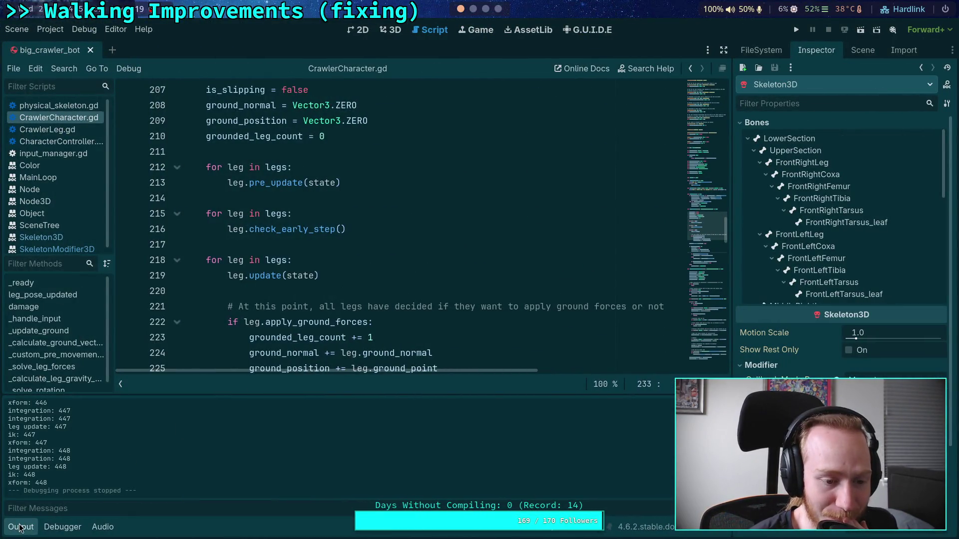
# Step: Hide the output log and place the caret on line 226 of CrawlerCharacter.gd
pyautogui.click(21, 527)
pyautogui.click(265, 394)
pyautogui.click(272, 387)
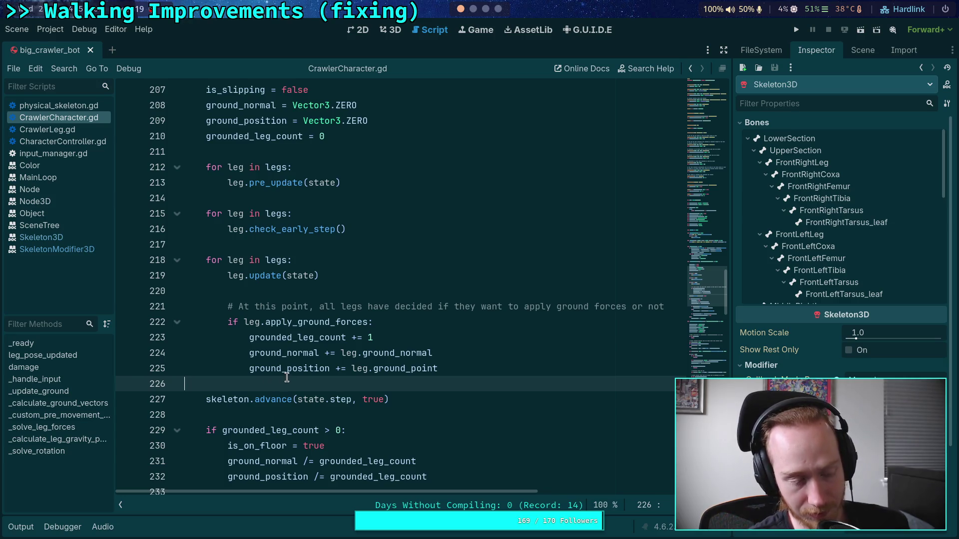
pyautogui.click(240, 383)
pyautogui.click(256, 249)
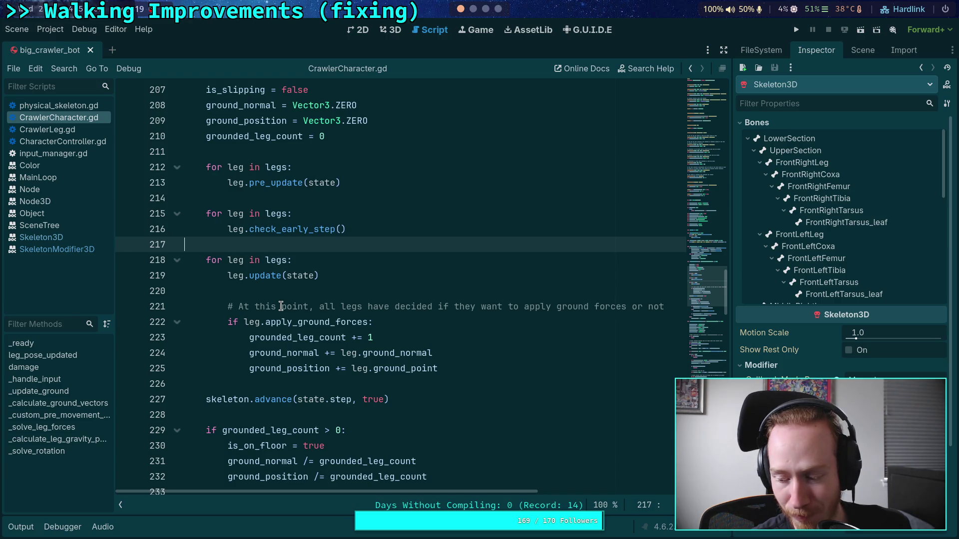
pyautogui.click(290, 278)
pyautogui.click(276, 290)
pyautogui.click(257, 244)
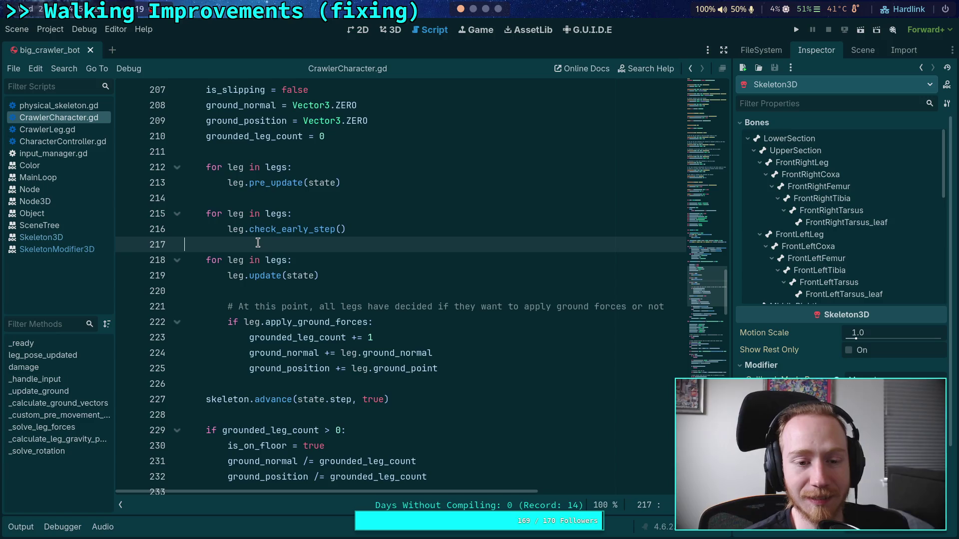
pyautogui.scroll(3, 256, 243)
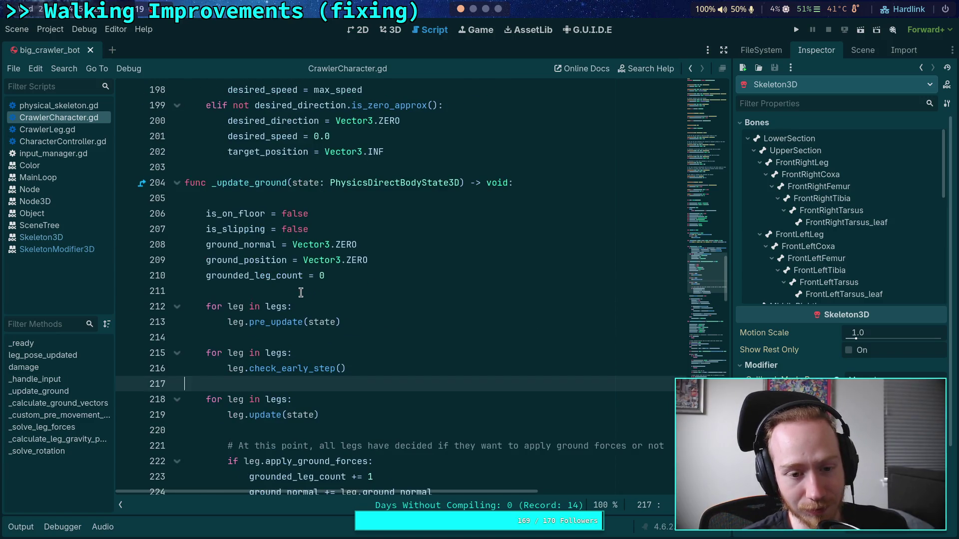
pyautogui.click(307, 290)
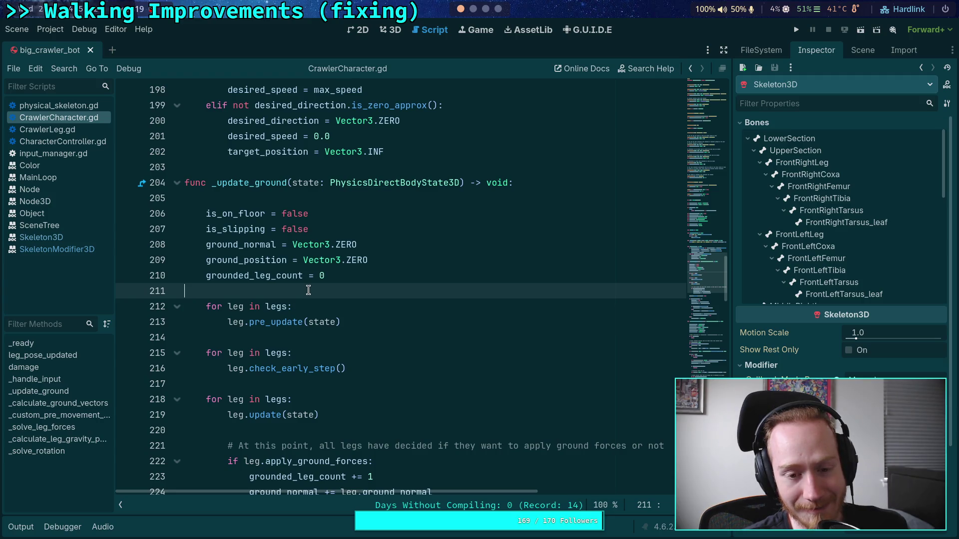
pyautogui.click(279, 341)
pyautogui.scroll(-3, 282, 337)
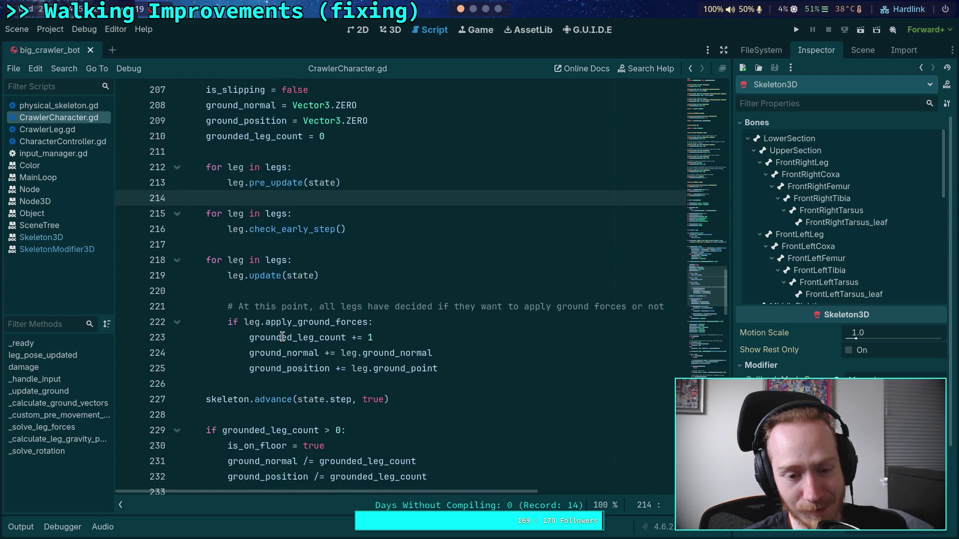
pyautogui.click(278, 289)
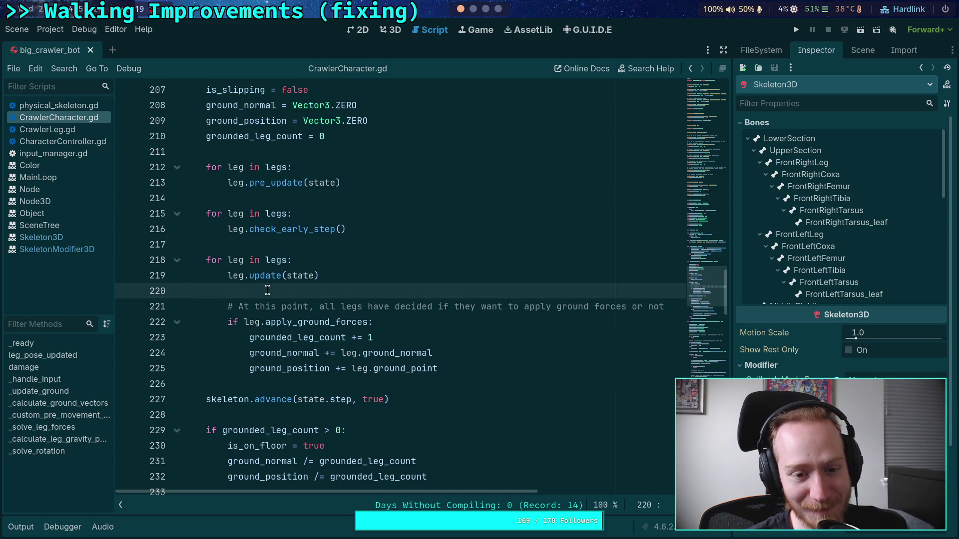
pyautogui.click(285, 383)
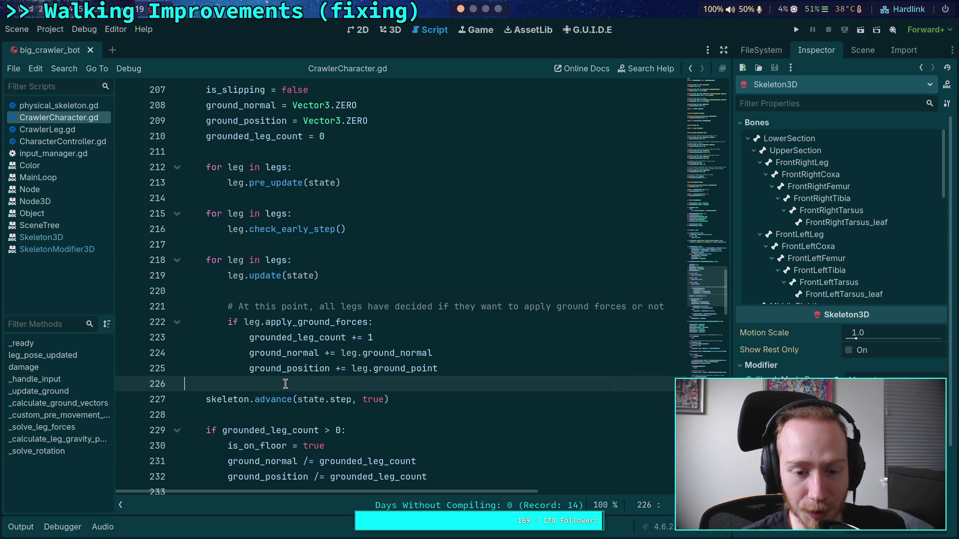
pyautogui.scroll(-1, 285, 383)
pyautogui.click(278, 369)
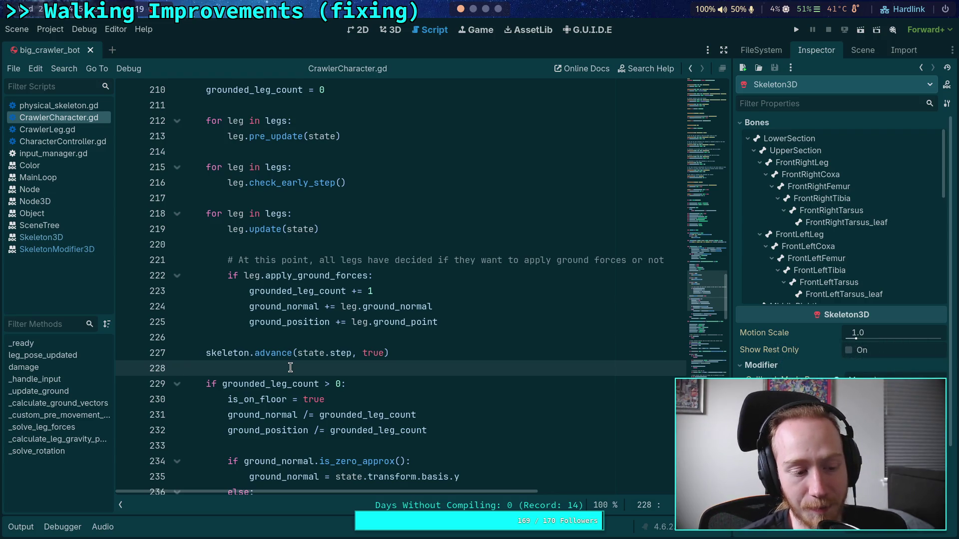
pyautogui.click(225, 339)
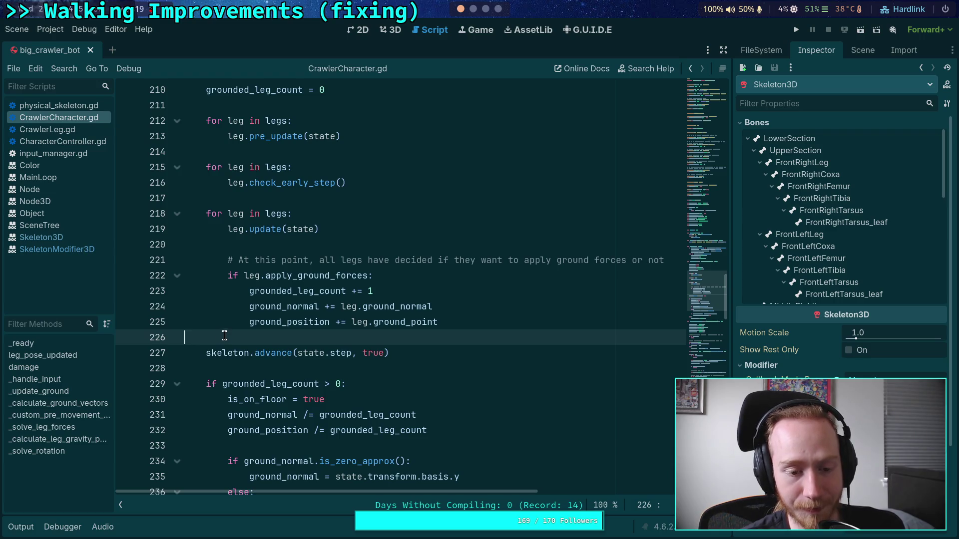
pyautogui.scroll(3, 235, 352)
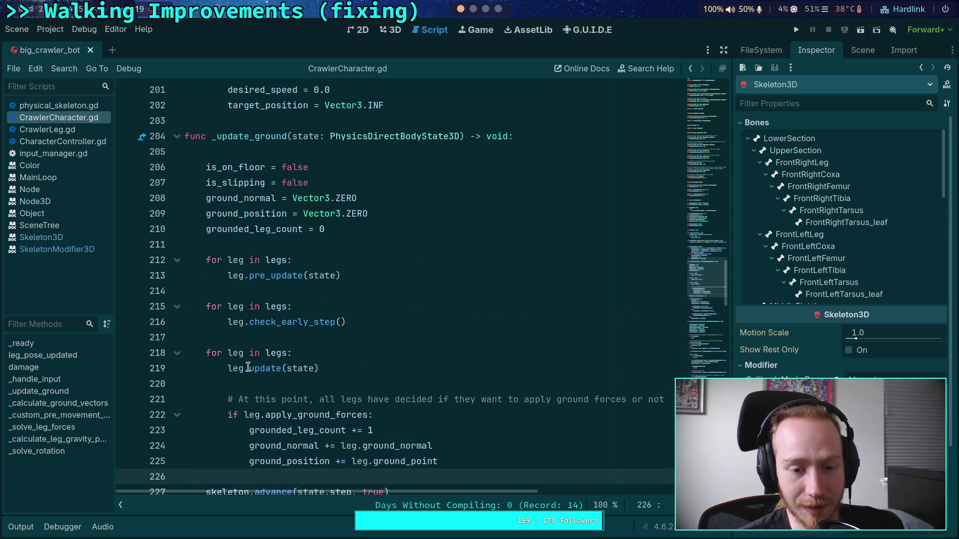
pyautogui.click(268, 337)
pyautogui.scroll(-3, 270, 337)
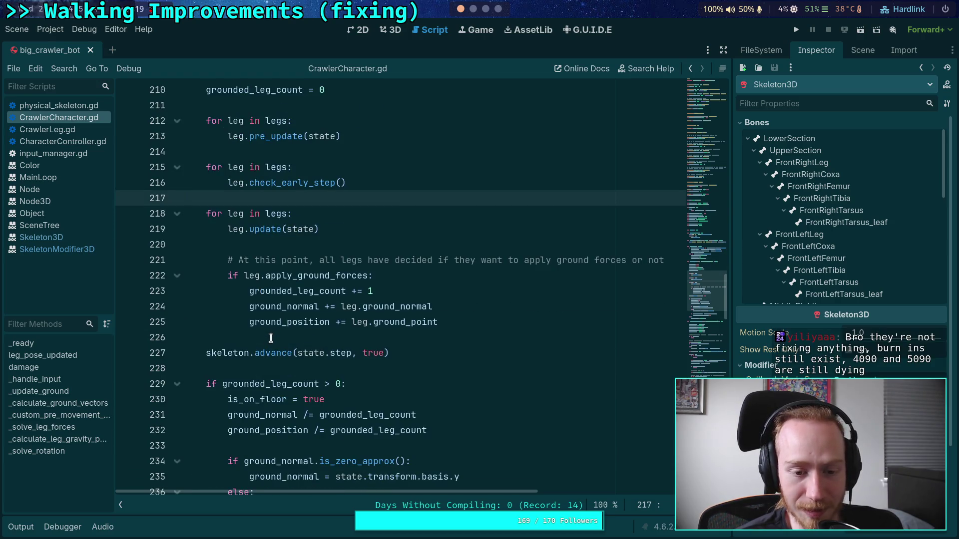
pyautogui.click(271, 337)
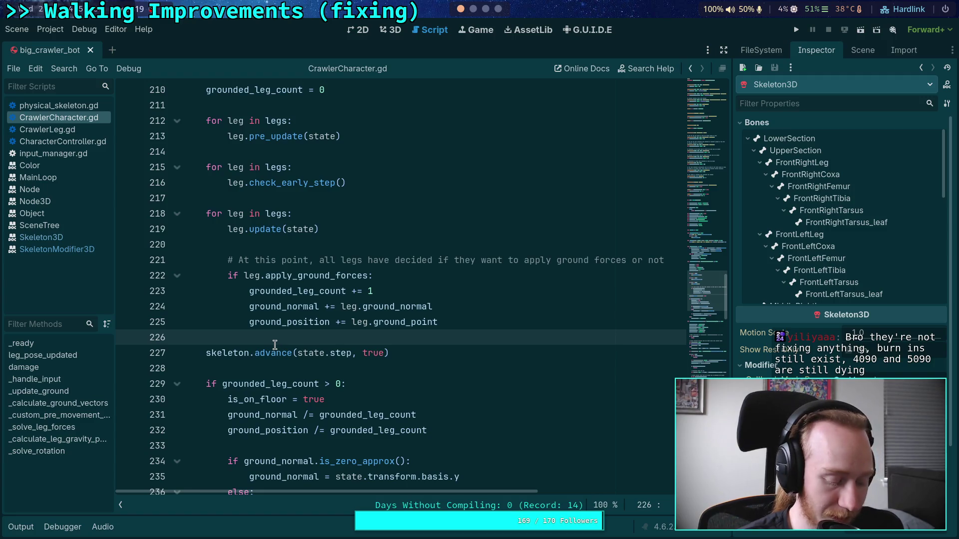
pyautogui.moveTo(274, 344)
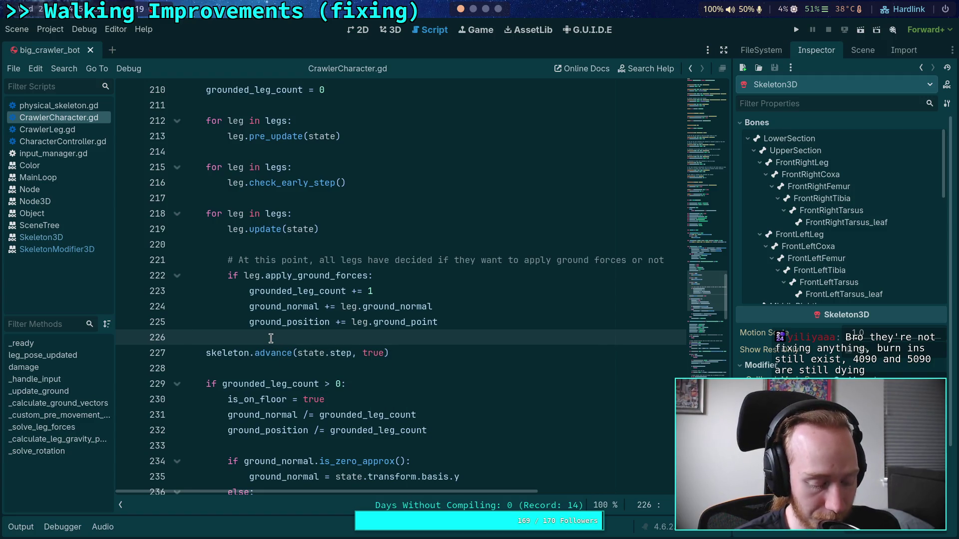
pyautogui.click(250, 368)
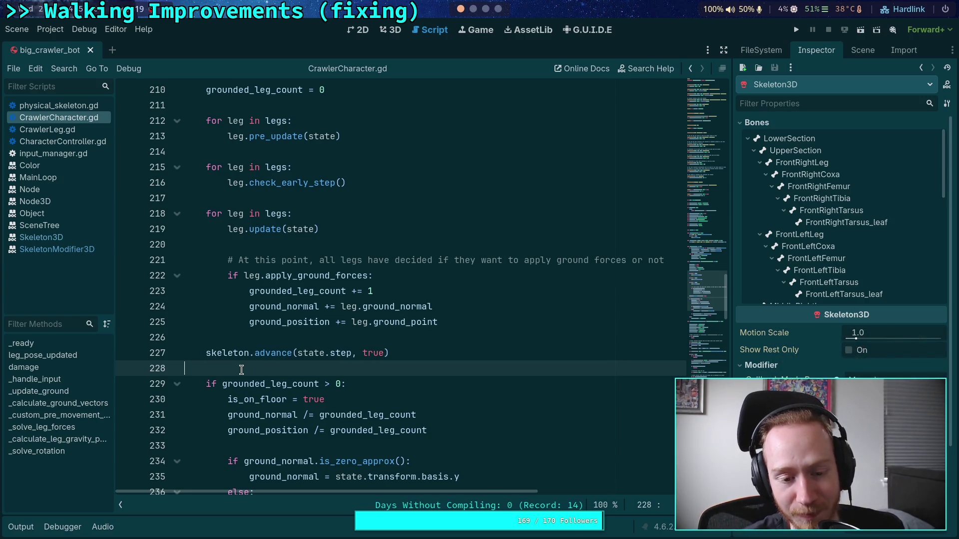
pyautogui.click(249, 338)
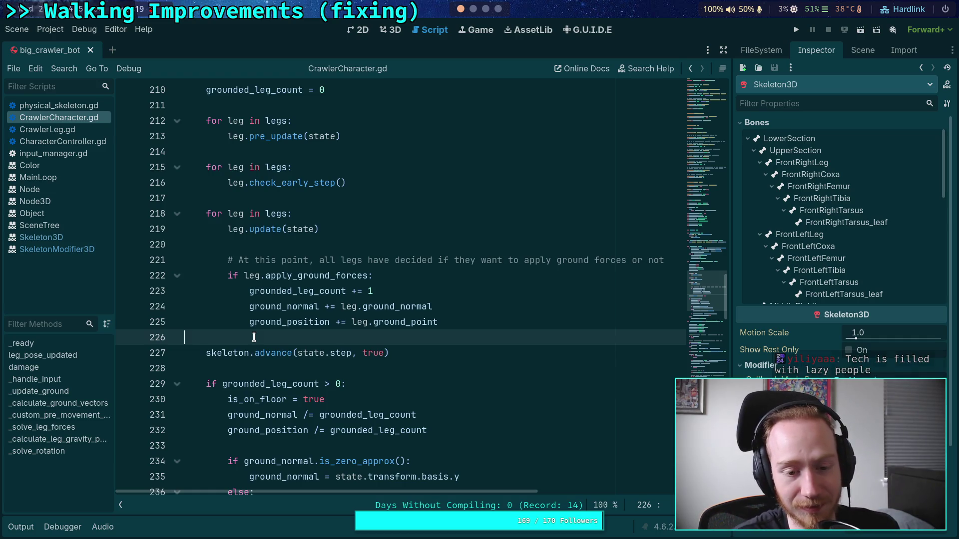
# Step: Run and stop the crawler game, then return the caret to blank line 228
pyautogui.click(271, 366)
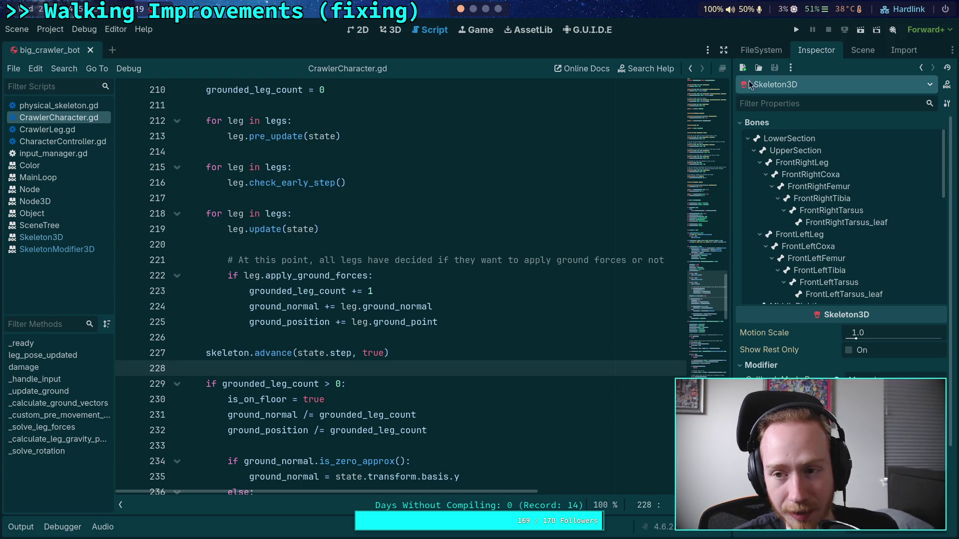
pyautogui.click(795, 31)
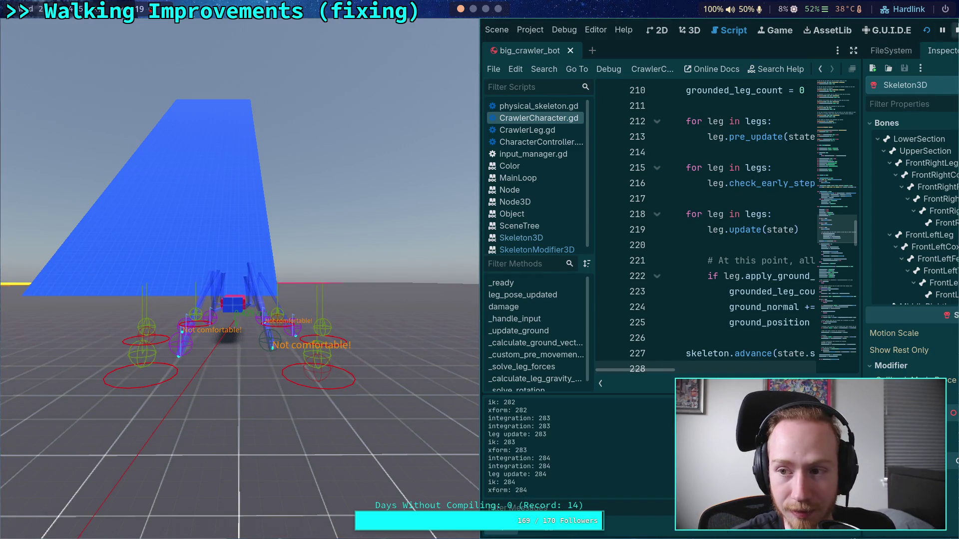
pyautogui.click(954, 30)
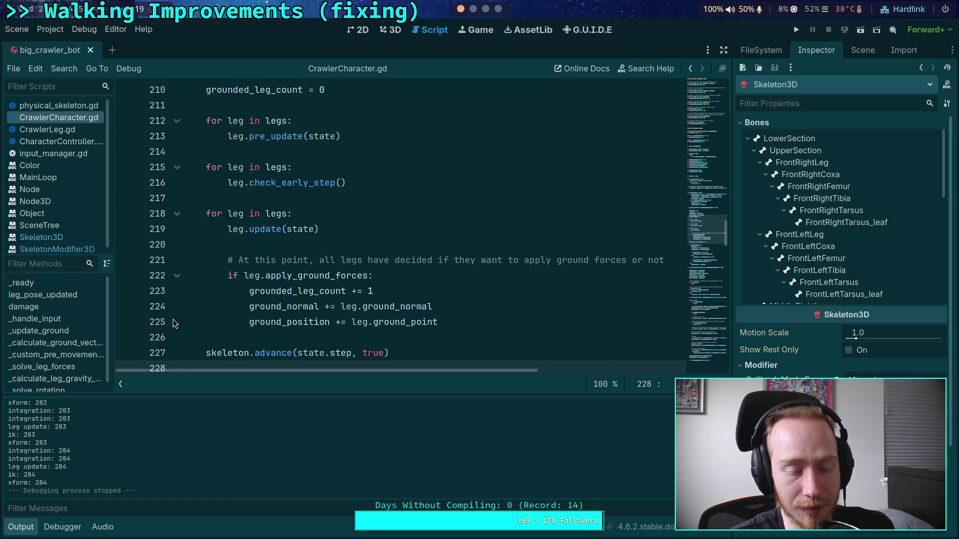
pyautogui.click(245, 338)
pyautogui.scroll(-2, 245, 339)
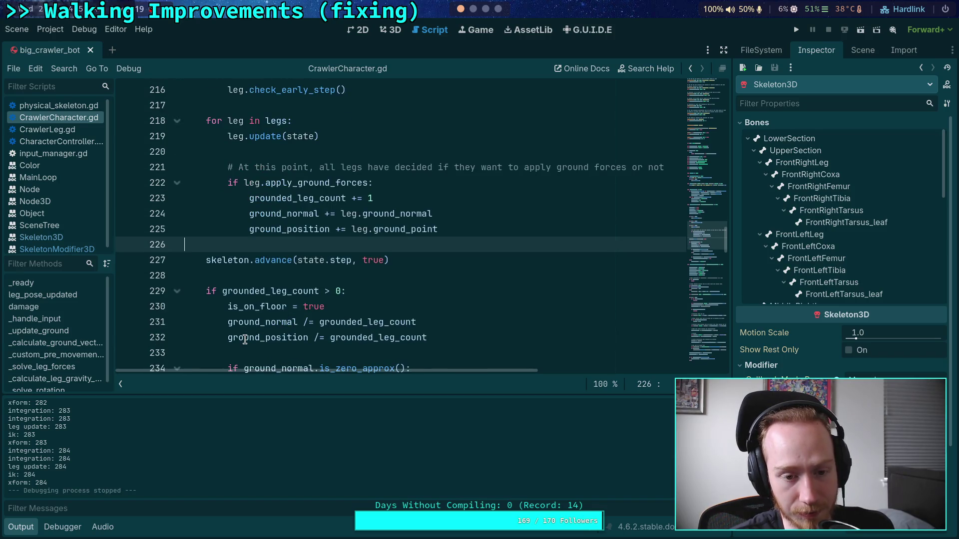
pyautogui.scroll(-1, 245, 339)
pyautogui.scroll(2, 244, 339)
pyautogui.click(296, 316)
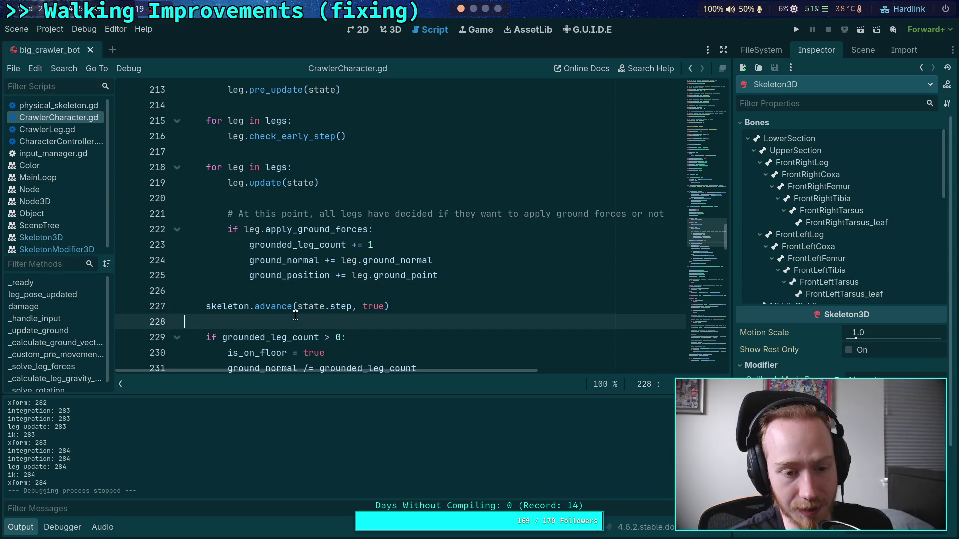
# Step: Search CrawlerLeg.gd for 'target.' and step through the matches to line 564
pyautogui.hotkey('ctrl', 'f')
pyautogui.write('target')
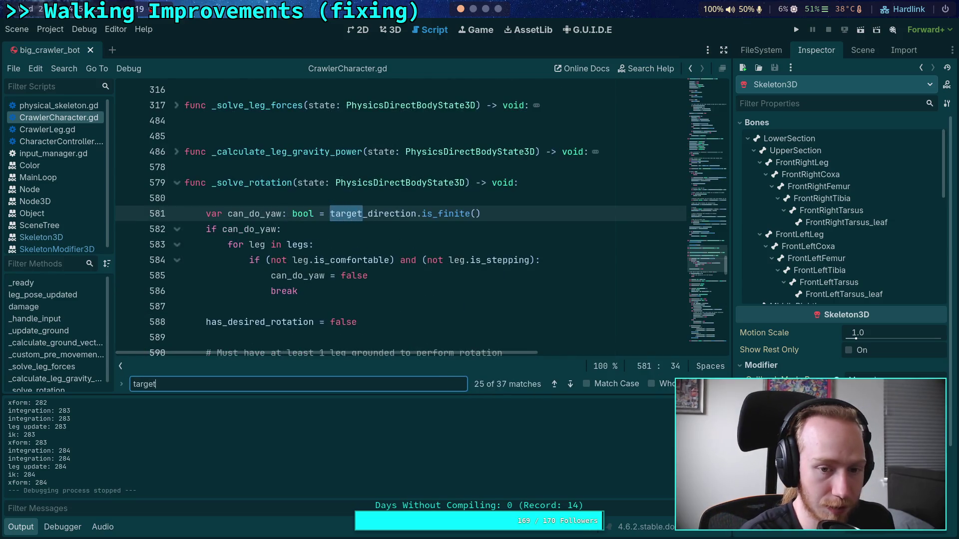
pyautogui.write('.')
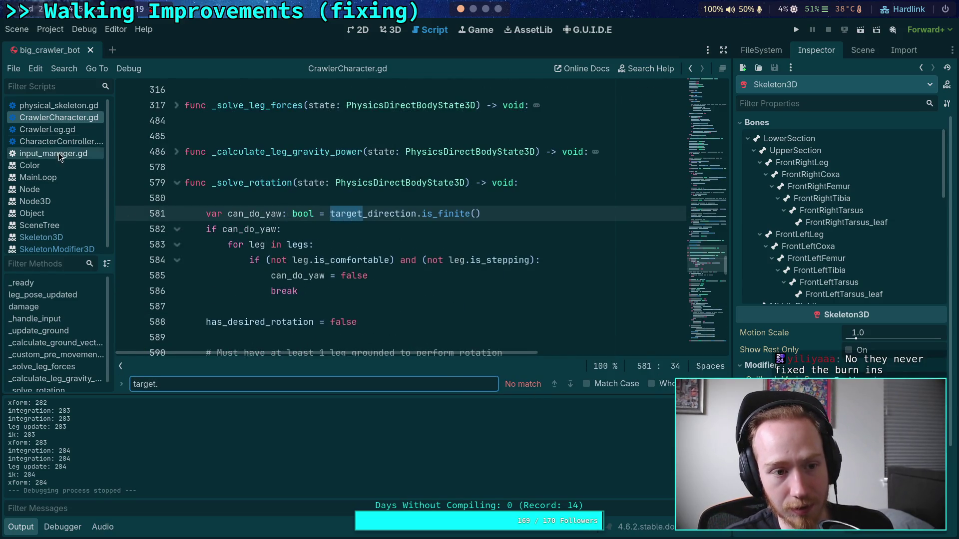
pyautogui.click(59, 129)
pyautogui.click(570, 384)
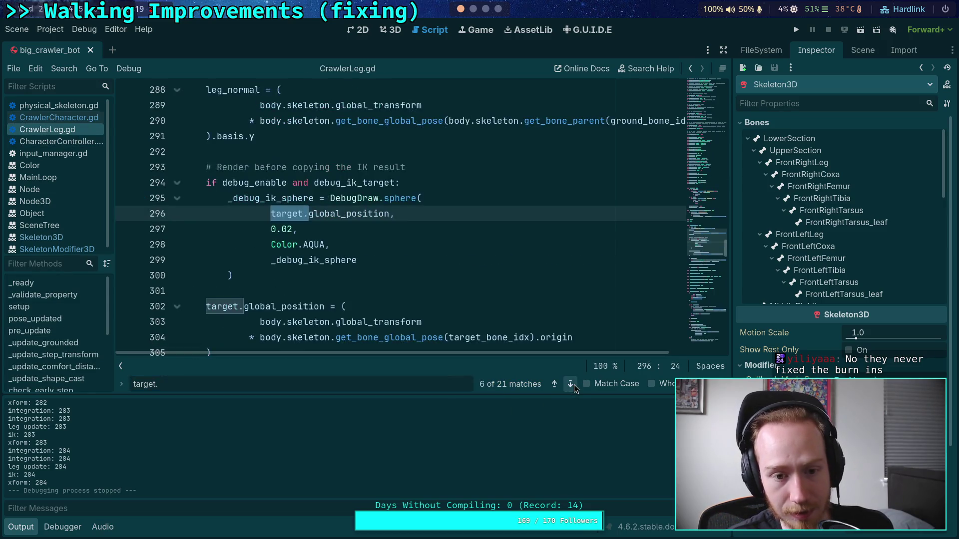
pyautogui.click(572, 384)
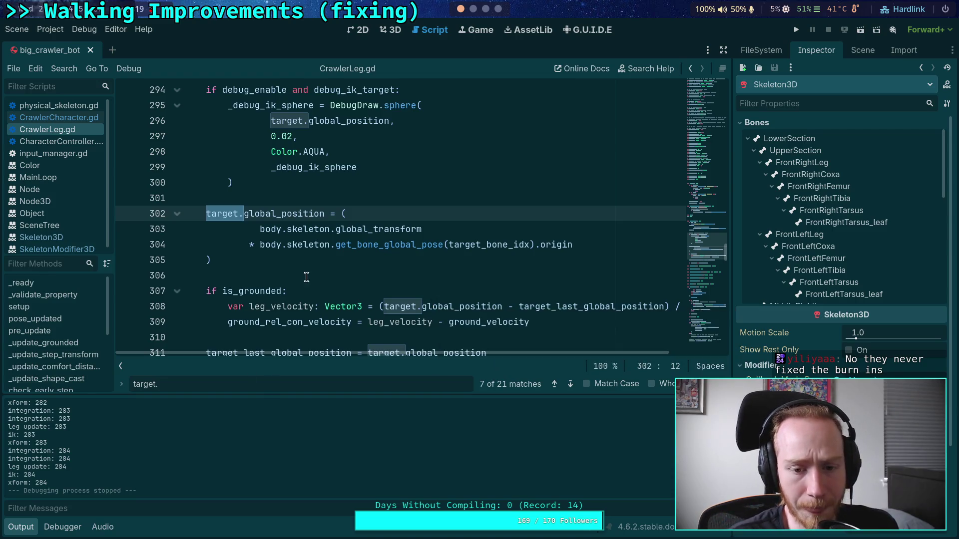
pyautogui.scroll(-1, 305, 229)
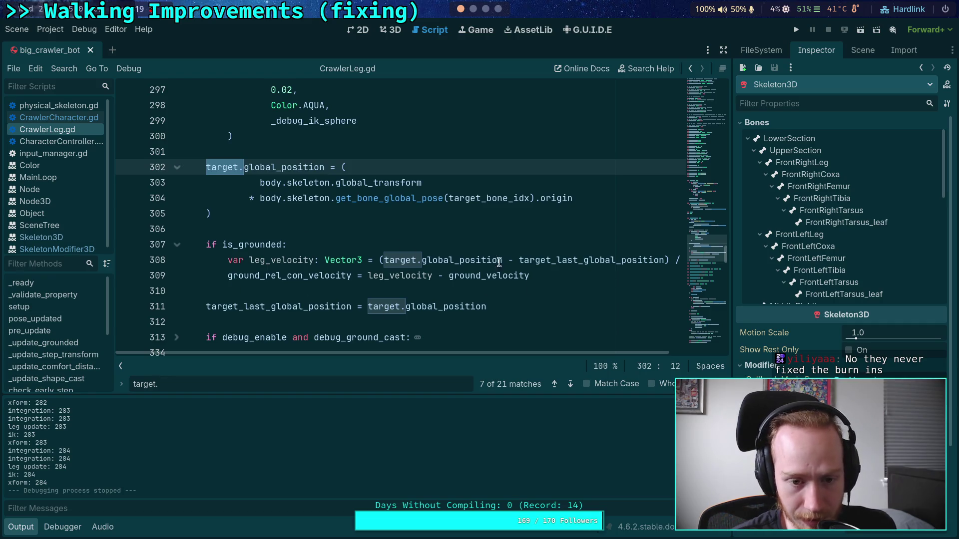
pyautogui.doubleClick(313, 275)
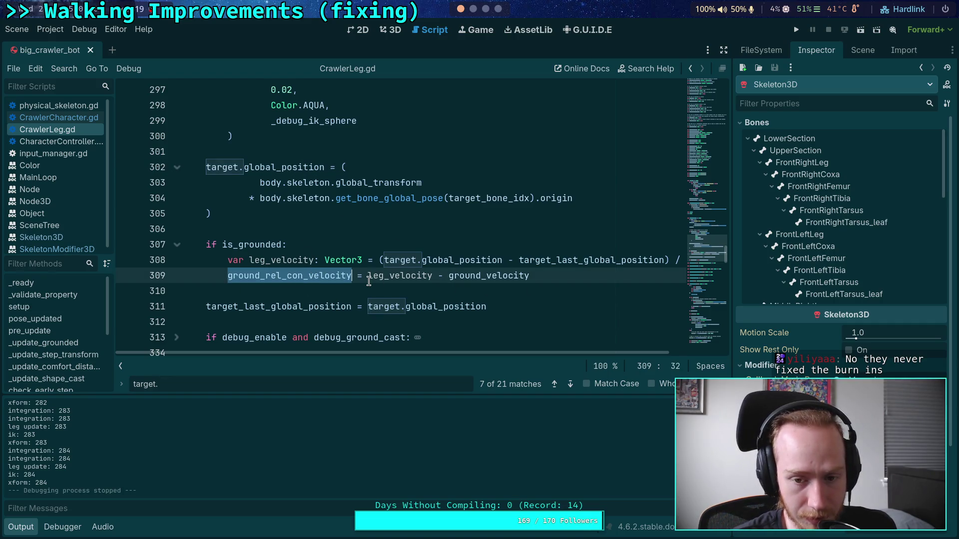
pyautogui.click(571, 384)
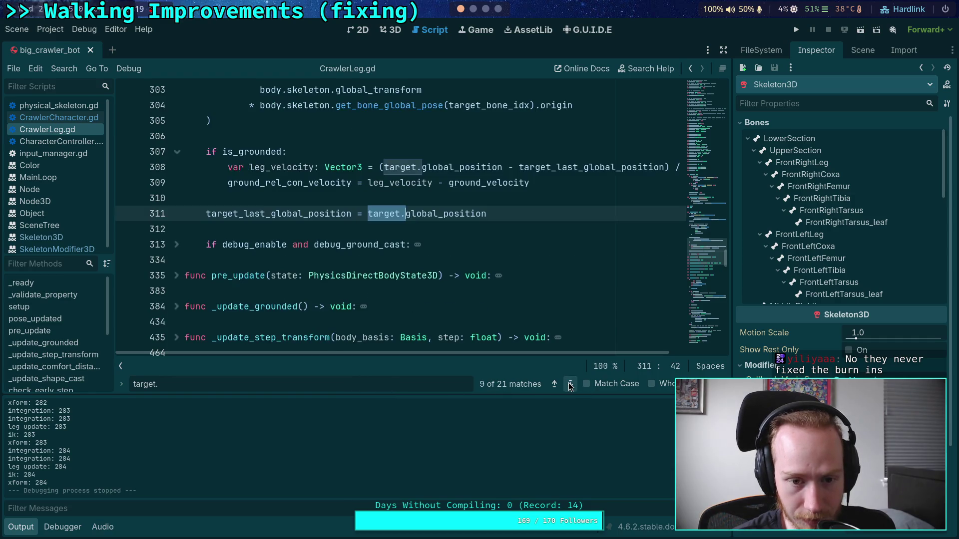
pyautogui.click(571, 384)
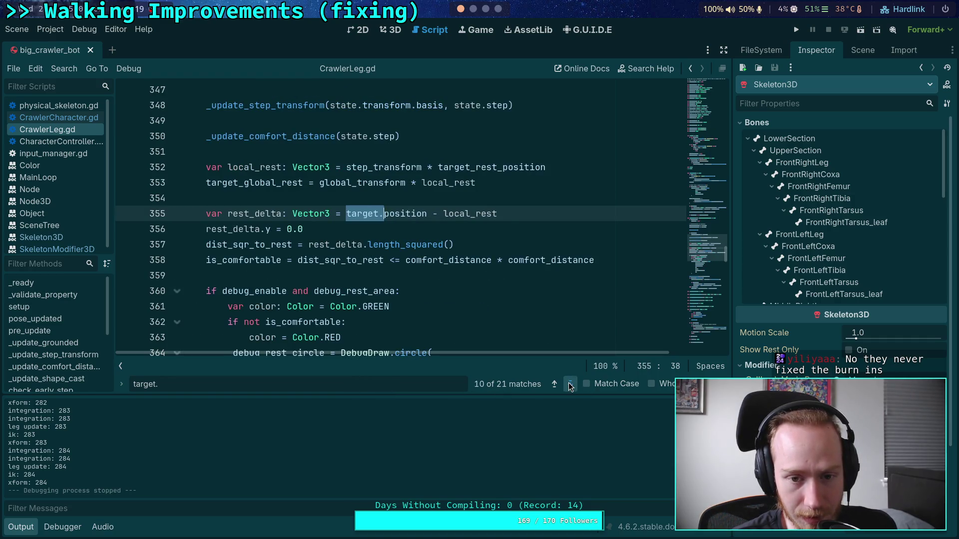
pyautogui.click(570, 384)
pyautogui.click(571, 384)
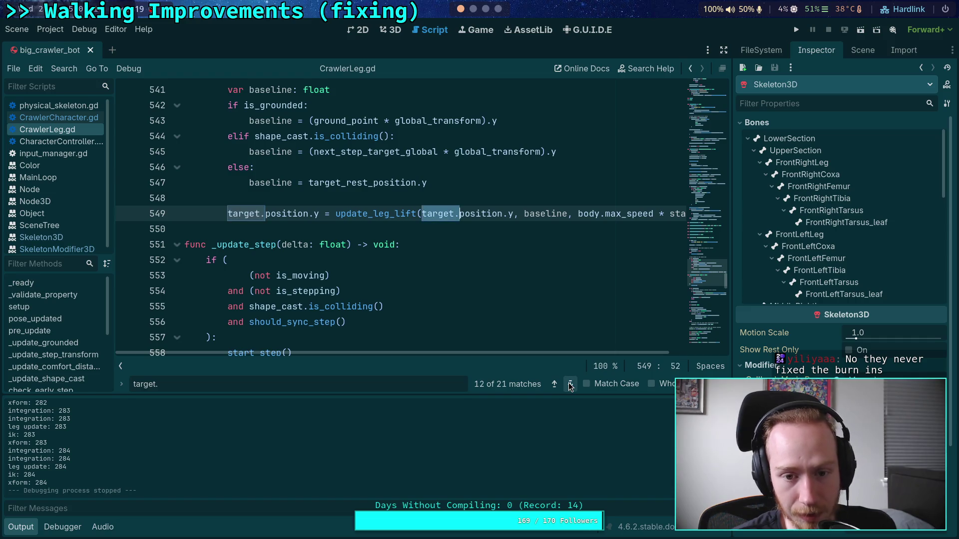
pyautogui.scroll(-4, 382, 299)
pyautogui.click(369, 264)
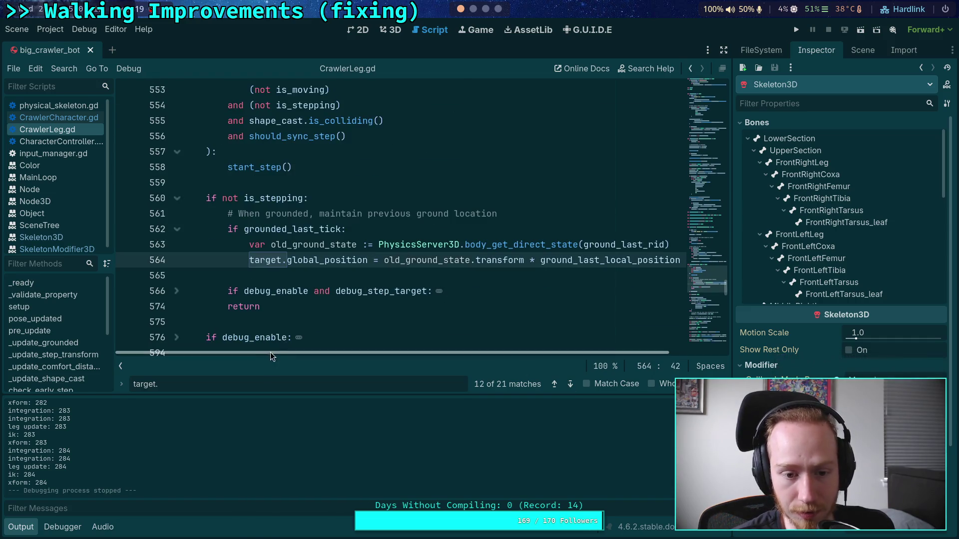
# Step: Collapse pre_update and expand the _update_grounded function body
pyautogui.moveTo(273, 352); pyautogui.dragTo(314, 346)
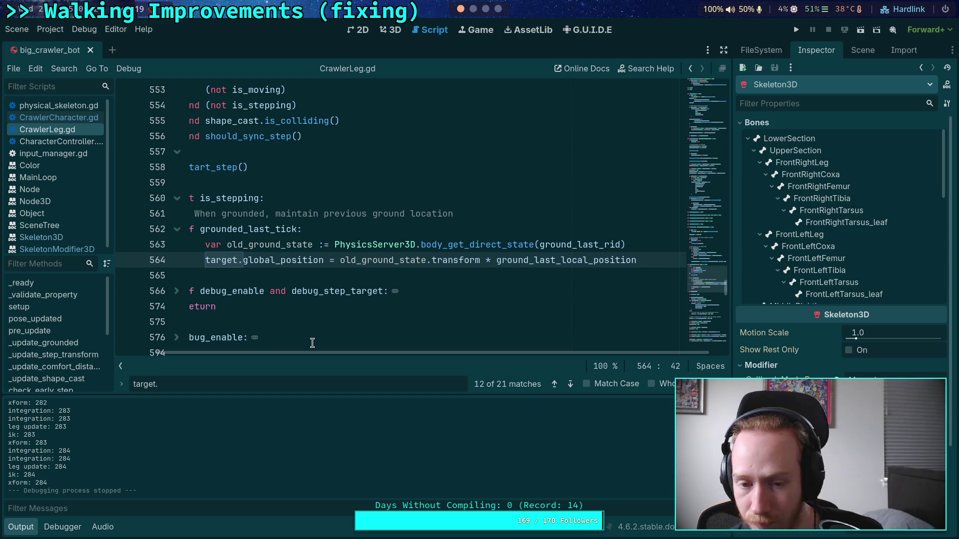
pyautogui.moveTo(321, 356); pyautogui.dragTo(272, 356)
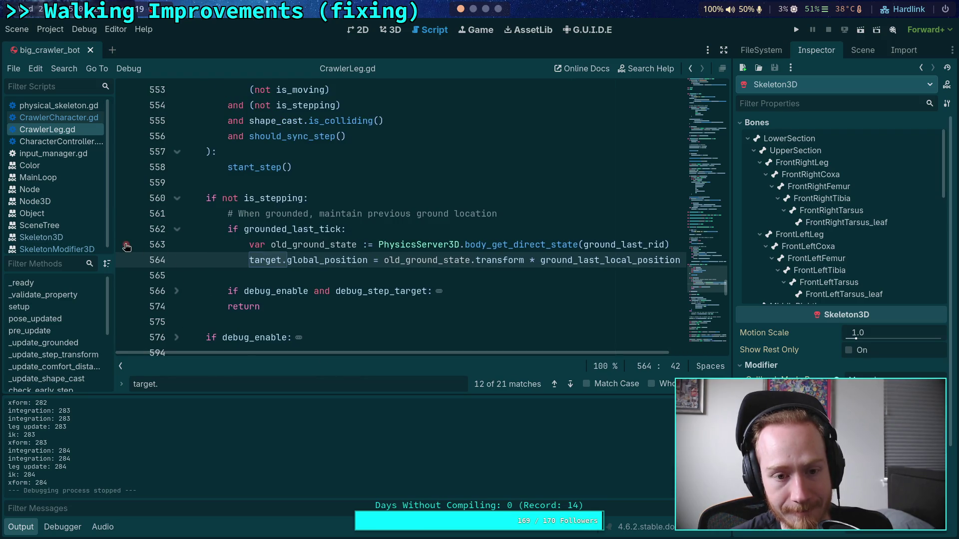
pyautogui.scroll(5, 343, 273)
pyautogui.scroll(7, 343, 273)
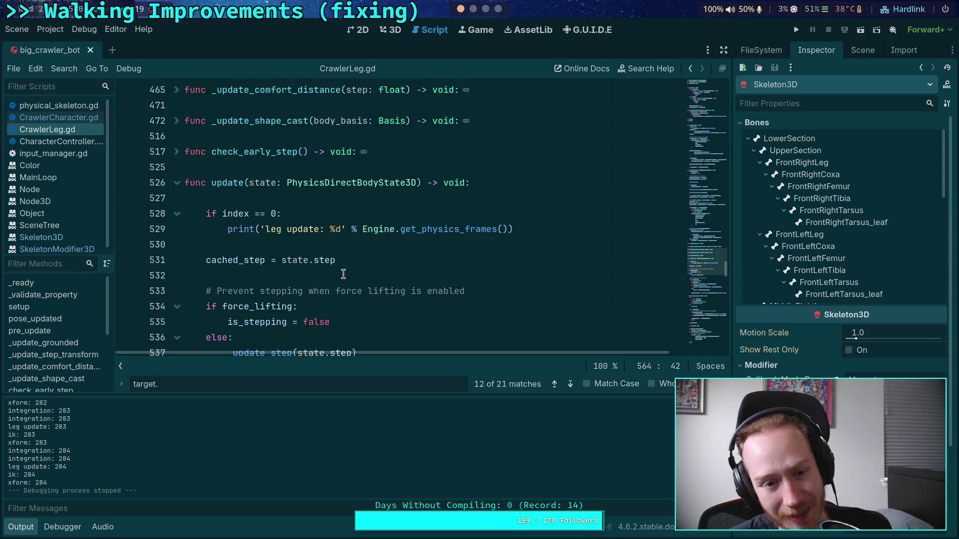
pyautogui.scroll(10, 341, 276)
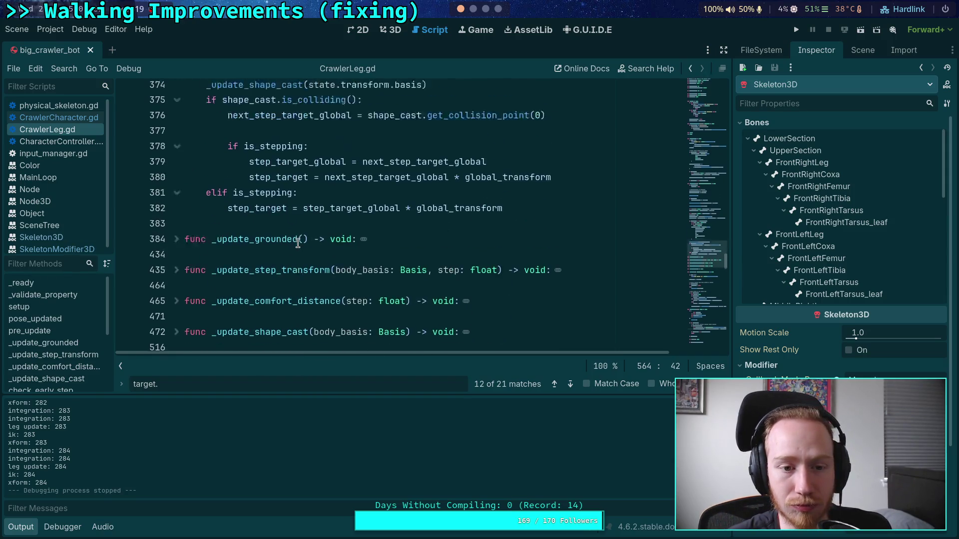
pyautogui.scroll(10, 297, 243)
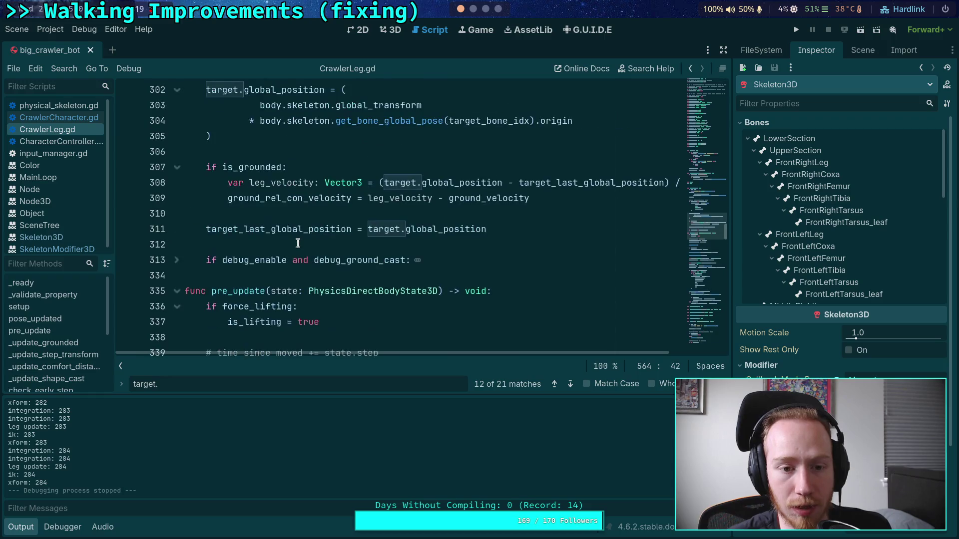
pyautogui.scroll(-4, 298, 244)
pyautogui.scroll(1, 244, 200)
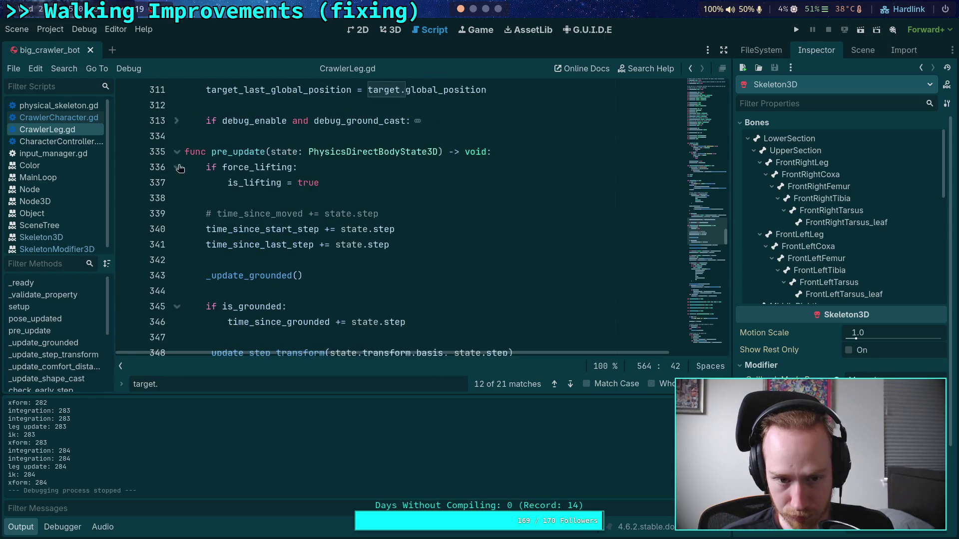
pyautogui.click(176, 152)
pyautogui.click(177, 182)
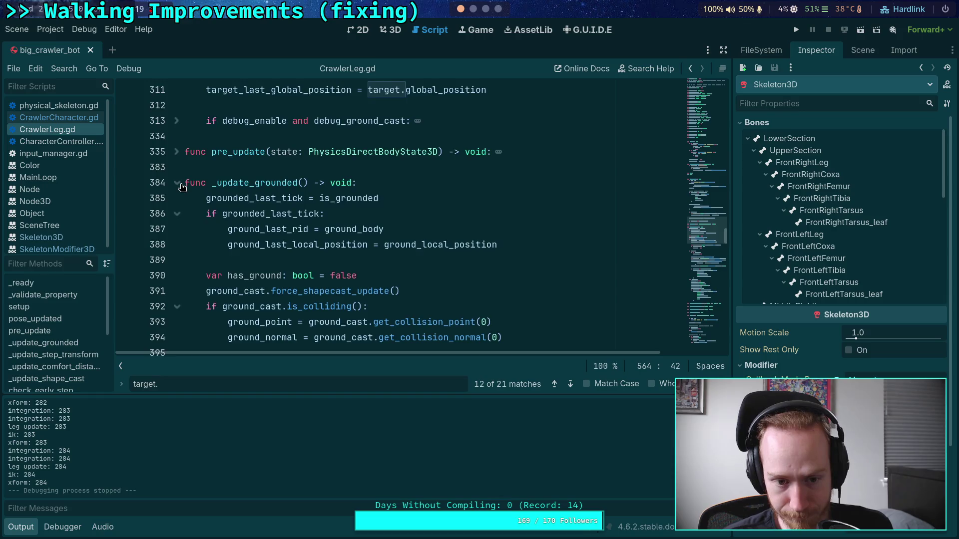
pyautogui.scroll(-4, 182, 187)
pyautogui.scroll(4, 182, 187)
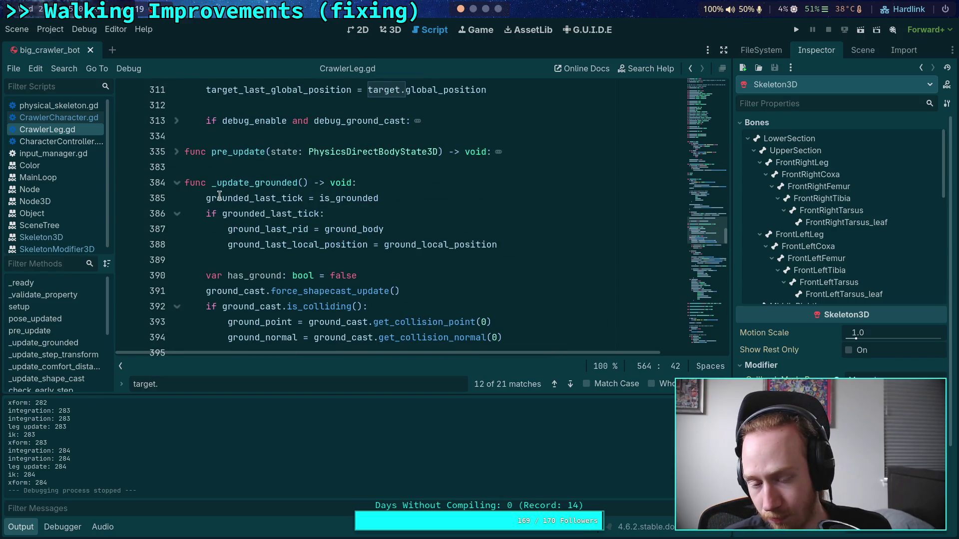
# Step: Highlight ground_last_rid and ground_last_local_position, read through update(), and show the scene tree
pyautogui.doubleClick(276, 229)
pyautogui.scroll(-6, 403, 259)
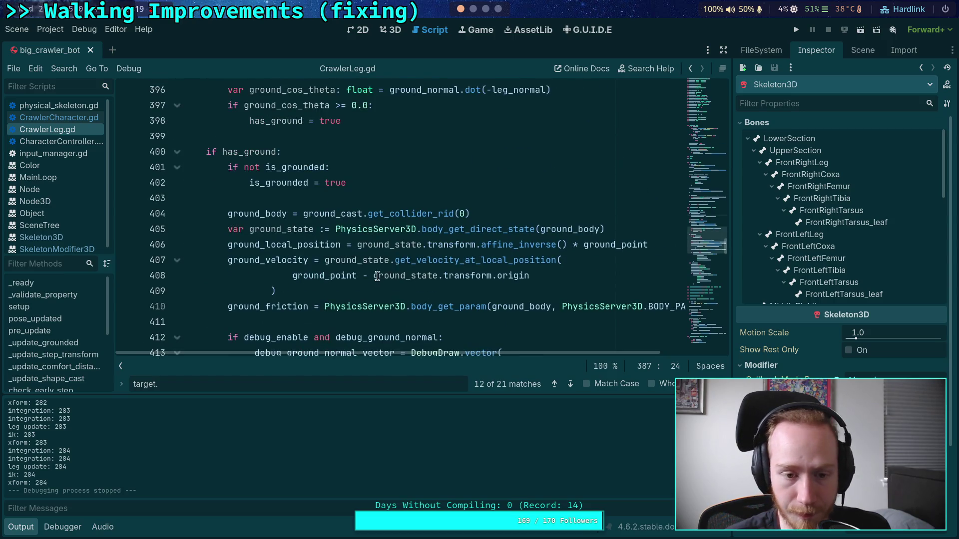
pyautogui.scroll(-5, 368, 271)
pyautogui.scroll(5, 368, 270)
pyautogui.scroll(4, 368, 271)
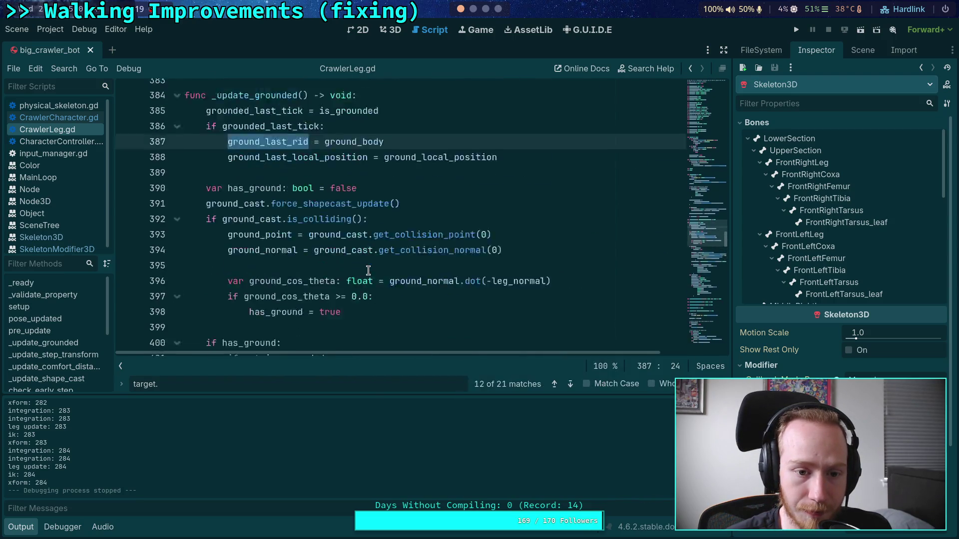
pyautogui.scroll(-1, 277, 248)
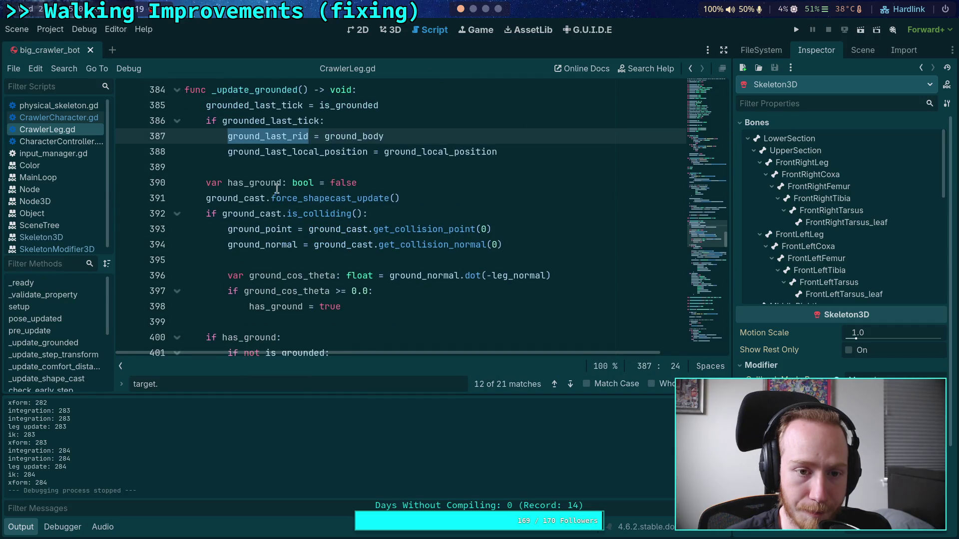
pyautogui.doubleClick(287, 150)
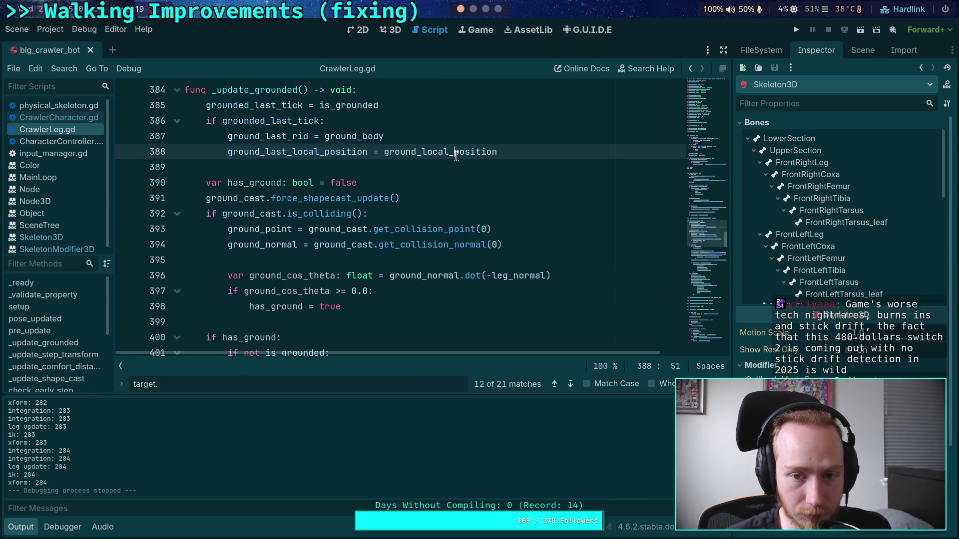
pyautogui.scroll(-4, 444, 208)
pyautogui.scroll(-2, 419, 250)
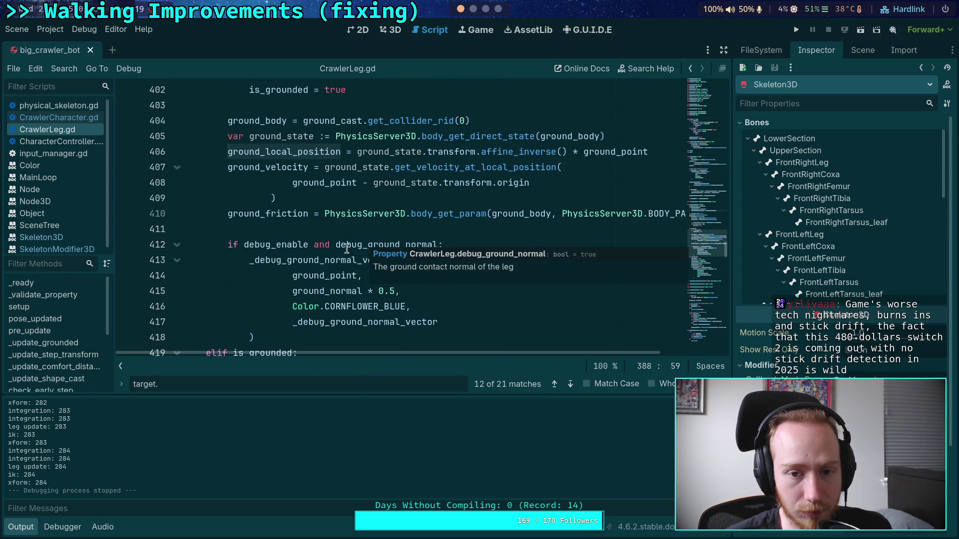
pyautogui.scroll(1, 346, 248)
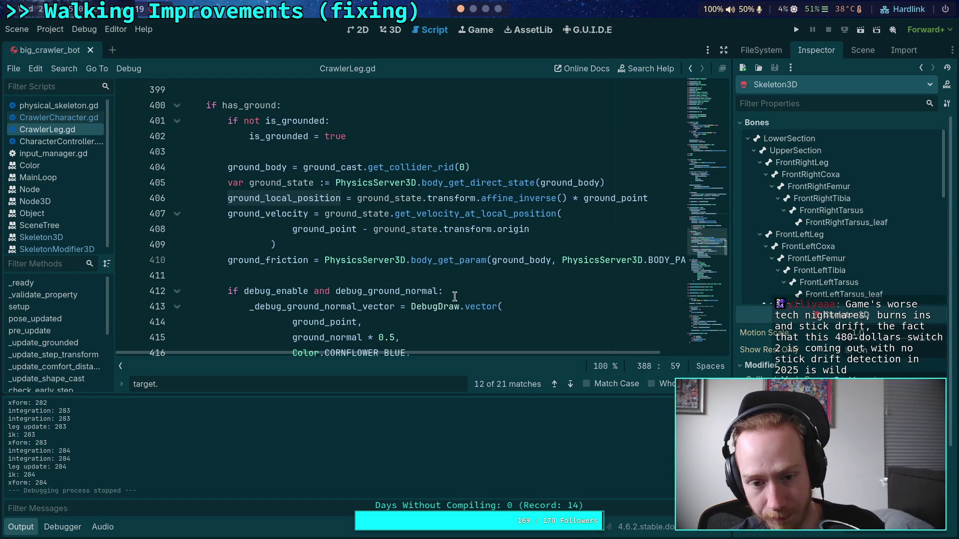
pyautogui.scroll(-10, 452, 297)
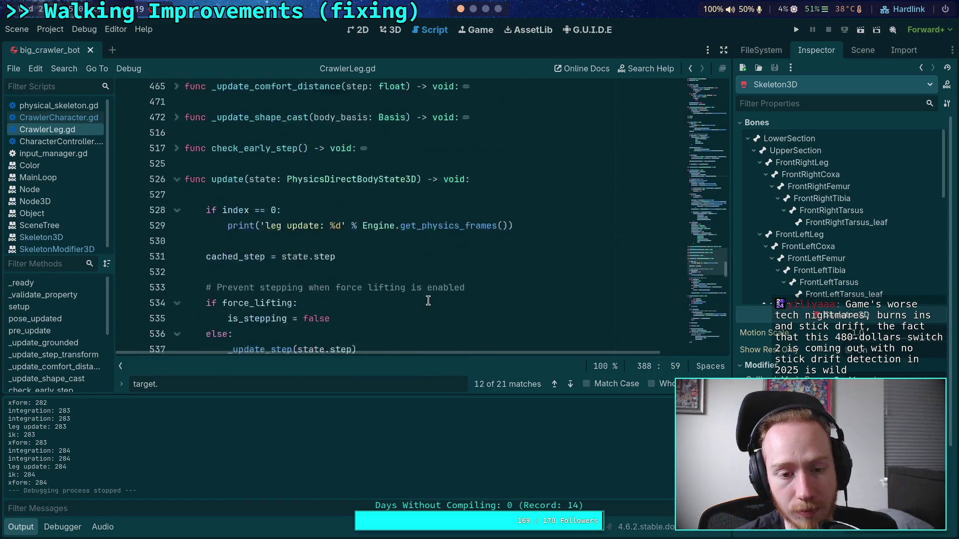
pyautogui.scroll(-5, 427, 300)
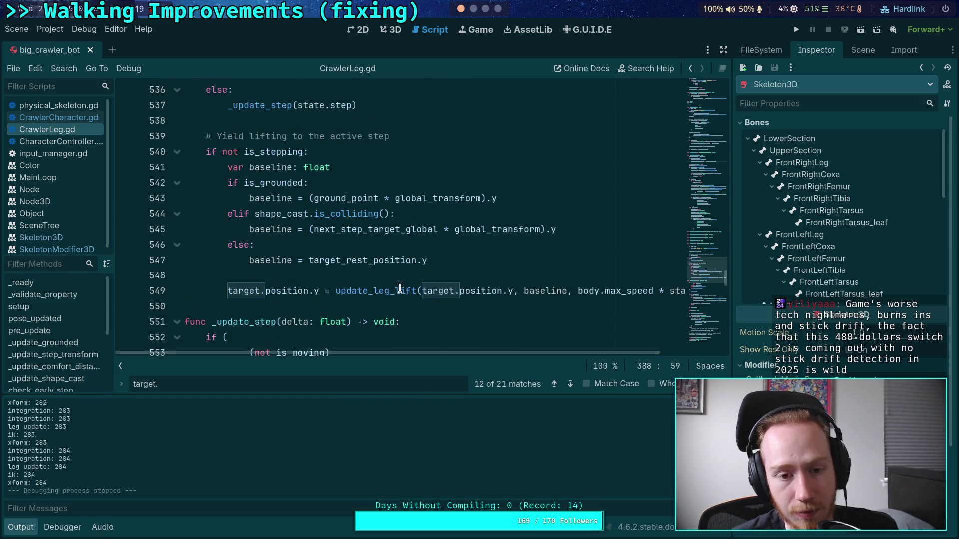
pyautogui.scroll(2, 399, 288)
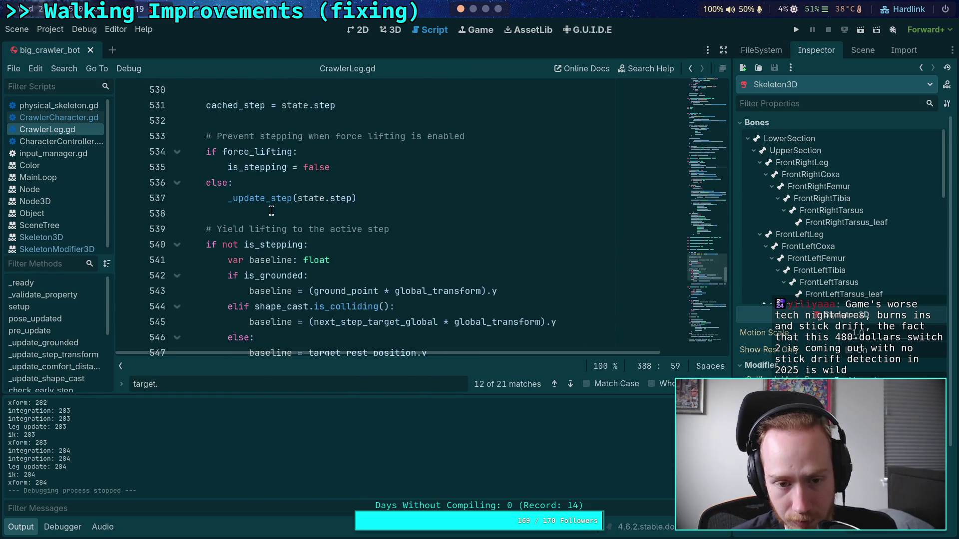
pyautogui.scroll(-8, 271, 210)
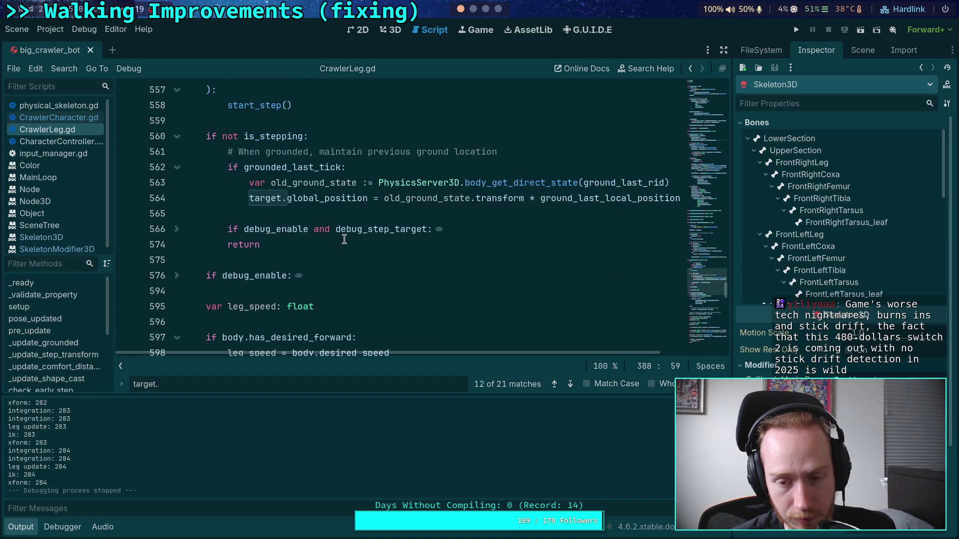
pyautogui.moveTo(346, 233)
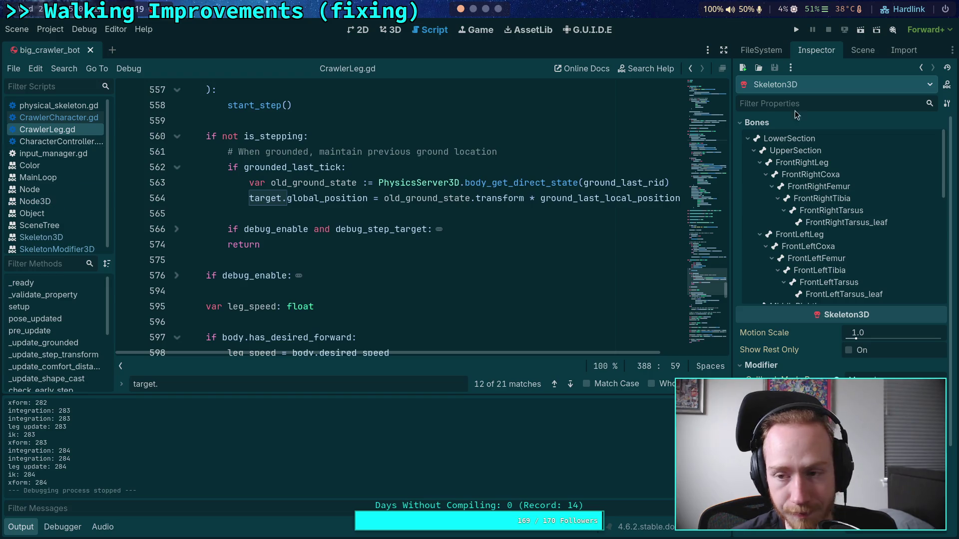
pyautogui.click(861, 56)
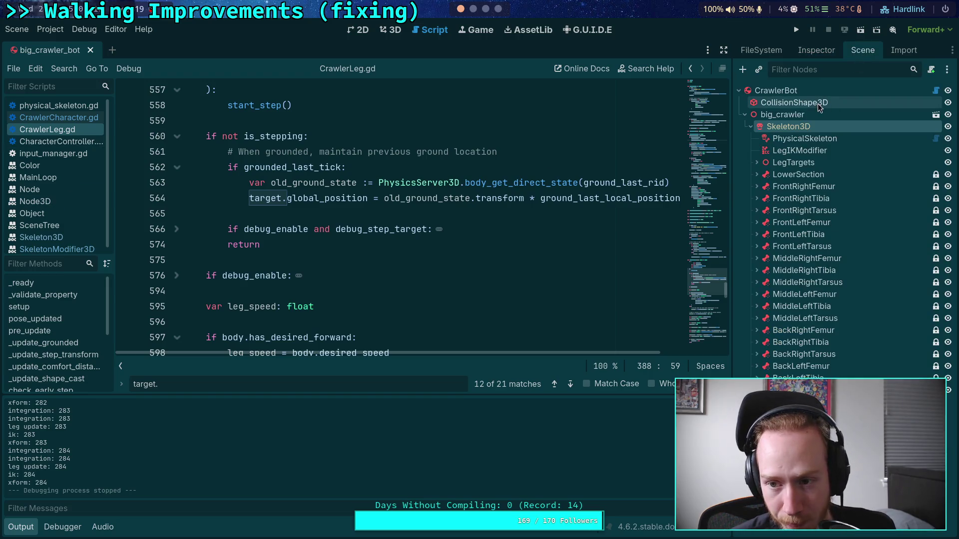
# Step: Uncomment the InputManager.pause() call on line 112 of player.gd
pyautogui.click(760, 51)
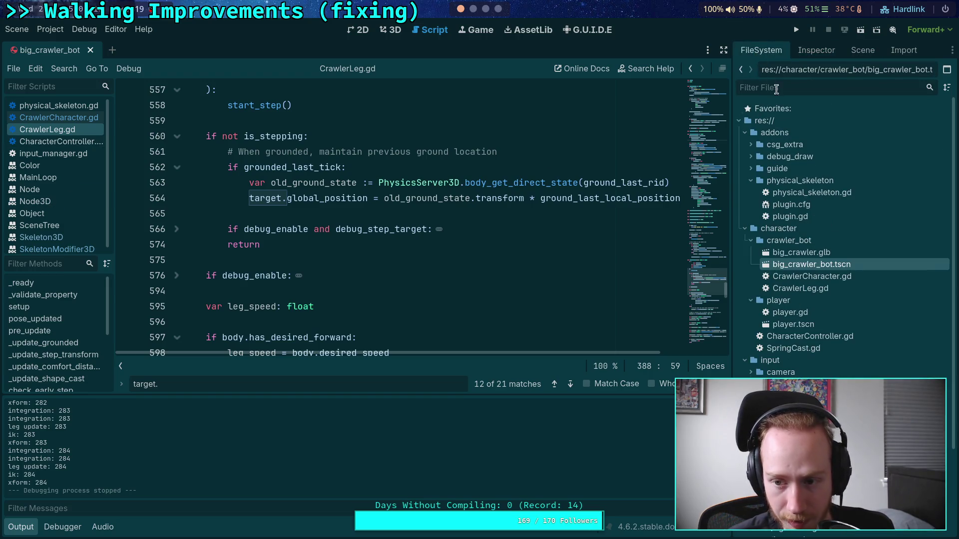
pyautogui.click(793, 324)
pyautogui.doubleClick(789, 312)
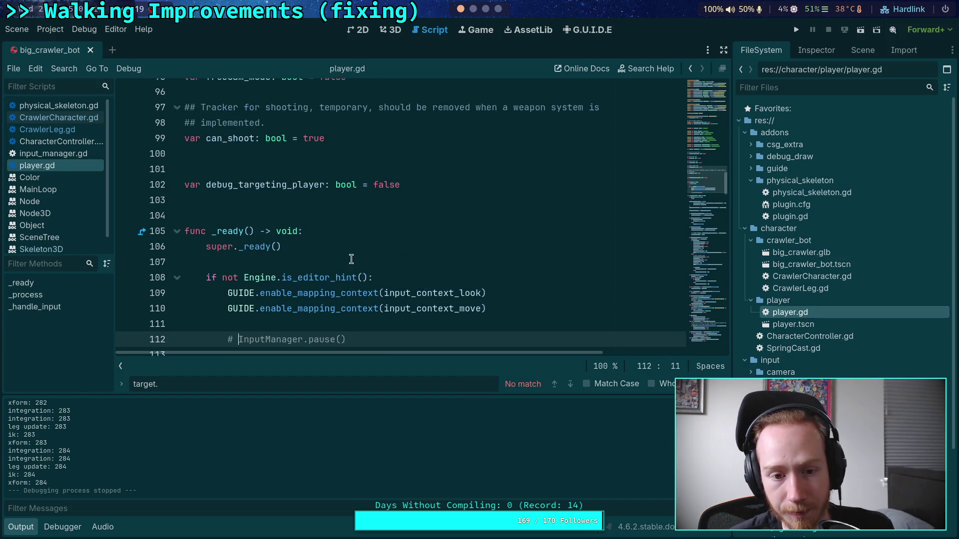
pyautogui.hotkey('ctrl', 'k')
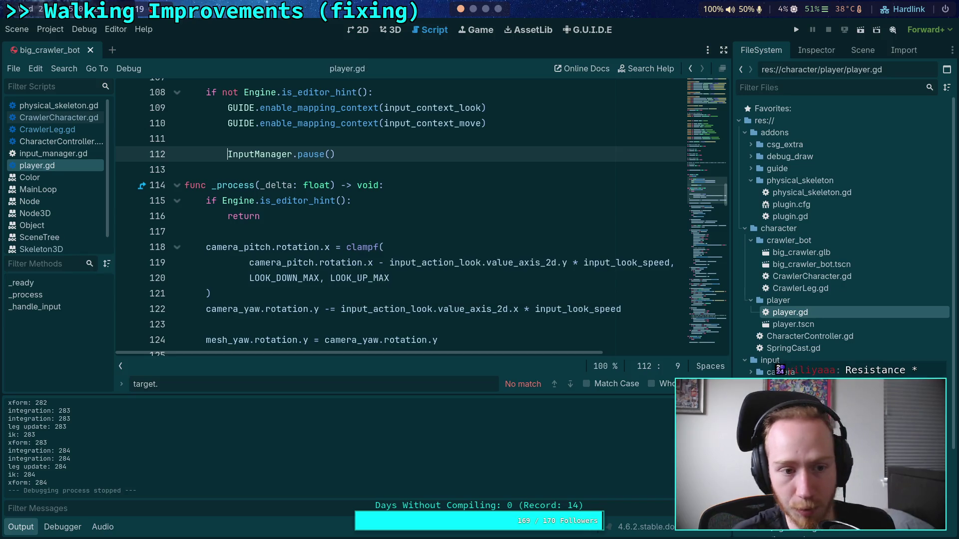
# Step: Return to CrawlerLeg.gd full-width, with Output collapsed and the right dock hidden
pyautogui.click(48, 129)
pyautogui.click(30, 525)
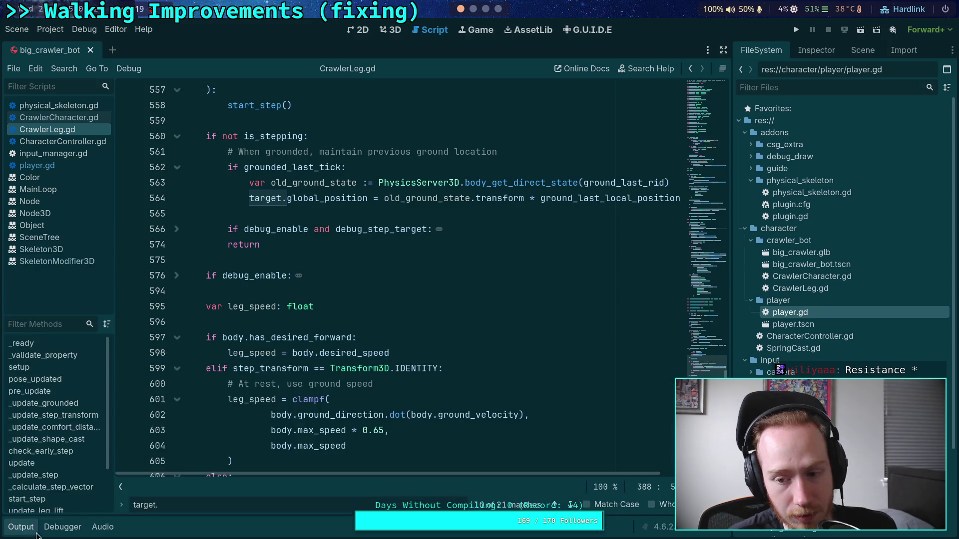
pyautogui.click(723, 50)
pyautogui.click(295, 229)
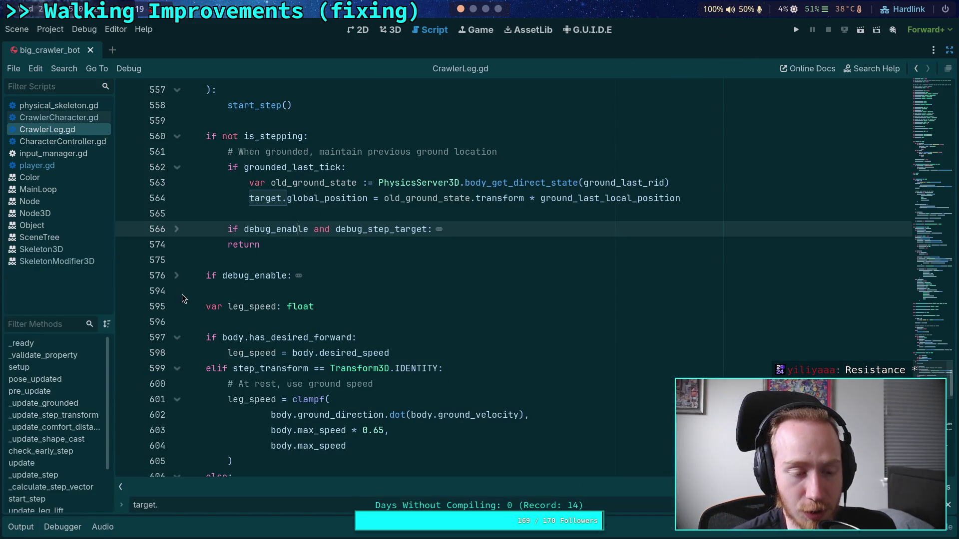
pyautogui.scroll(8, 248, 299)
pyautogui.click(232, 347)
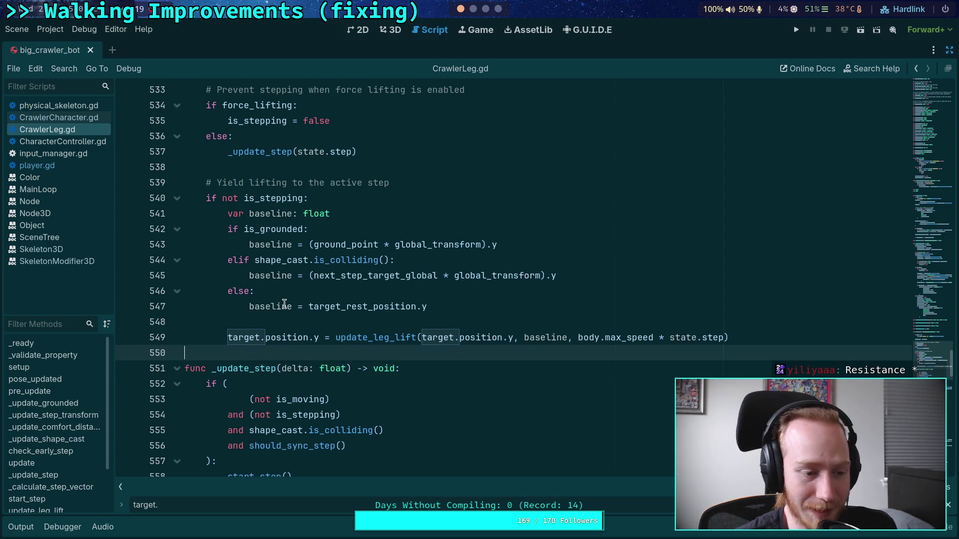
pyautogui.moveTo(284, 304)
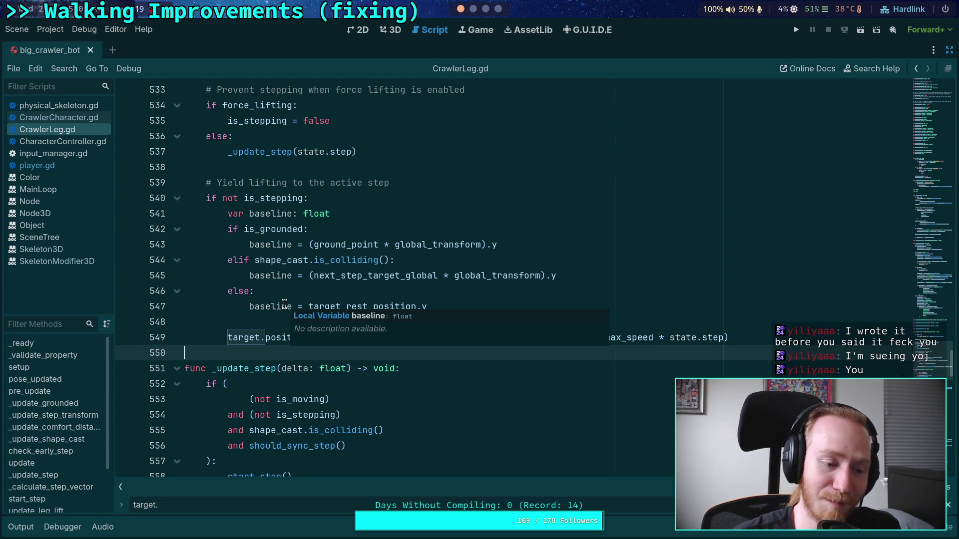
pyautogui.click(272, 320)
pyautogui.scroll(2, 272, 318)
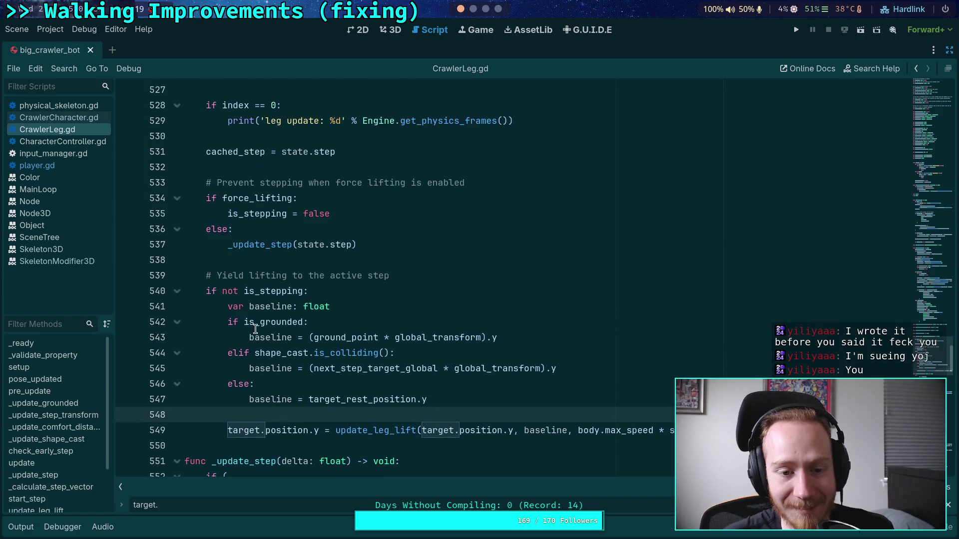
pyautogui.click(304, 261)
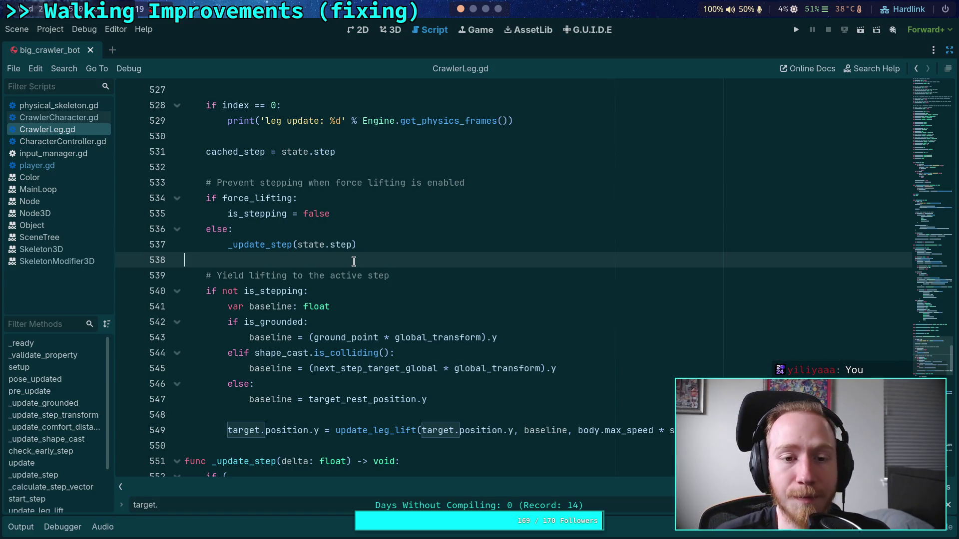
pyautogui.scroll(2, 350, 265)
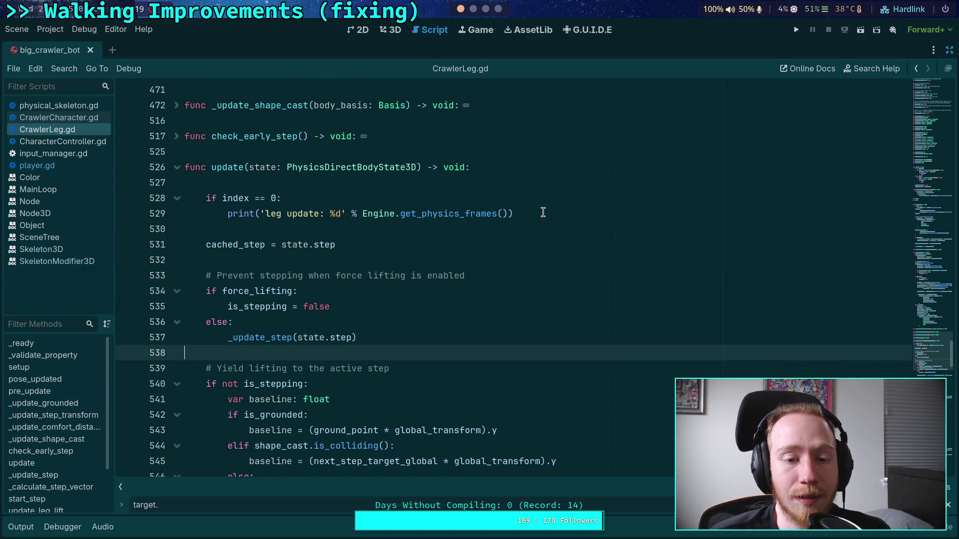
pyautogui.click(22, 529)
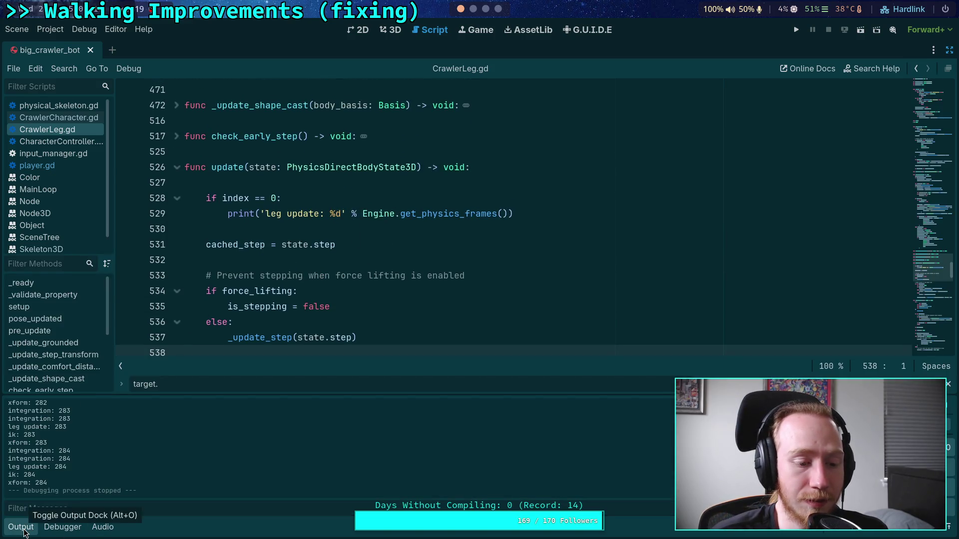
pyautogui.moveTo(9, 458); pyautogui.dragTo(67, 491)
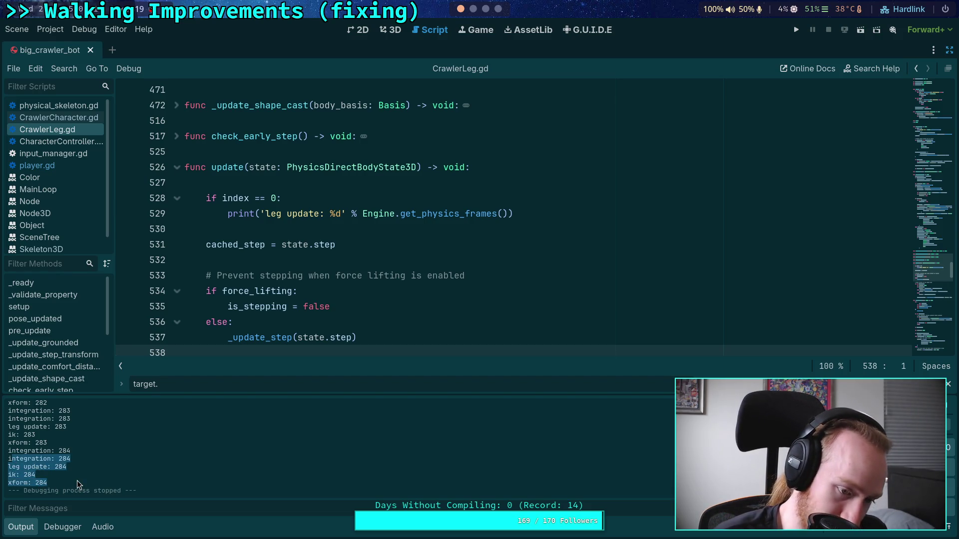
pyautogui.click(33, 527)
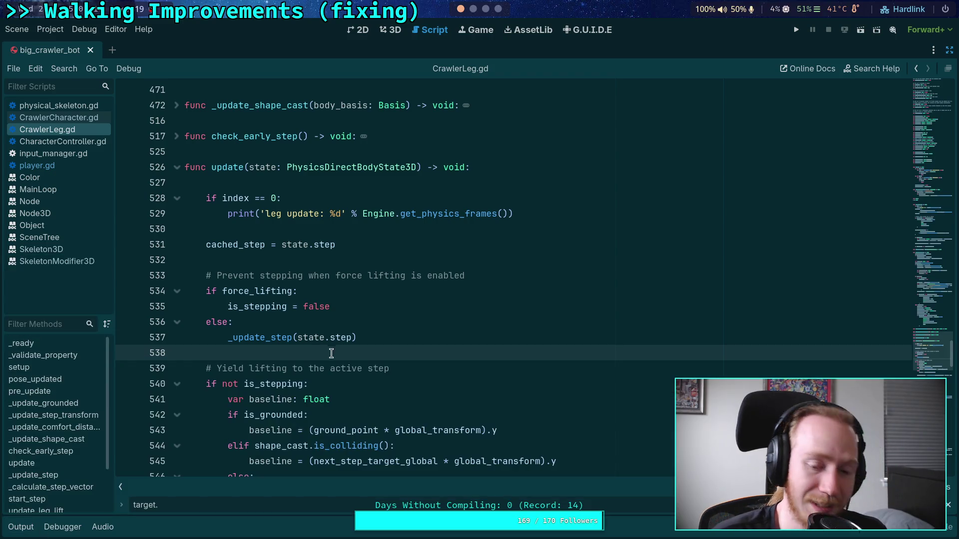
pyautogui.scroll(-2, 334, 352)
pyautogui.click(334, 415)
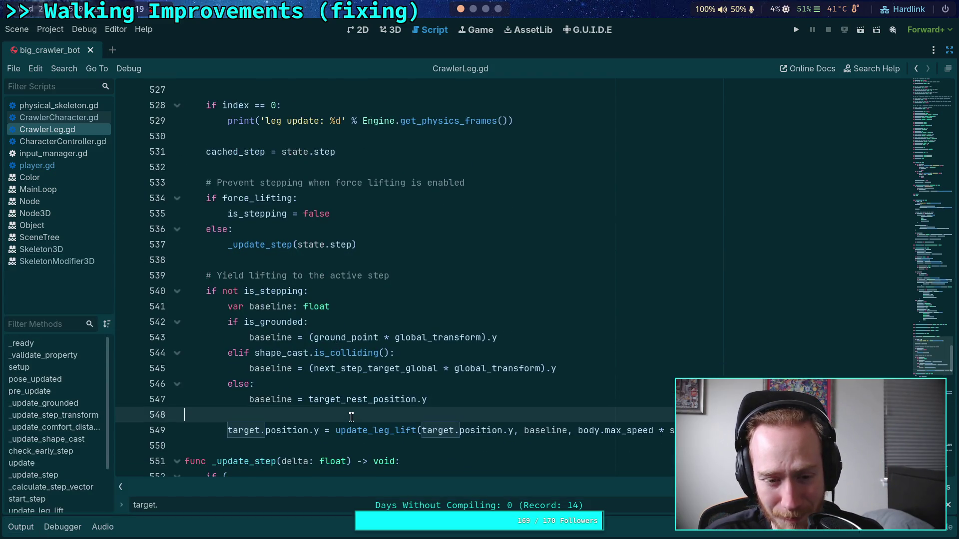
pyautogui.scroll(1, 329, 360)
pyautogui.scroll(1, 330, 360)
pyautogui.scroll(-2, 332, 354)
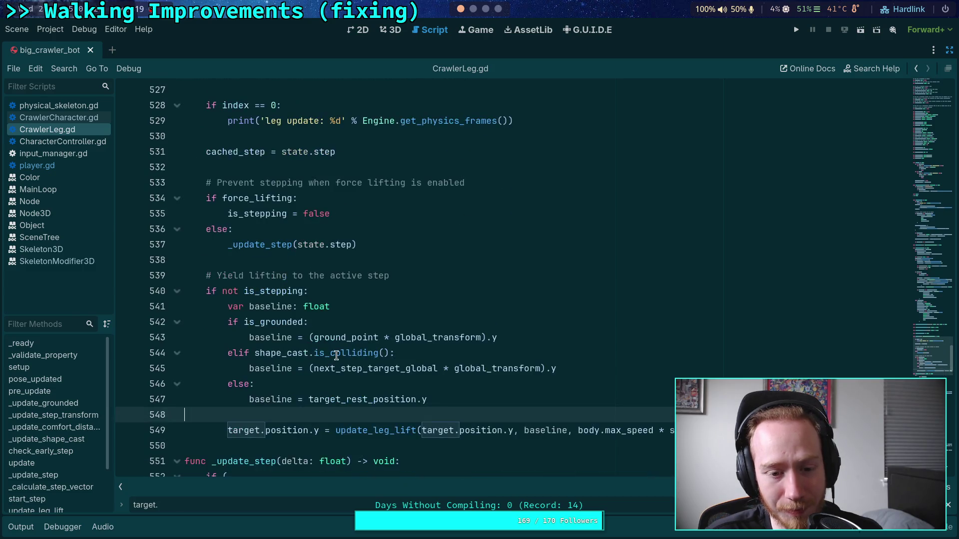
pyautogui.doubleClick(249, 242)
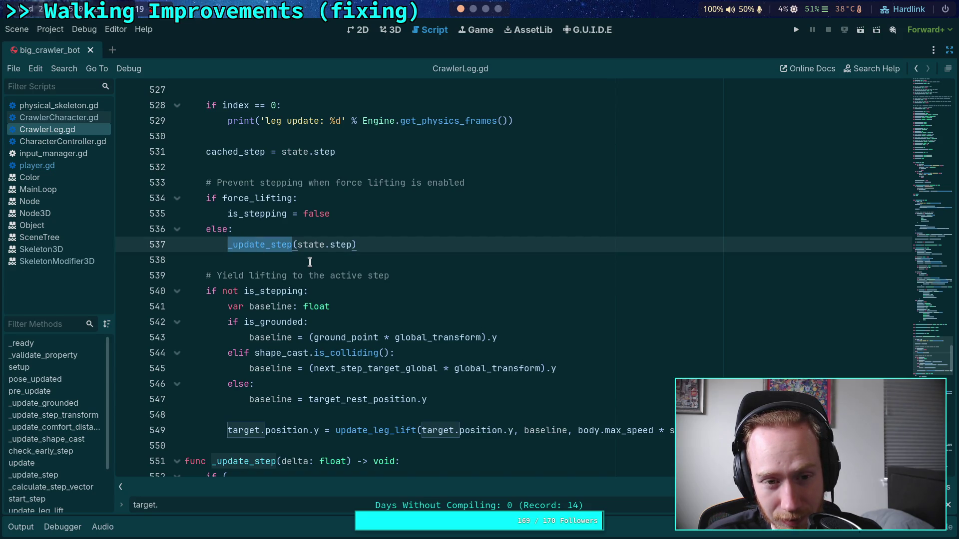
pyautogui.scroll(-8, 310, 262)
pyautogui.click(307, 260)
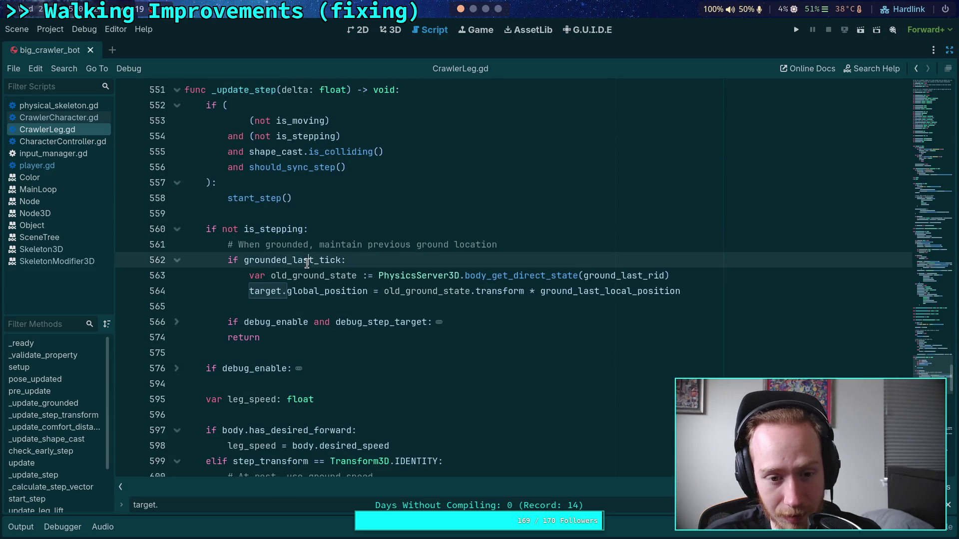
pyautogui.doubleClick(307, 261)
pyautogui.scroll(-15, 299, 335)
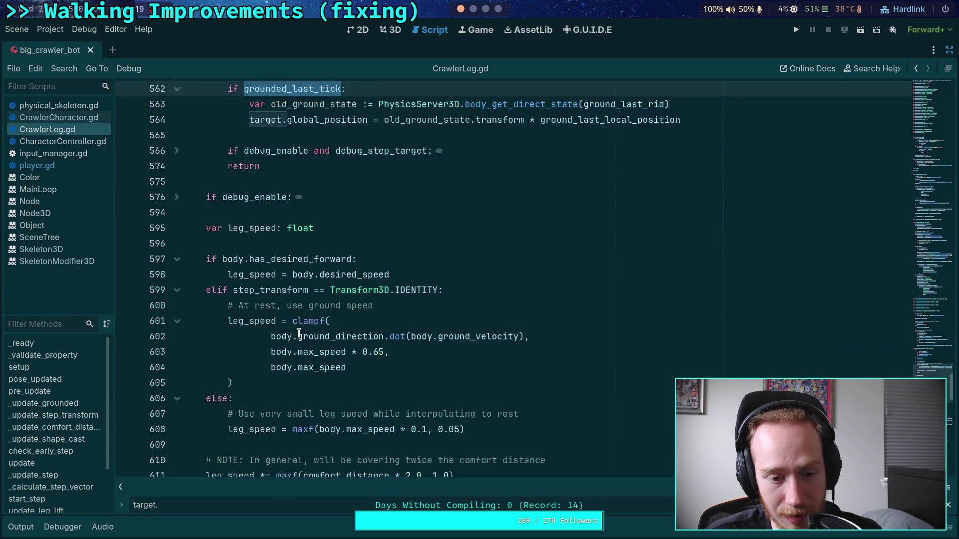
pyautogui.scroll(18, 298, 322)
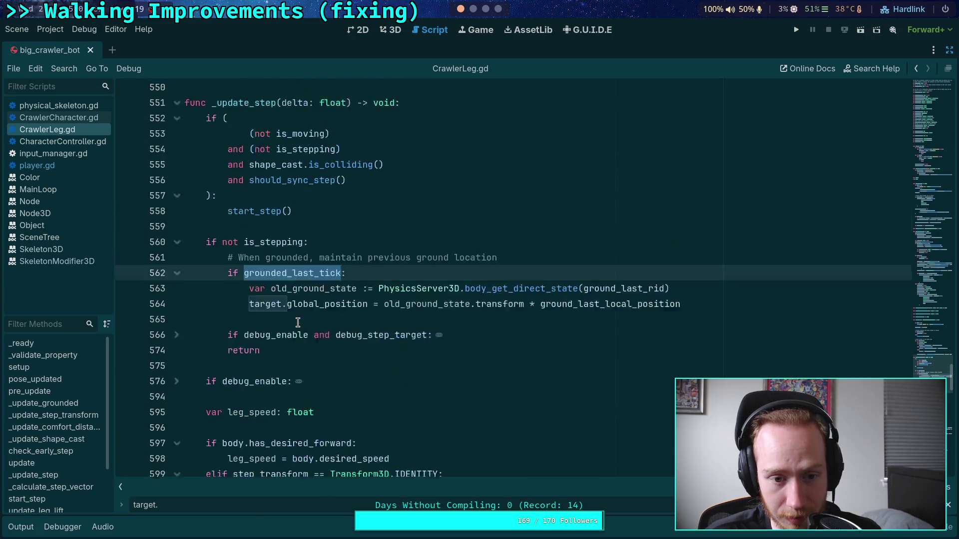
pyautogui.scroll(-3, 298, 323)
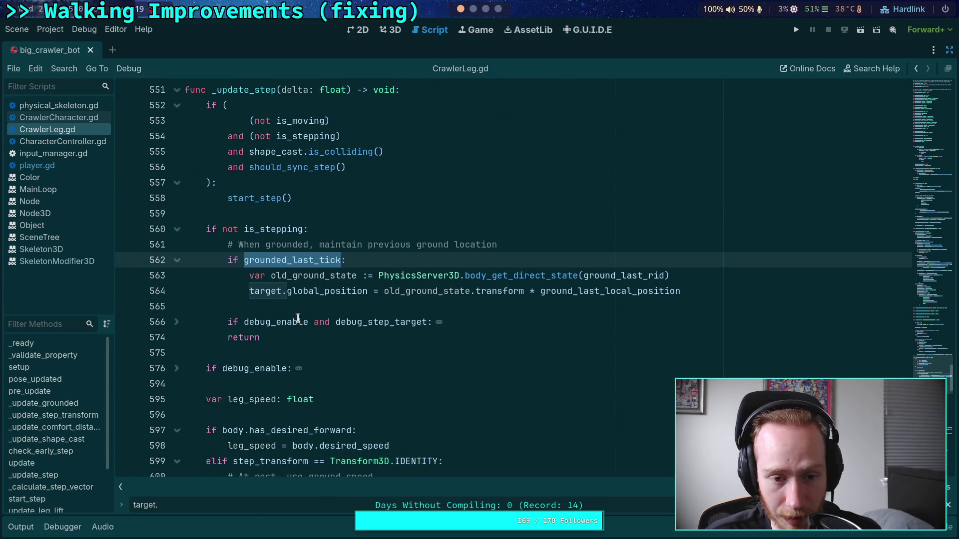
pyautogui.scroll(10, 298, 318)
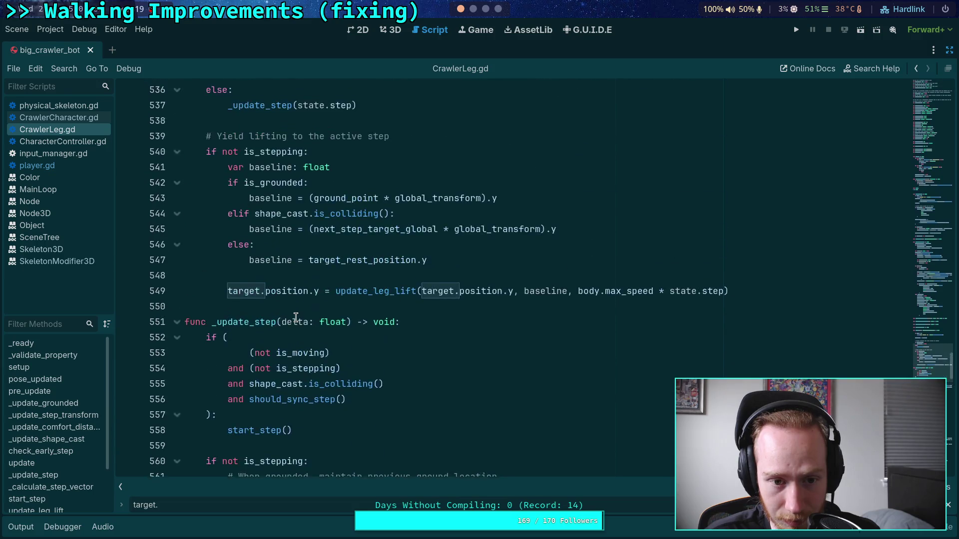
pyautogui.scroll(1, 296, 318)
pyautogui.scroll(-2, 296, 318)
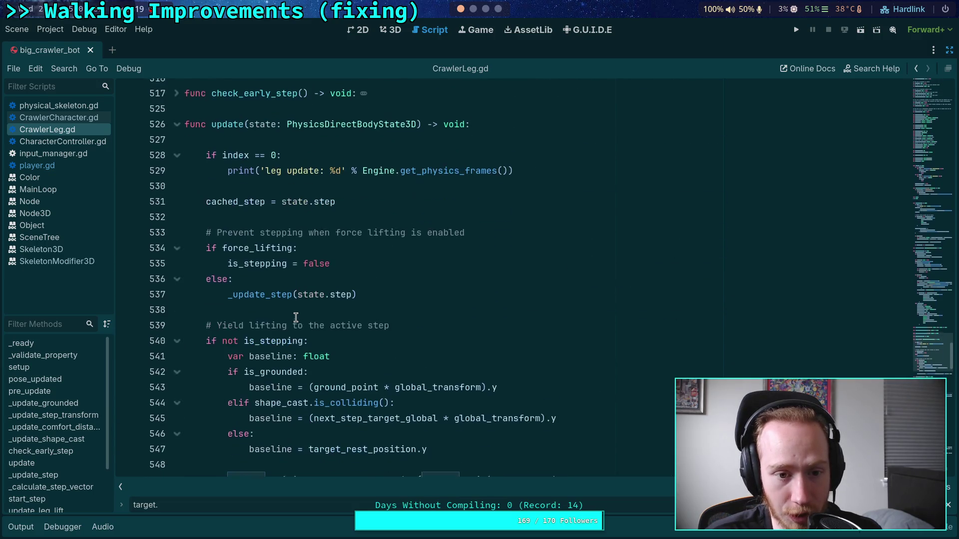
pyautogui.moveTo(271, 290); pyautogui.dragTo(293, 290)
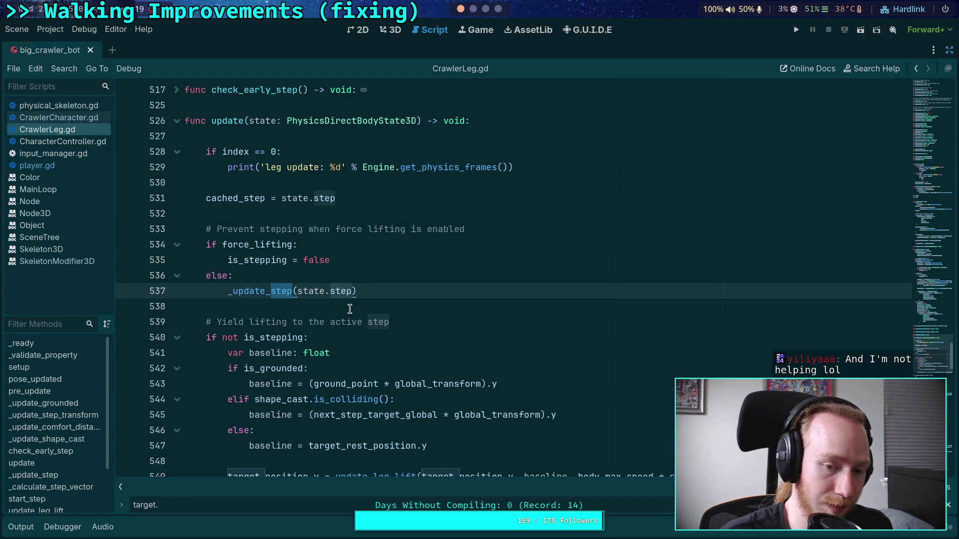
# Step: Change _update_step to _update_target in the call and definition, then save CrawlerLeg.gd
pyautogui.write('target')
pyautogui.scroll(-5, 279, 285)
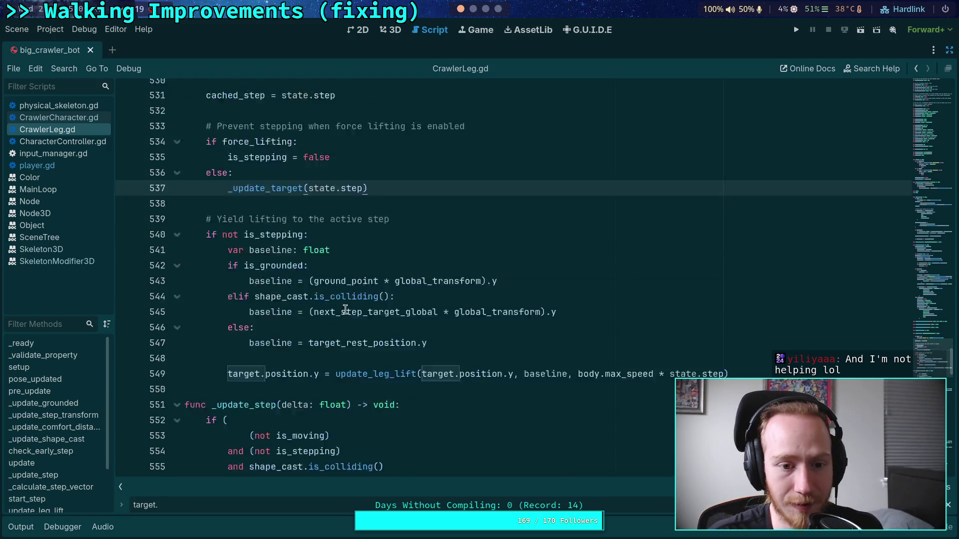
pyautogui.moveTo(255, 275); pyautogui.dragTo(276, 275)
pyautogui.write('tar')
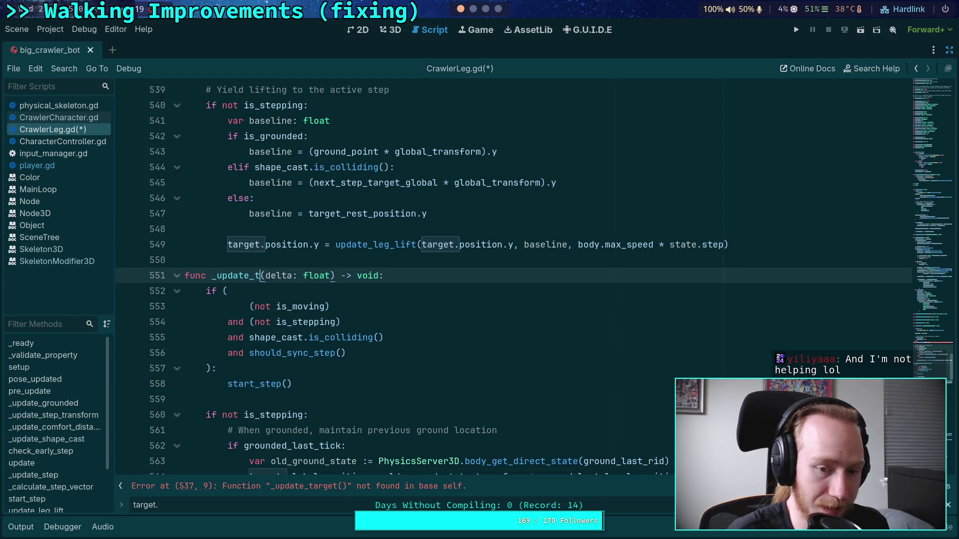
pyautogui.write('get')
pyautogui.hotkey('ctrl', 's')
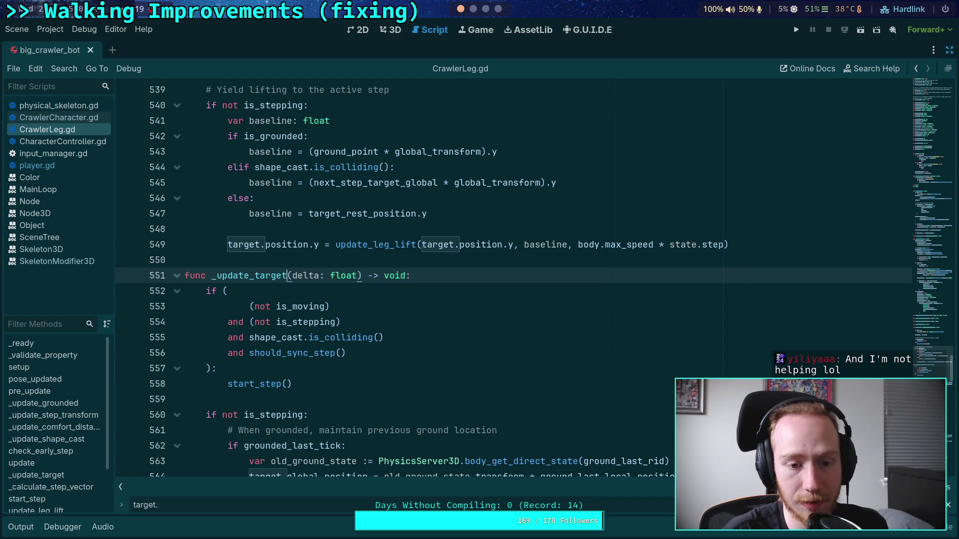
# Step: Inspect the global_position ground line 564 inside _update_target
pyautogui.scroll(-3, 310, 300)
pyautogui.click(339, 258)
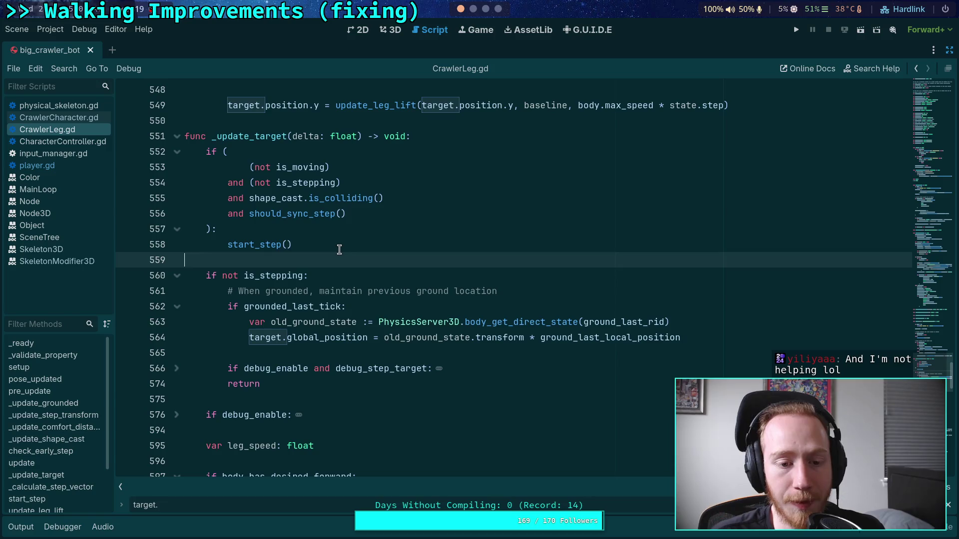
pyautogui.hotkey('shift', 'Up')
pyautogui.hotkey('shift', 'Up')
pyautogui.hotkey('shift', 'Up')
pyautogui.click(263, 290)
pyautogui.doubleClick(343, 339)
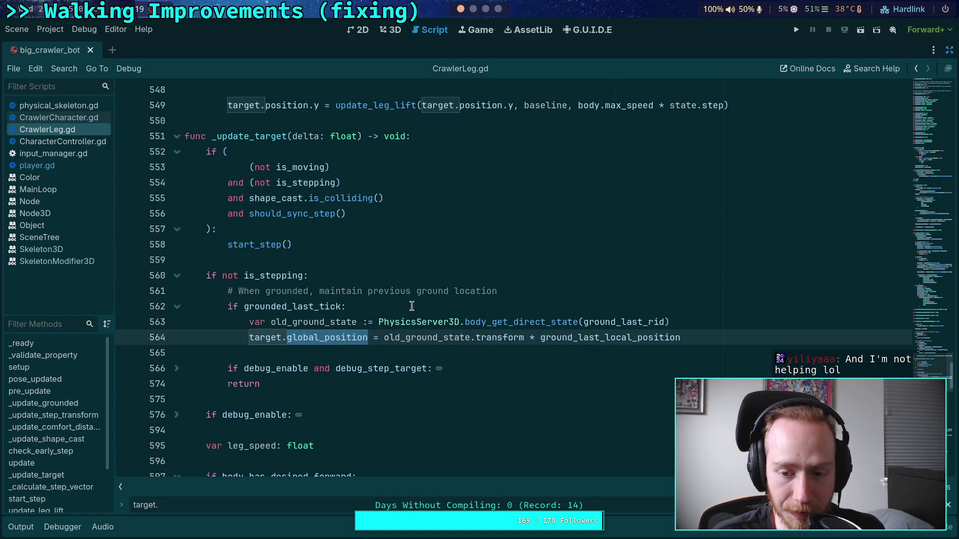
pyautogui.click(427, 338)
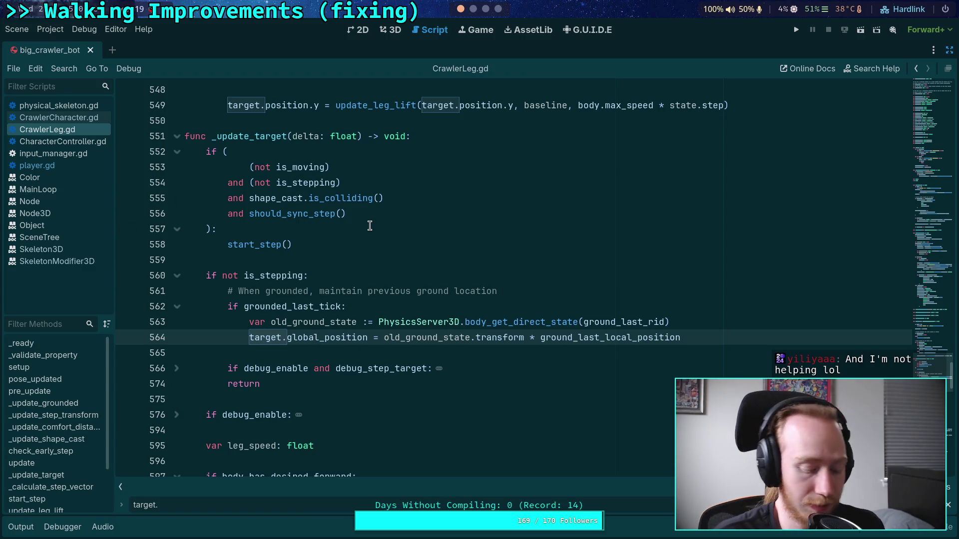
# Step: Save and run the game, single-step four physics ticks in debug mode, then resume and stop
pyautogui.hotkey('ctrl', 's')
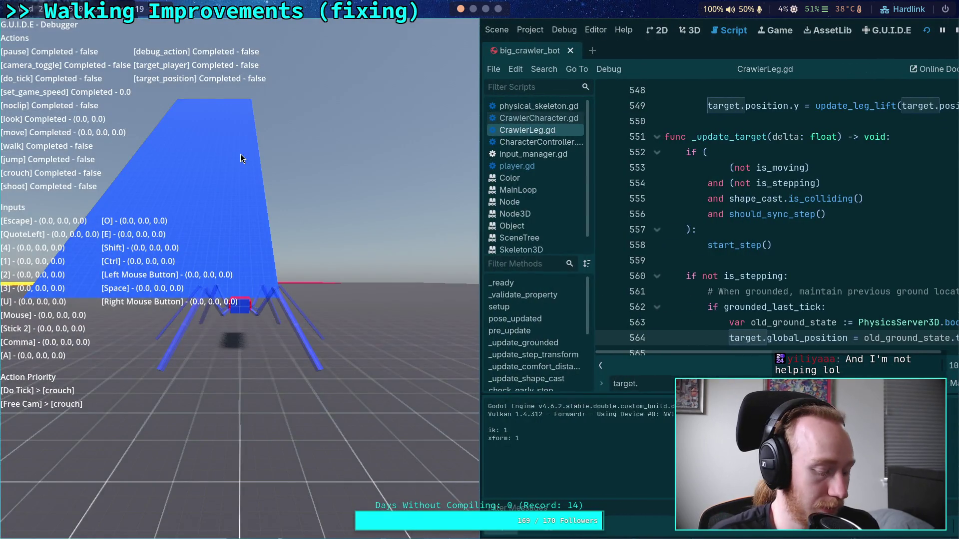
pyautogui.press('ctrl')
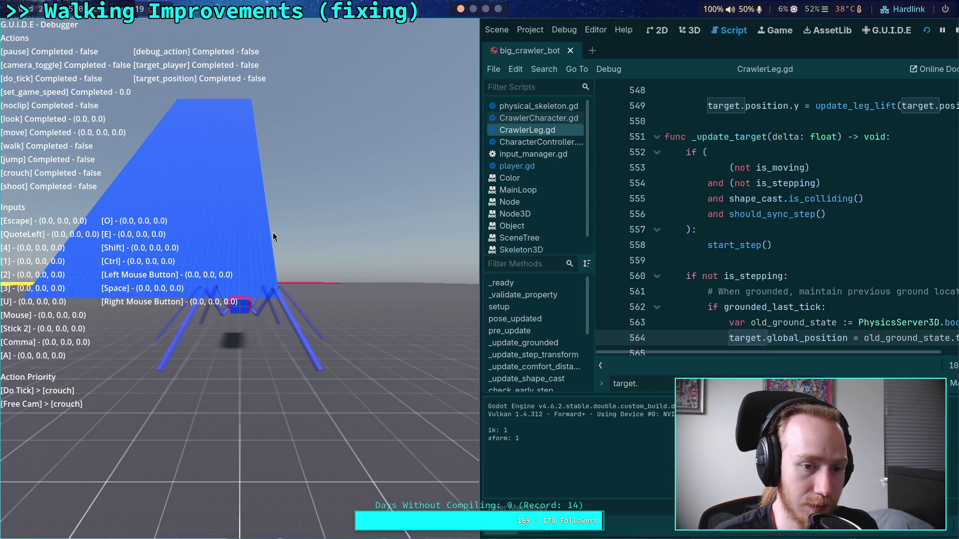
pyautogui.press('ctrl')
pyautogui.keyDown('ctrl'); pyautogui.click(240, 284); pyautogui.keyUp('ctrl')
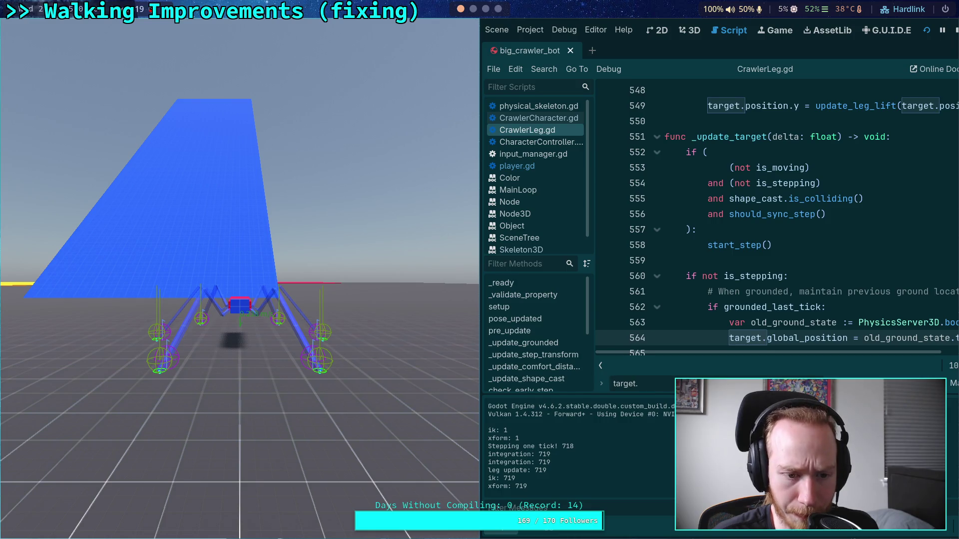
pyautogui.keyDown('ctrl'); pyautogui.click(240, 279); pyautogui.keyUp('ctrl')
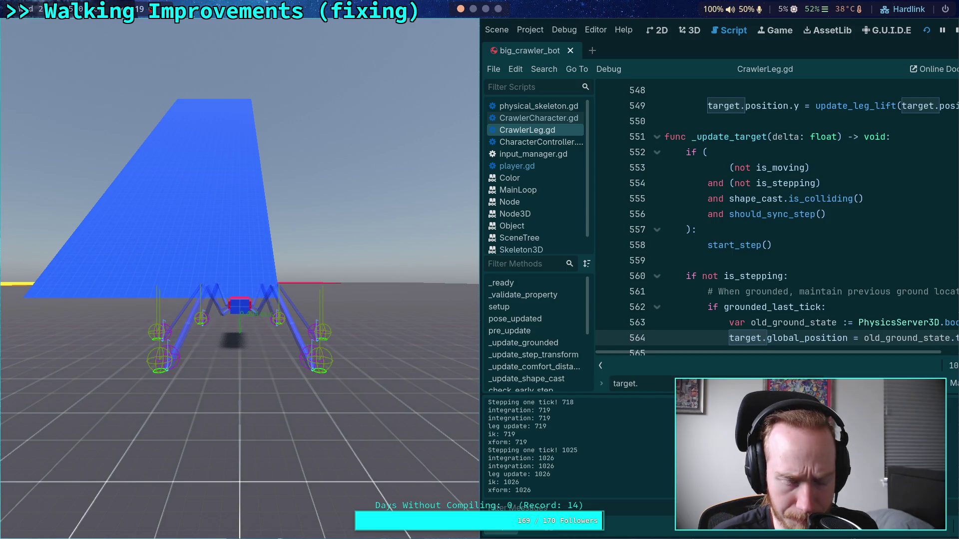
pyautogui.keyDown('ctrl'); pyautogui.click(239, 280); pyautogui.keyUp('ctrl')
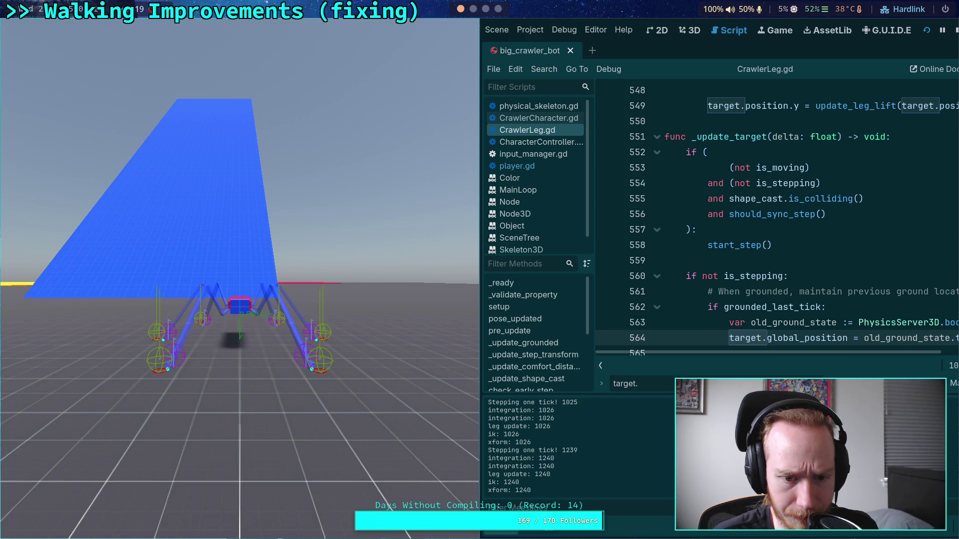
pyautogui.keyDown('ctrl'); pyautogui.click(239, 279); pyautogui.keyUp('ctrl')
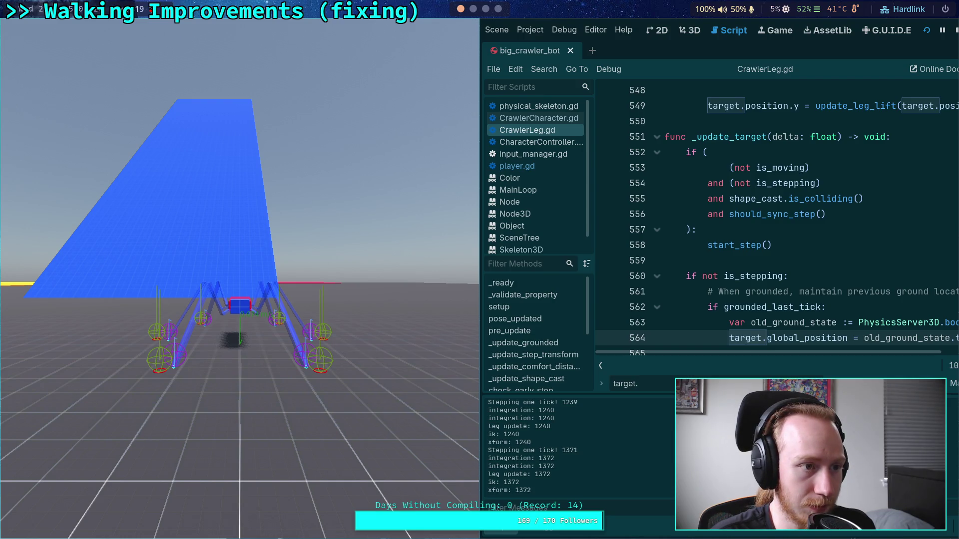
pyautogui.press('space')
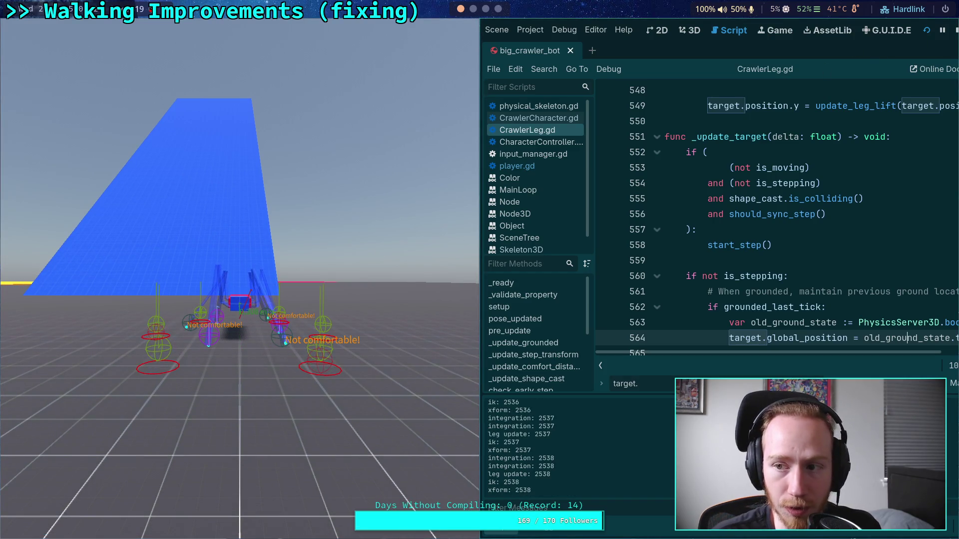
pyautogui.press('F8')
# Step: Relaunch the game, step three physics ticks with the grave key, and stop it with F8
pyautogui.click(795, 29)
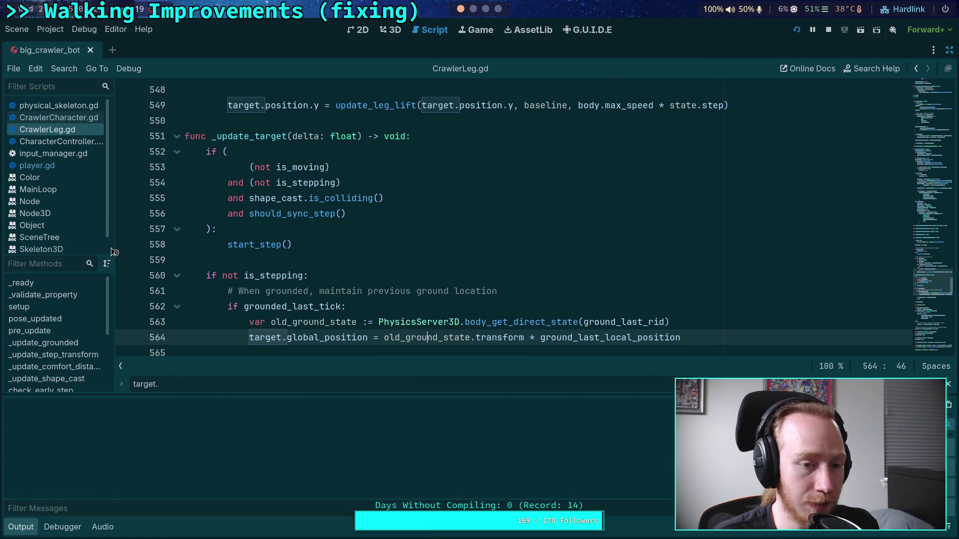
pyautogui.press('`')
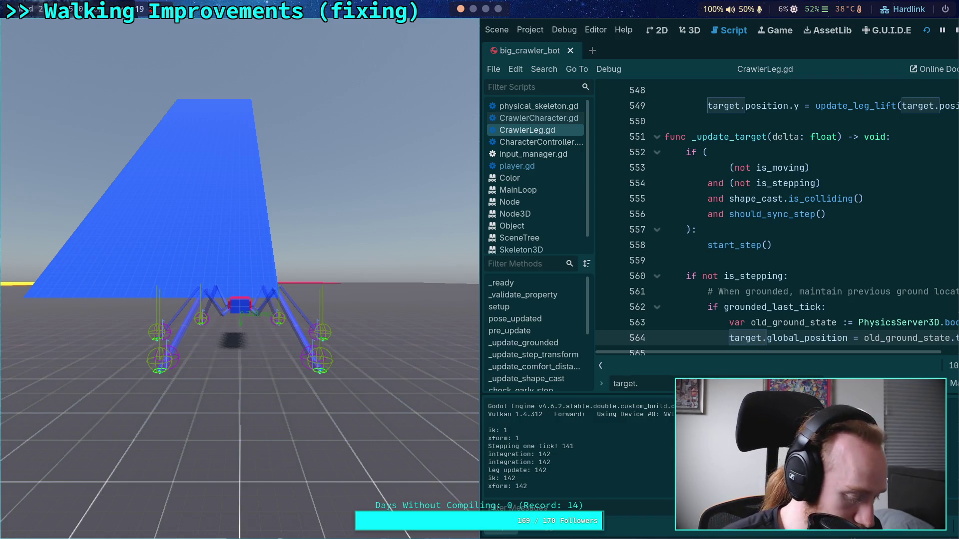
pyautogui.press('`')
pyautogui.press('`')
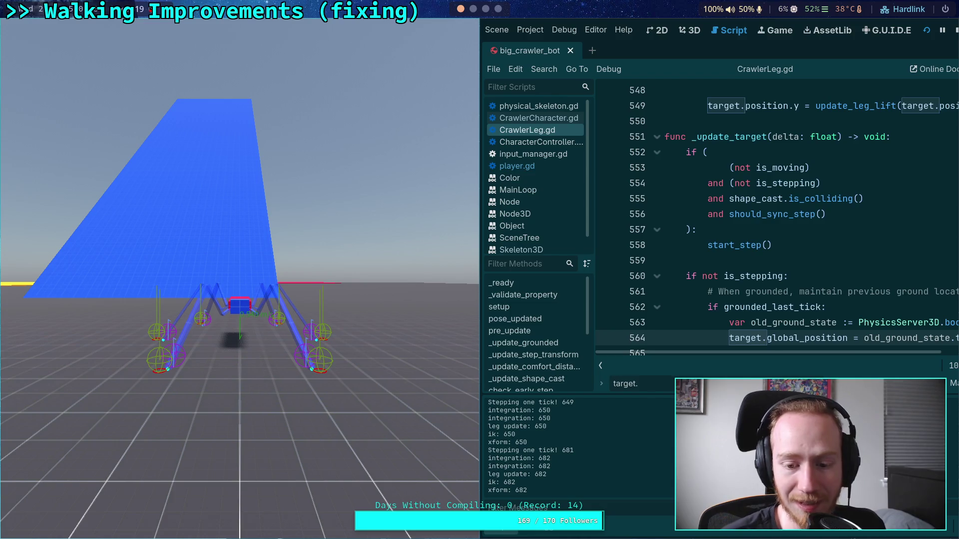
pyautogui.press('`')
pyautogui.press('`')
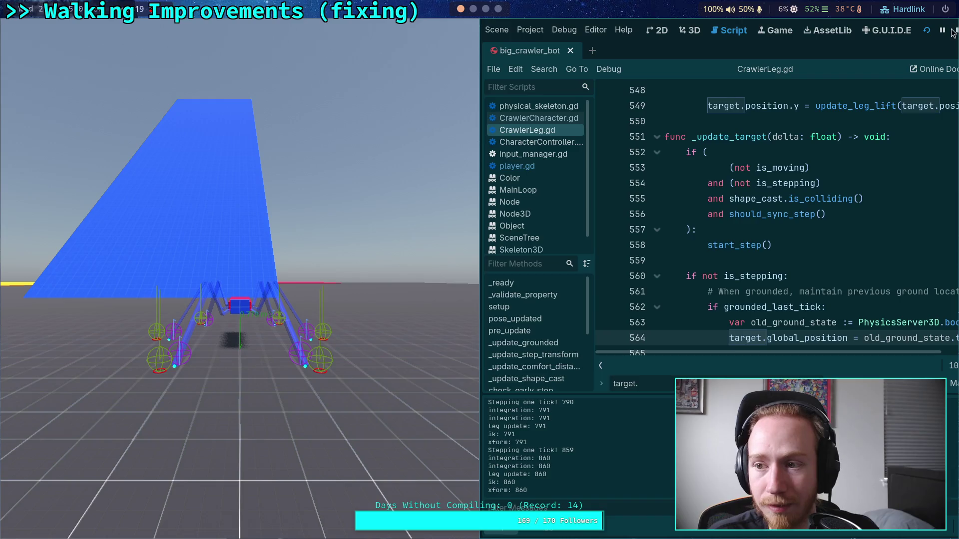
pyautogui.press('F8')
# Step: Remove the tick-step debug lines 75–77 and the leftover blank line from input_manager.gd
pyautogui.click(37, 165)
pyautogui.click(54, 153)
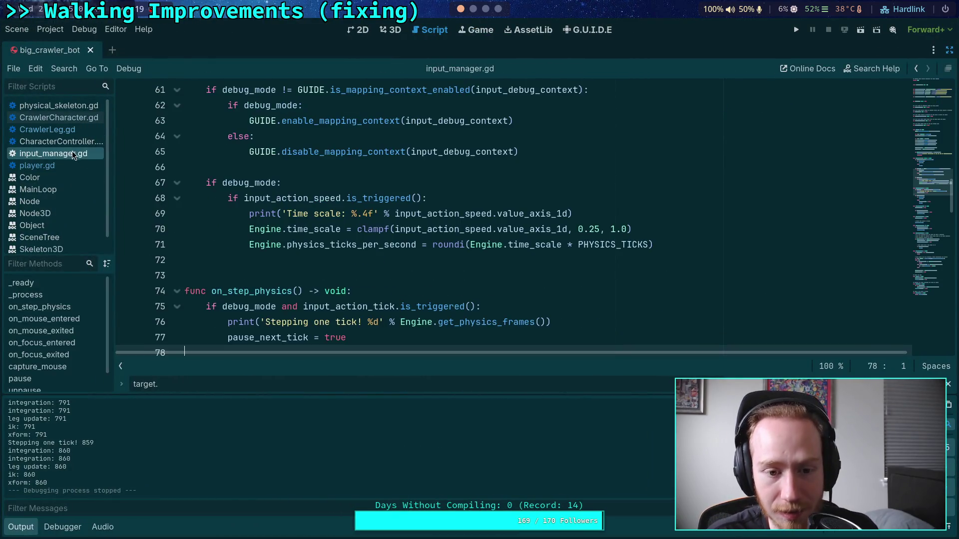
pyautogui.click(21, 526)
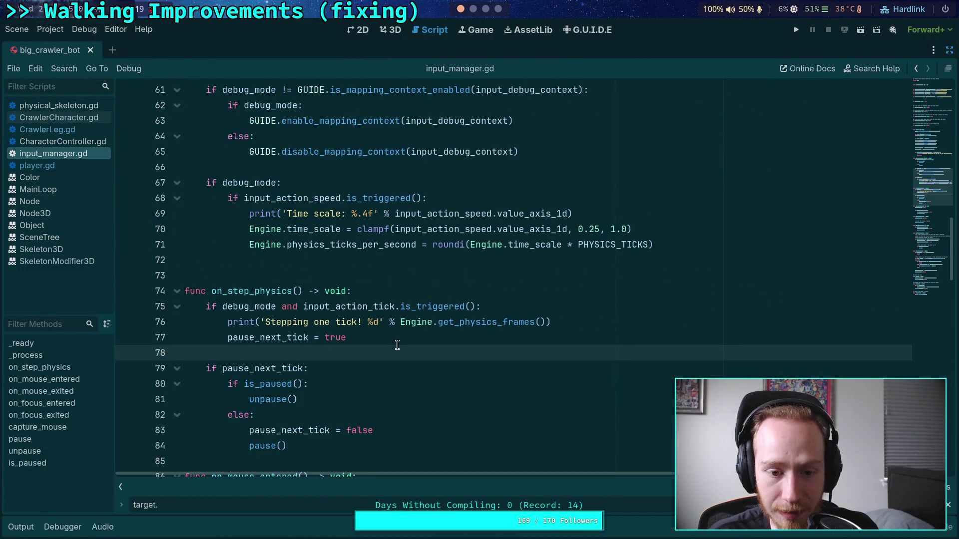
pyautogui.moveTo(395, 344); pyautogui.dragTo(158, 310)
pyautogui.hotkey('ctrl', 'c')
pyautogui.press('BackSpace')
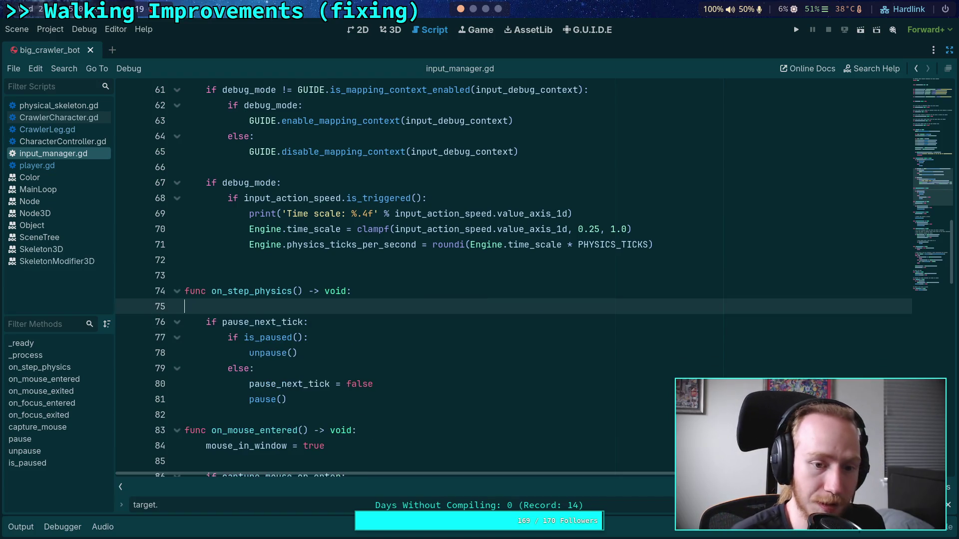
pyautogui.click(184, 322)
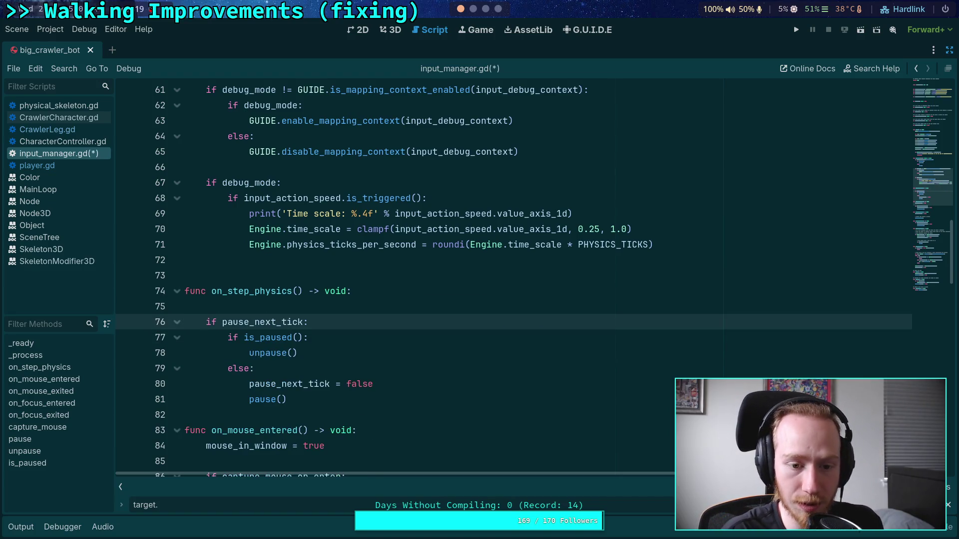
pyautogui.press('BackSpace')
pyautogui.scroll(6, 567, 360)
pyautogui.scroll(-4, 567, 360)
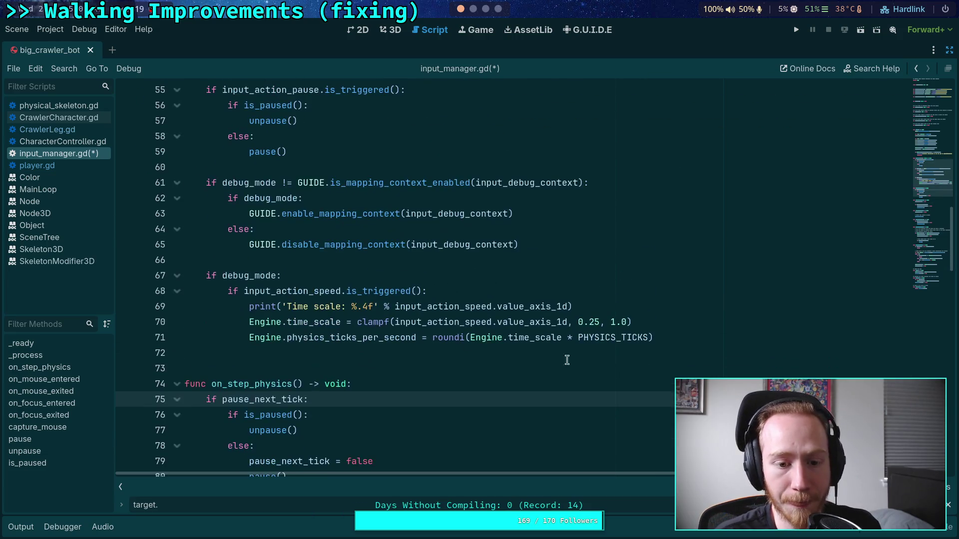
# Step: Paste the tick-step check below line 71 inside the debug_mode block and fix its indentation
pyautogui.click(700, 332)
pyautogui.press('Return')
pyautogui.hotkey('ctrl', 'v')
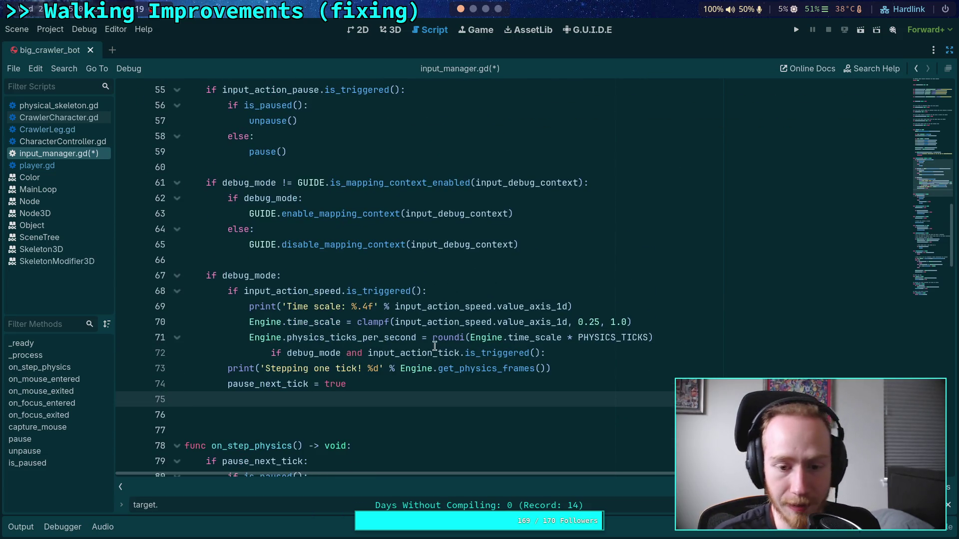
pyautogui.click(311, 356)
pyautogui.hotkey('shift', 'Tab')
pyautogui.hotkey('shift', 'Tab')
pyautogui.moveTo(265, 368); pyautogui.dragTo(289, 382)
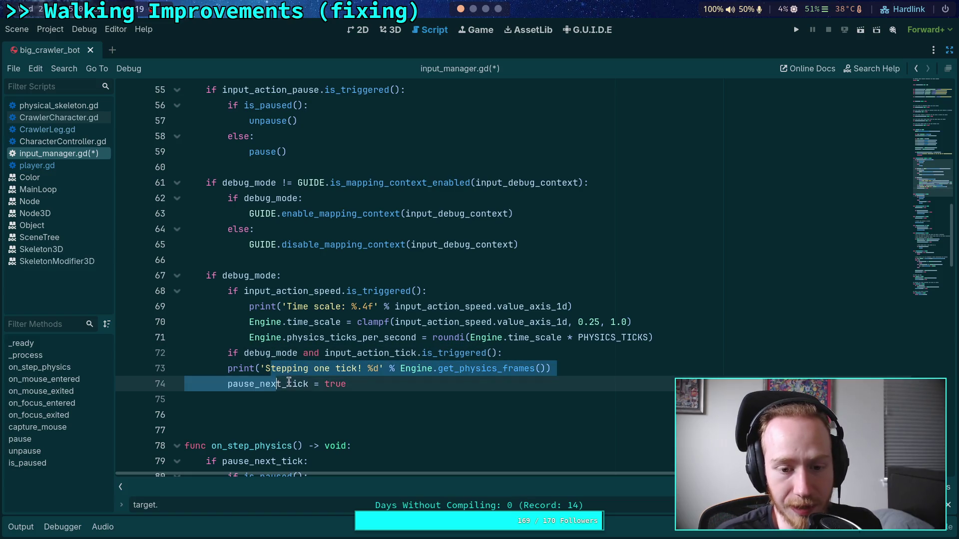
pyautogui.press('Tab')
# Step: Drop the redundant 'debug_mode and ' condition, remove extra blank lines, and save input_manager.gd
pyautogui.moveTo(325, 353); pyautogui.dragTo(244, 353)
pyautogui.press('BackSpace')
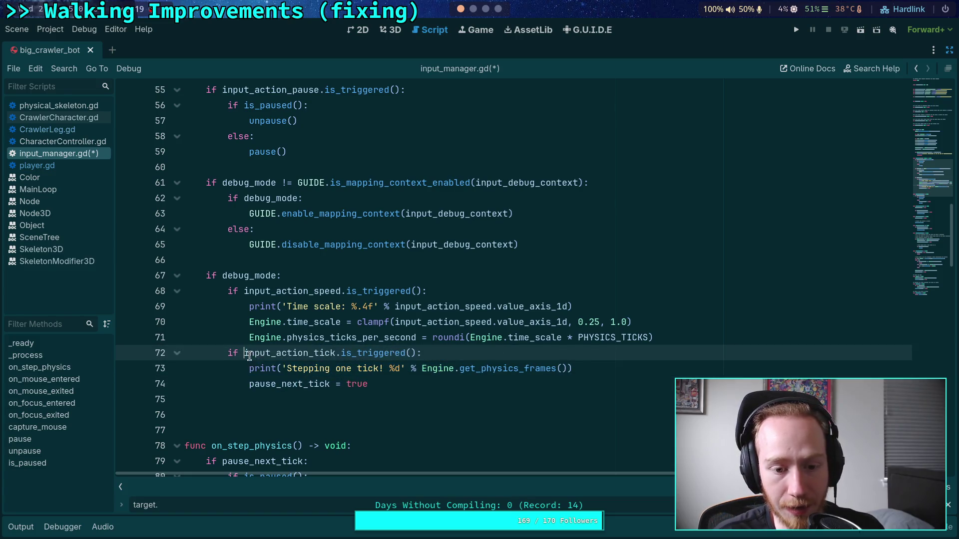
pyautogui.press('Down')
pyautogui.press('Down')
pyautogui.press('Down')
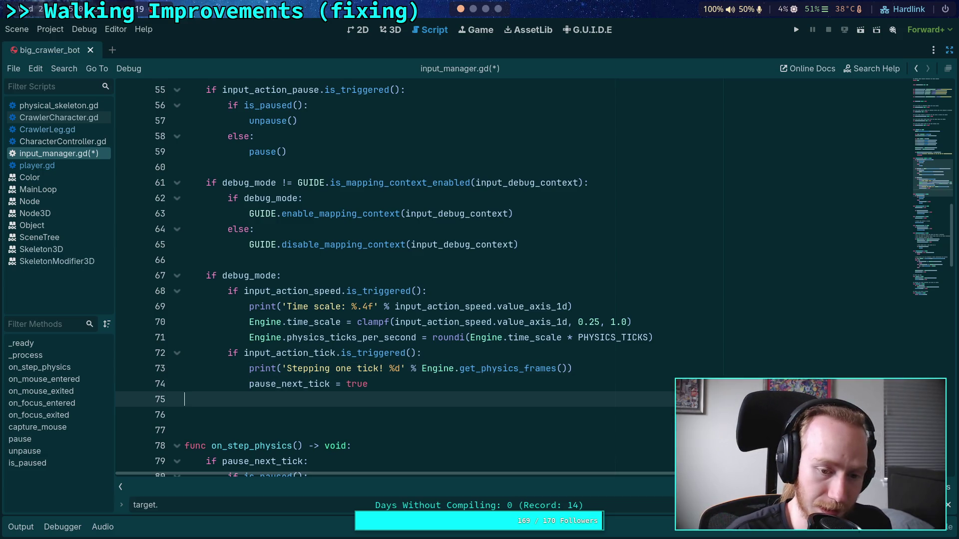
pyautogui.press('Down')
pyautogui.press('BackSpace')
pyautogui.press('BackSpace')
pyautogui.hotkey('ctrl', 's')
pyautogui.scroll(-1, 470, 260)
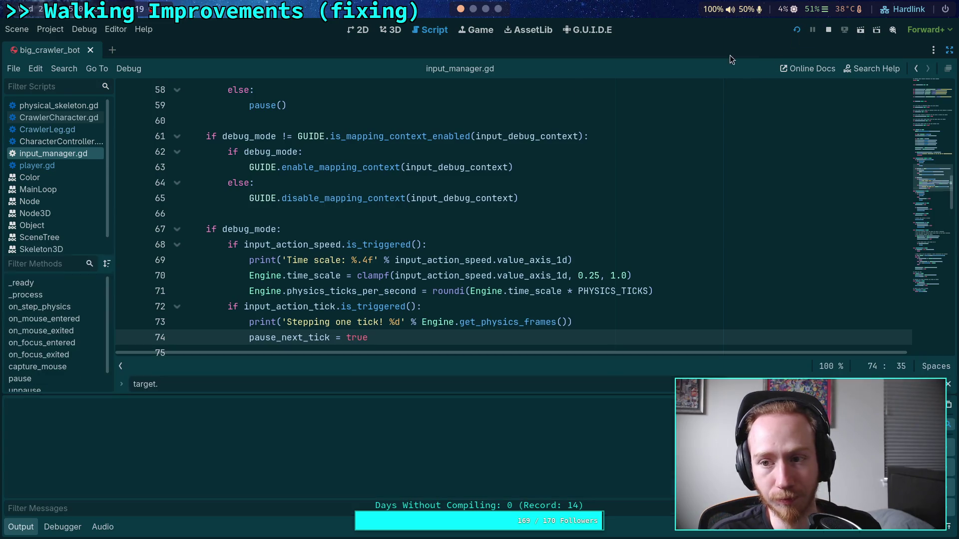
# Step: Relaunch the game, step six physics ticks with Ctrl+comma in debug mode, then stop and collapse Output
pyautogui.click(796, 30)
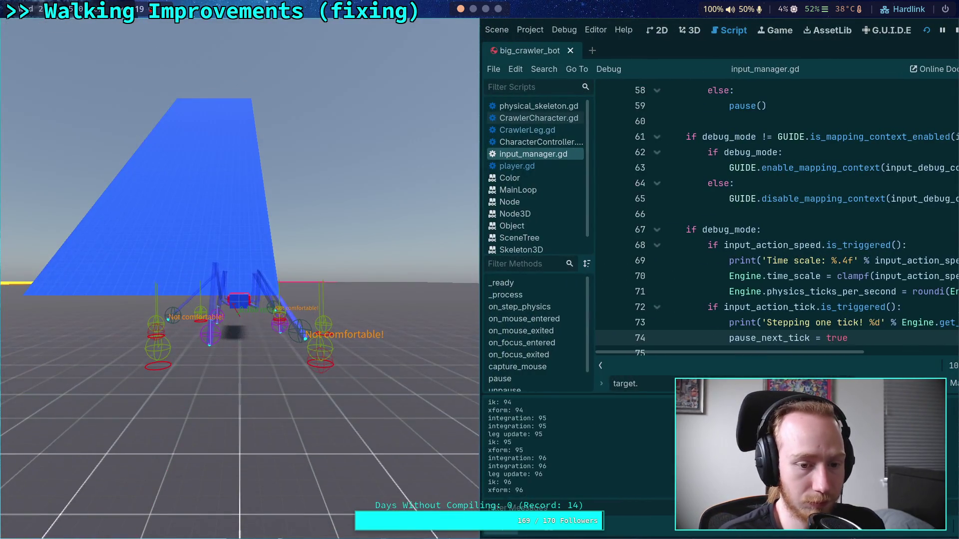
pyautogui.click(955, 30)
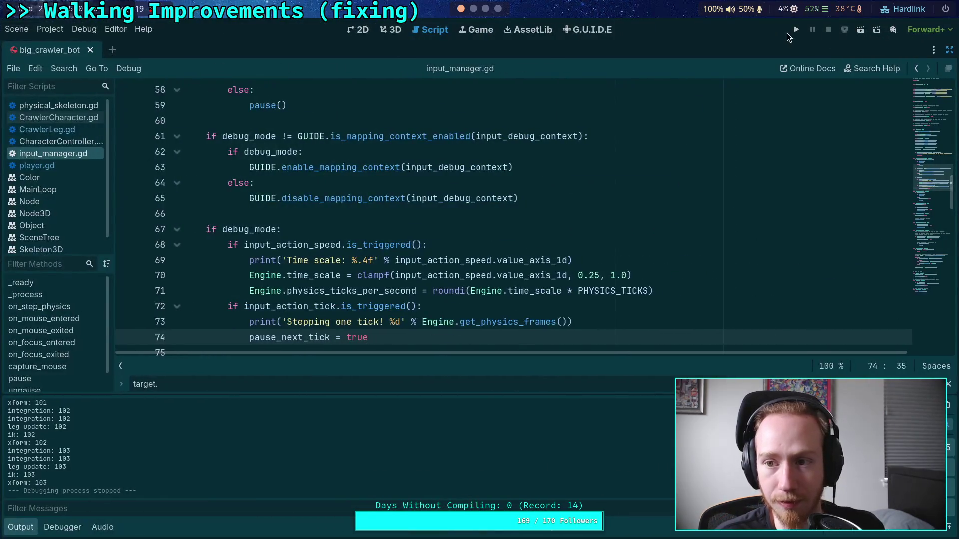
pyautogui.click(796, 29)
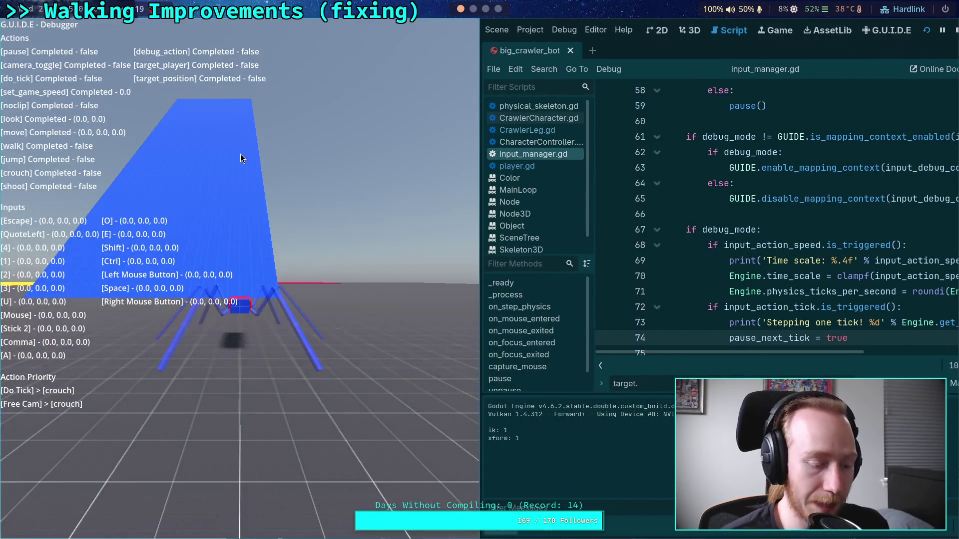
pyautogui.press('`')
pyautogui.hotkey('ctrl', ',')
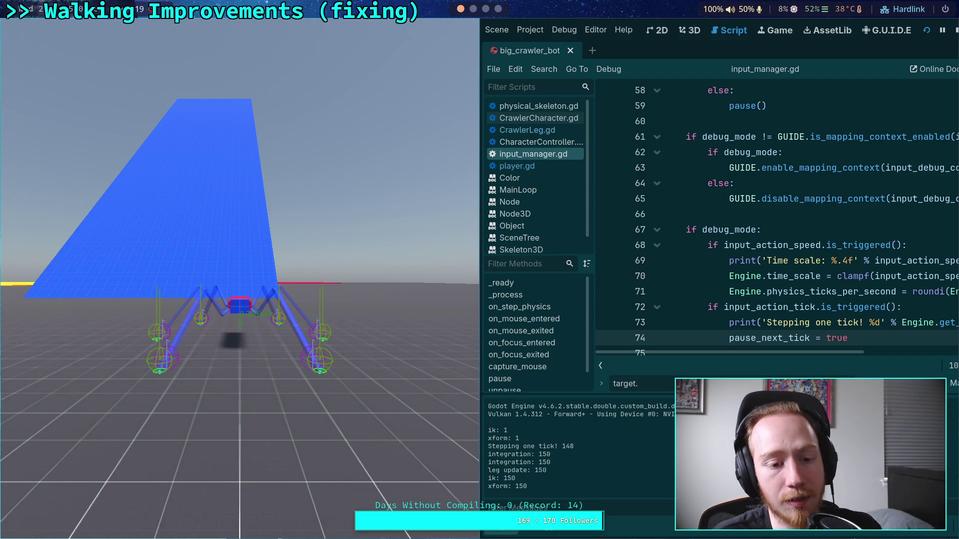
pyautogui.hotkey('ctrl', ',')
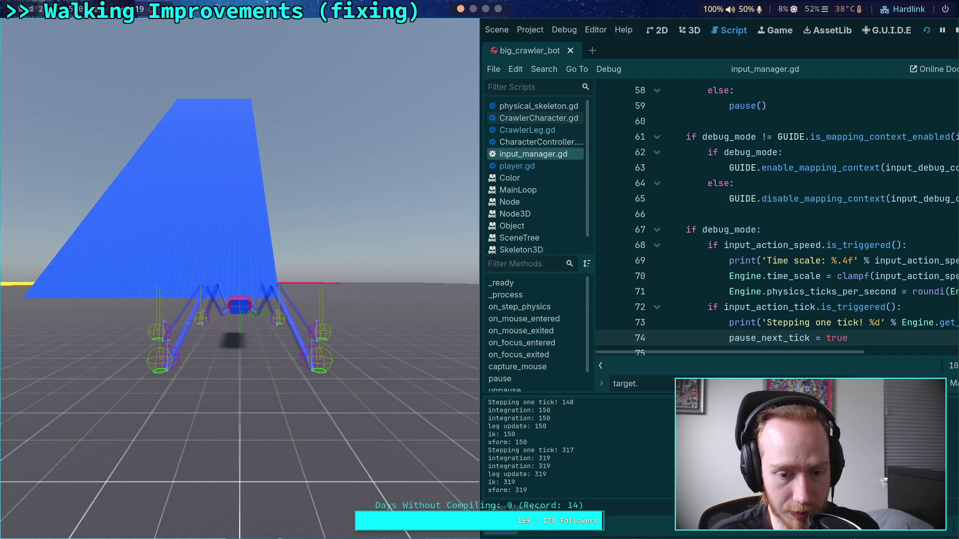
pyautogui.hotkey('ctrl', ',')
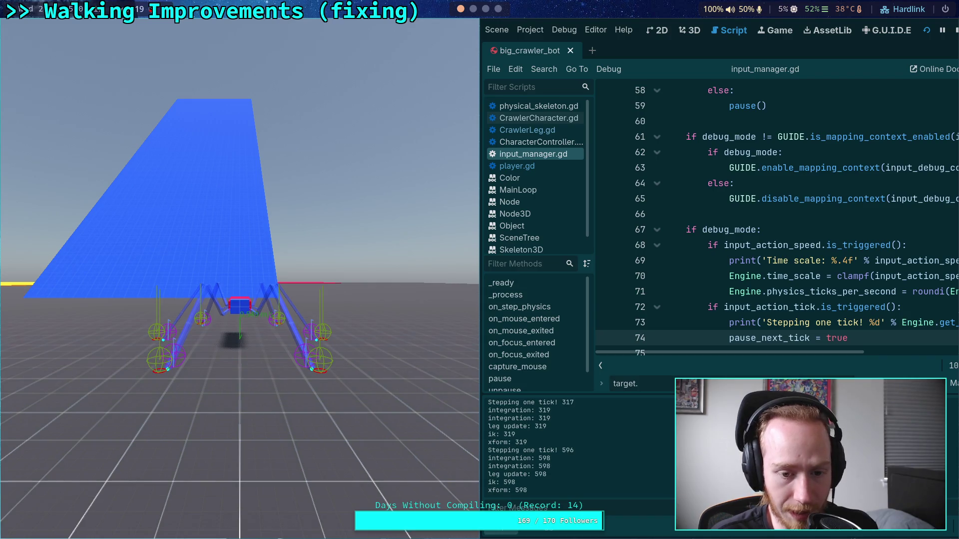
pyautogui.hotkey('ctrl', ',')
pyautogui.hotkey('ctrl', ',')
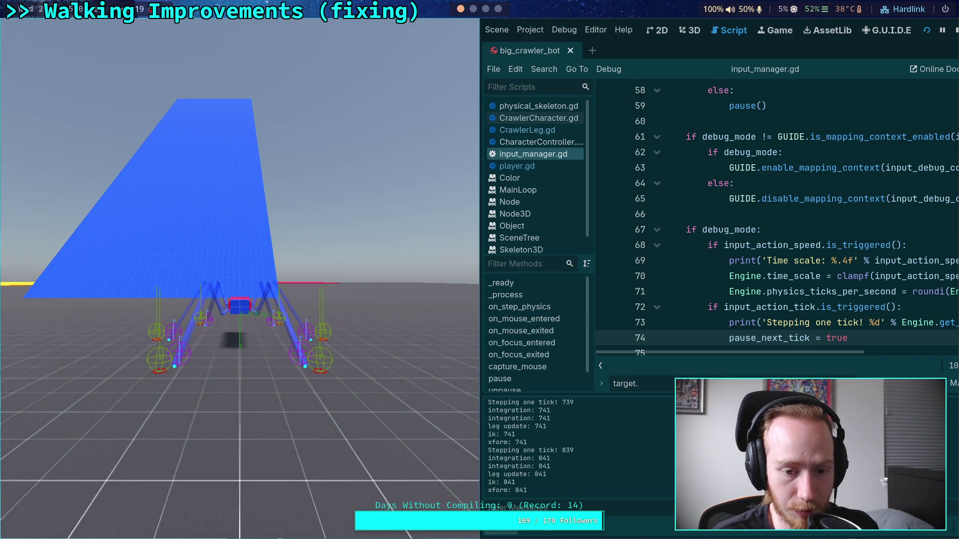
pyautogui.hotkey('ctrl', ',')
pyautogui.hotkey('ctrl', ',')
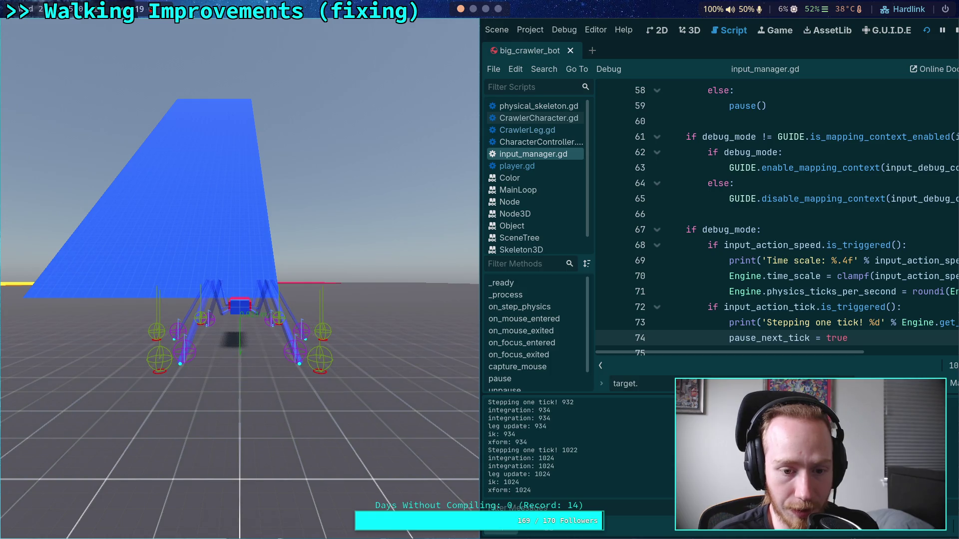
pyautogui.hotkey('ctrl', ',')
pyautogui.hotkey('ctrl', ',')
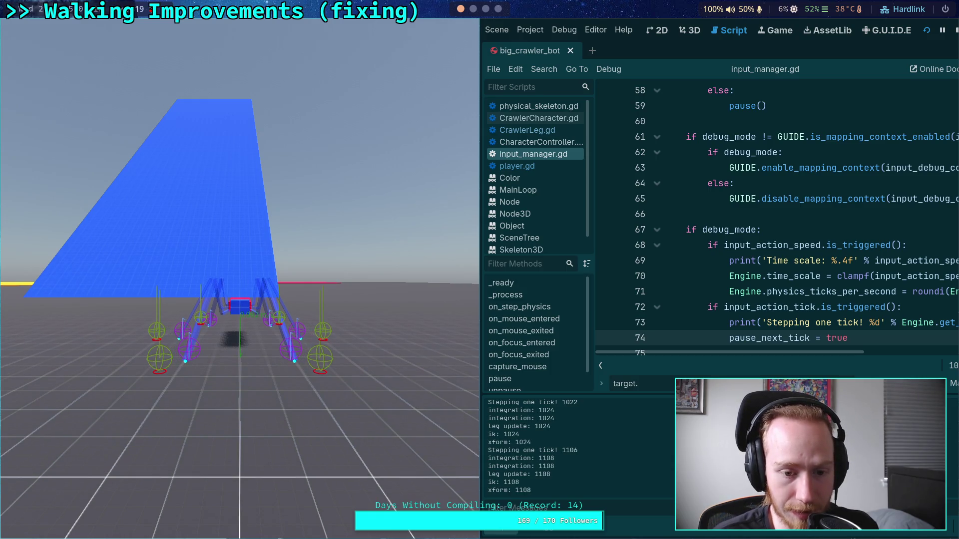
pyautogui.click(954, 30)
pyautogui.click(28, 530)
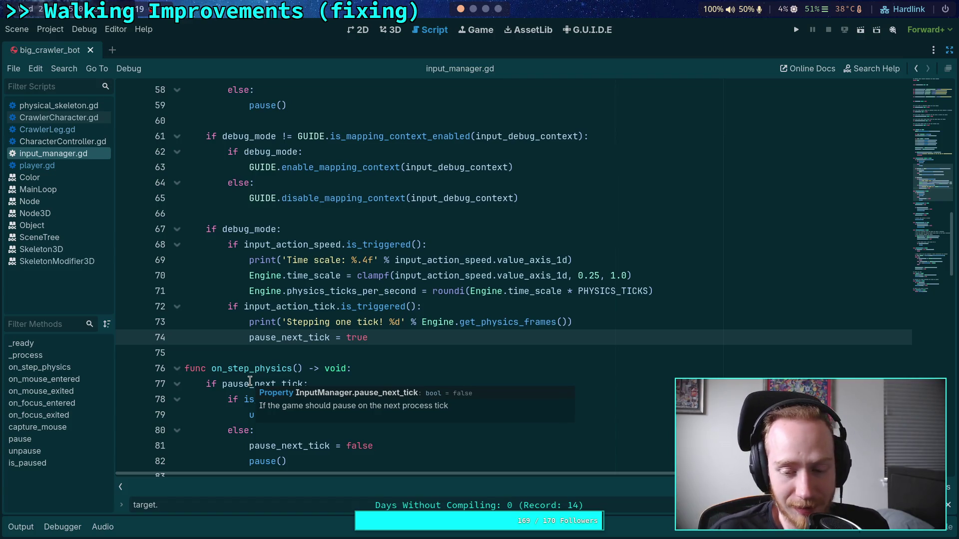
# Step: Close the find bar and close the input_manager.gd script
pyautogui.click(947, 505)
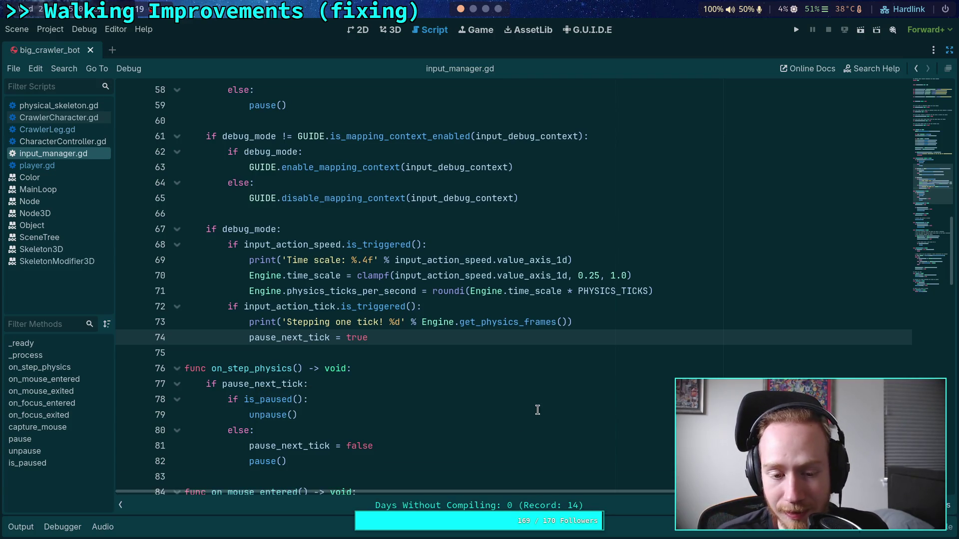
pyautogui.click(239, 352)
pyautogui.scroll(-4, 250, 339)
pyautogui.click(299, 290)
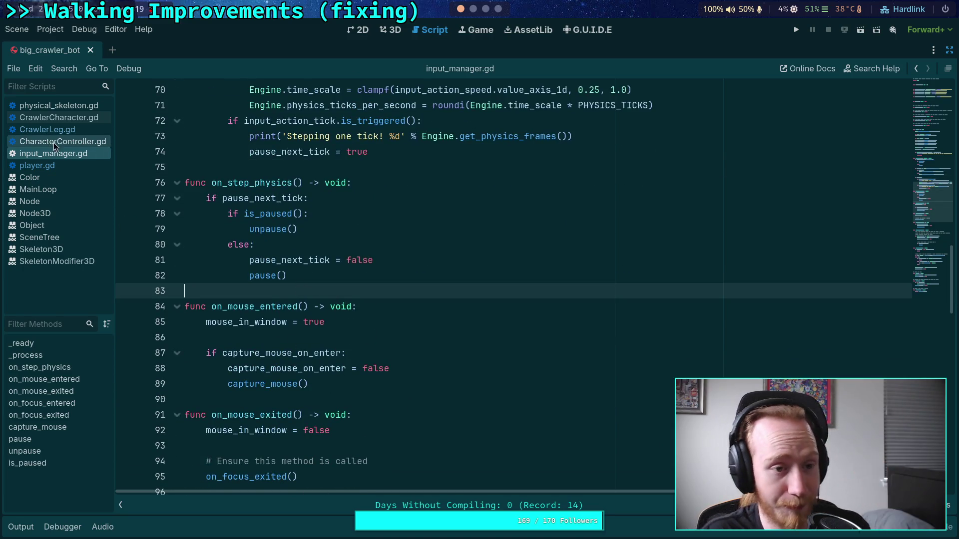
pyautogui.rightClick(60, 156)
pyautogui.click(75, 184)
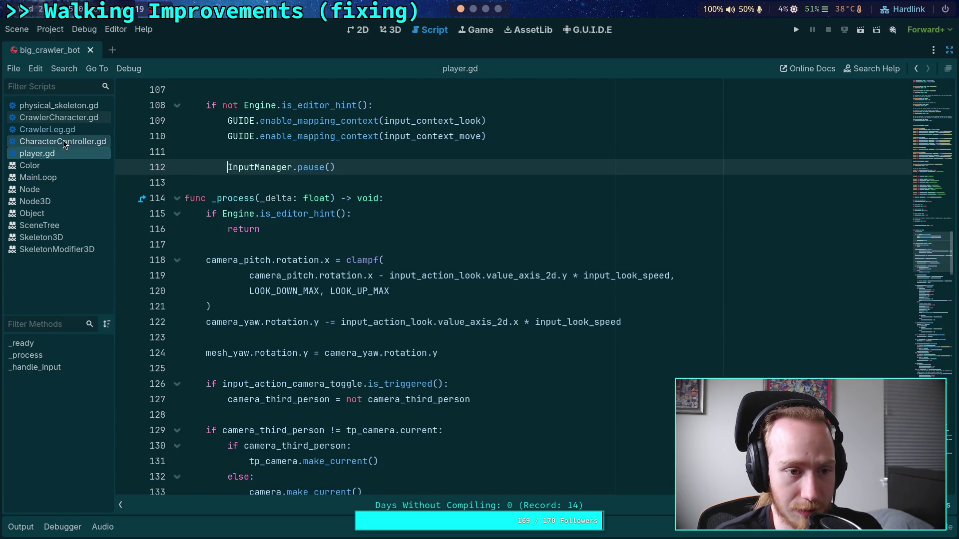
# Step: Review _update_target in CrawlerLeg.gd, then switch to the Crawler Bot note in Obsidian
pyautogui.click(69, 132)
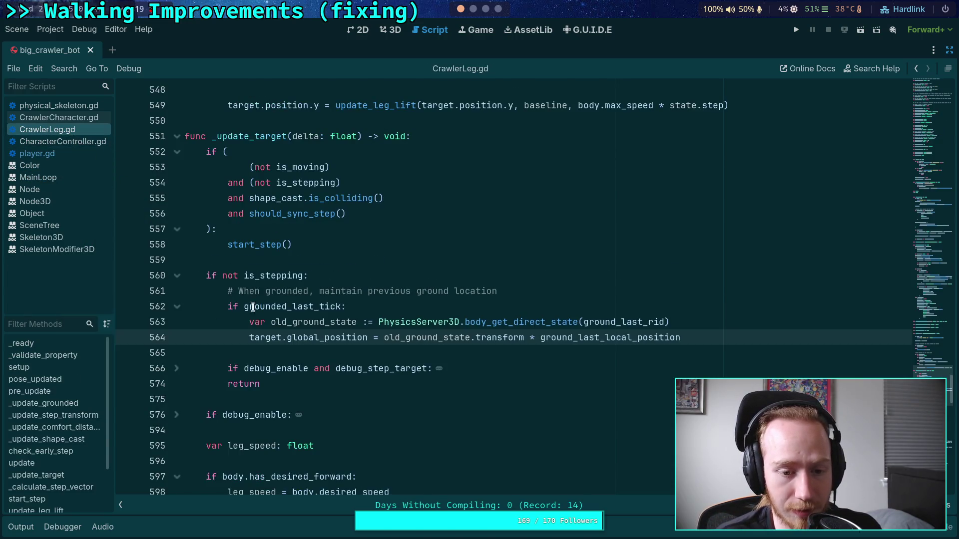
pyautogui.click(287, 353)
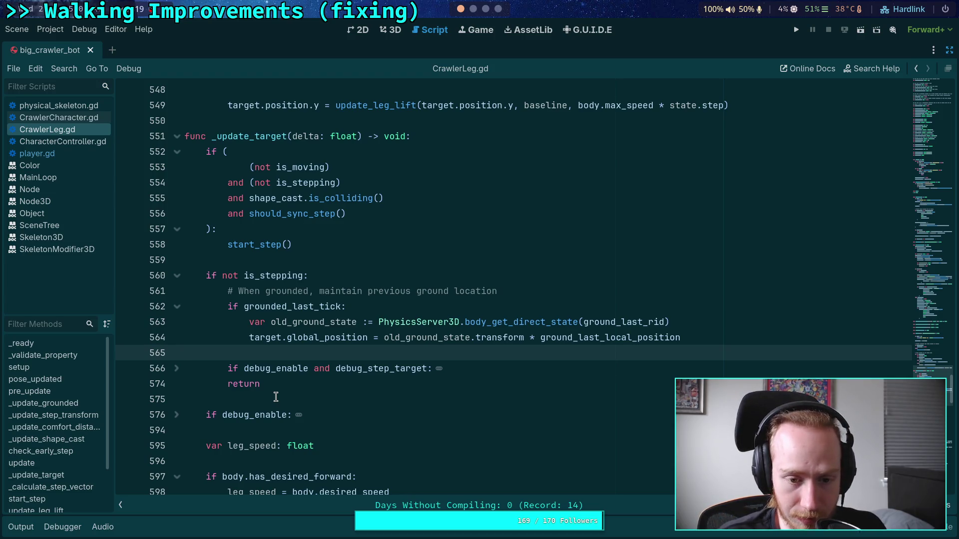
pyautogui.scroll(1, 276, 397)
pyautogui.click(270, 307)
pyautogui.scroll(3, 274, 387)
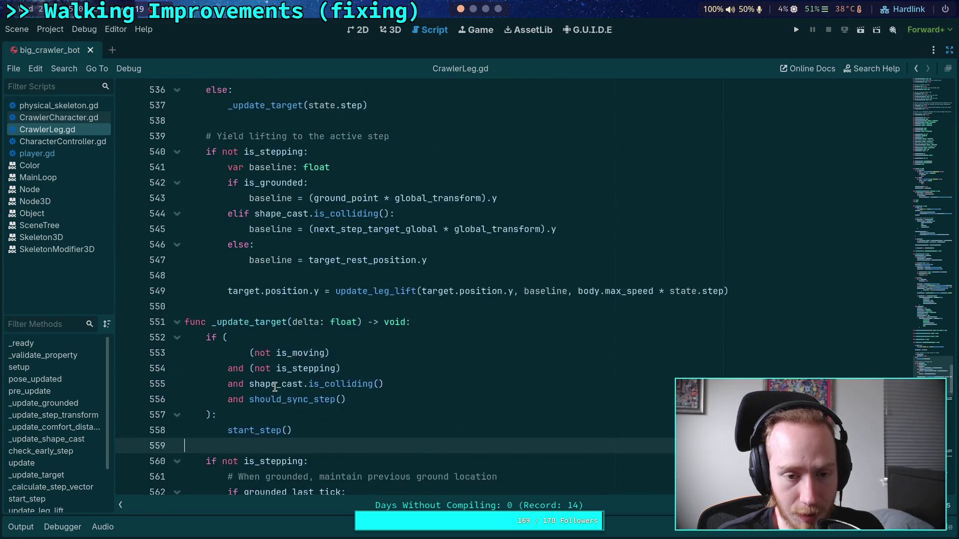
pyautogui.scroll(6, 275, 386)
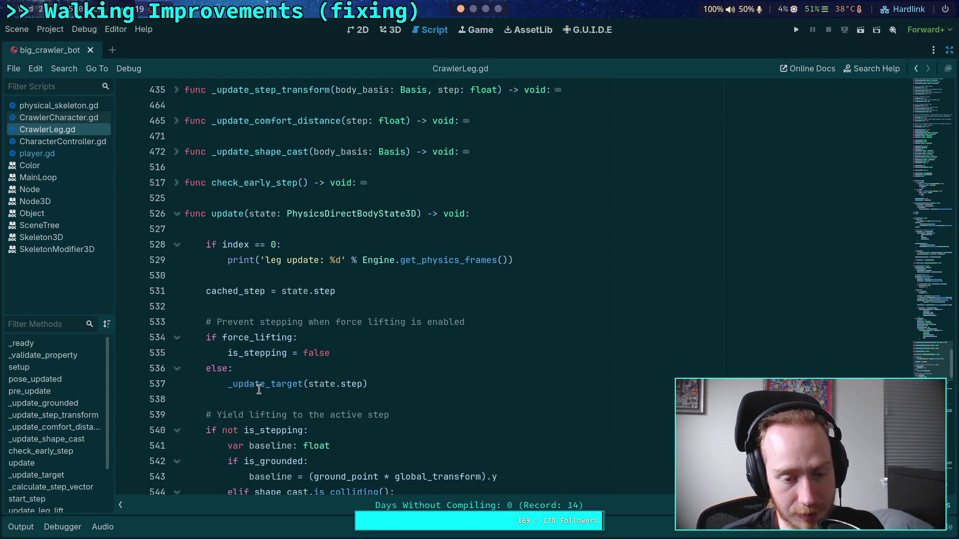
pyautogui.press('super+3')
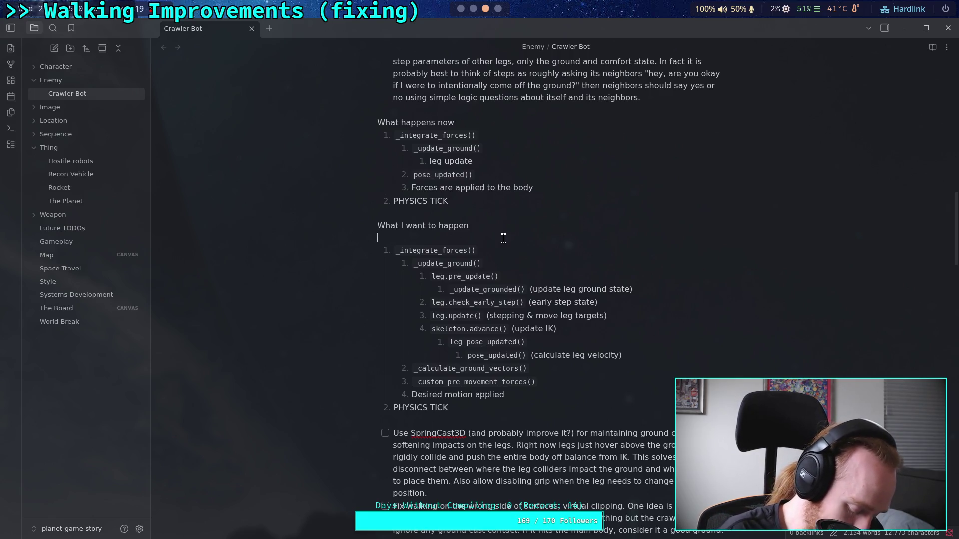
pyautogui.click(503, 238)
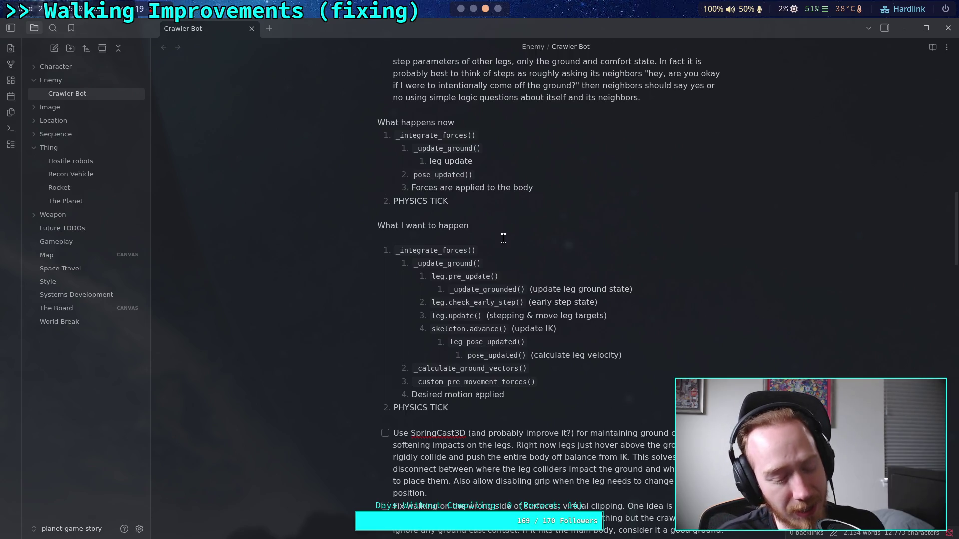